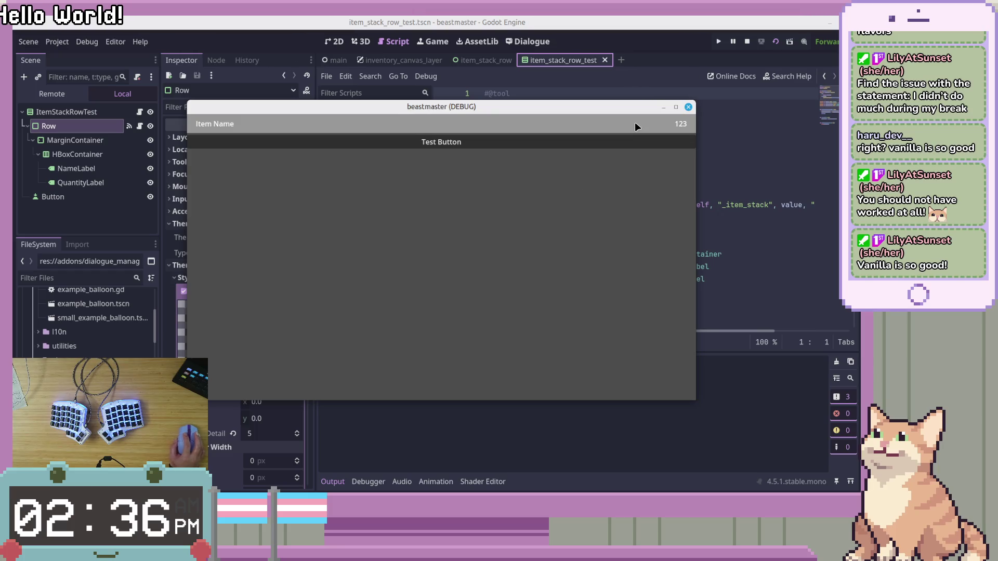
Close the running test game window and stop debugging.
{"action": "left_click", "coordinate": [688, 107]}
{"action": "scroll", "coordinate": [700, 291], "scroll_direction": "up", "scroll_amount": 4}
{"action": "left_click", "coordinate": [705, 291]}
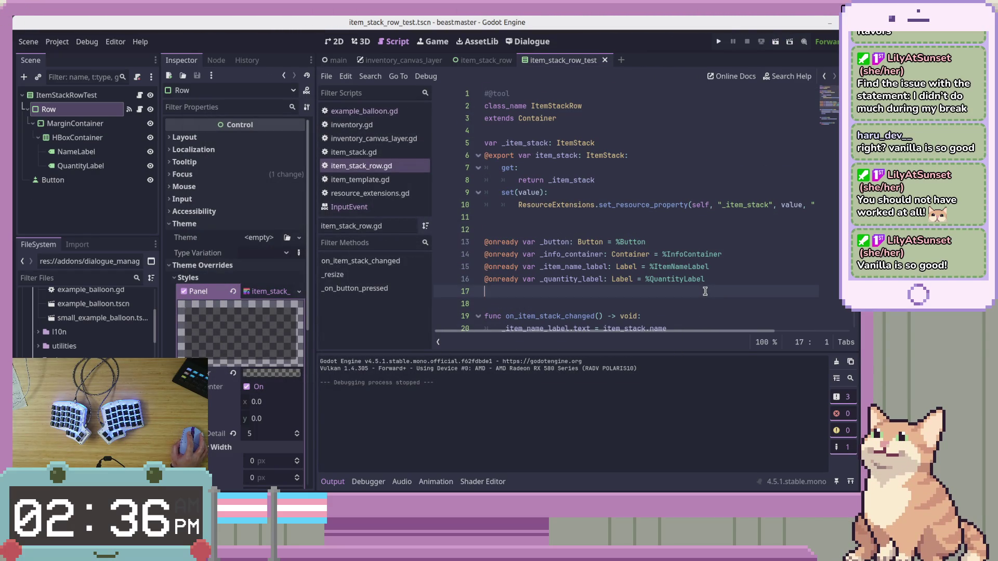
{"action": "left_click", "coordinate": [78, 210]}
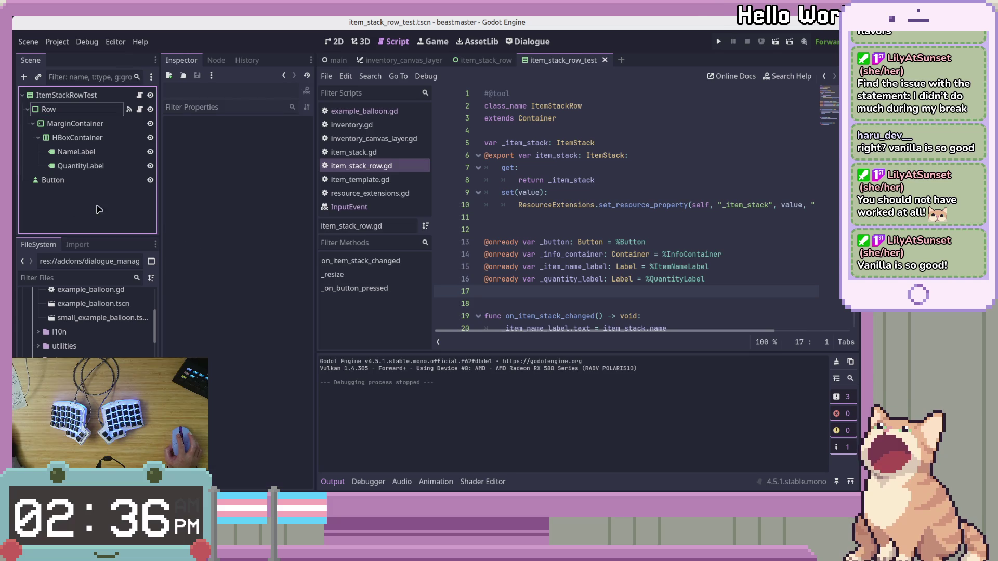
Review item_stack_row.gd from the ItemStackRow class name to the item_stack setter.
{"action": "left_click", "coordinate": [663, 105]}
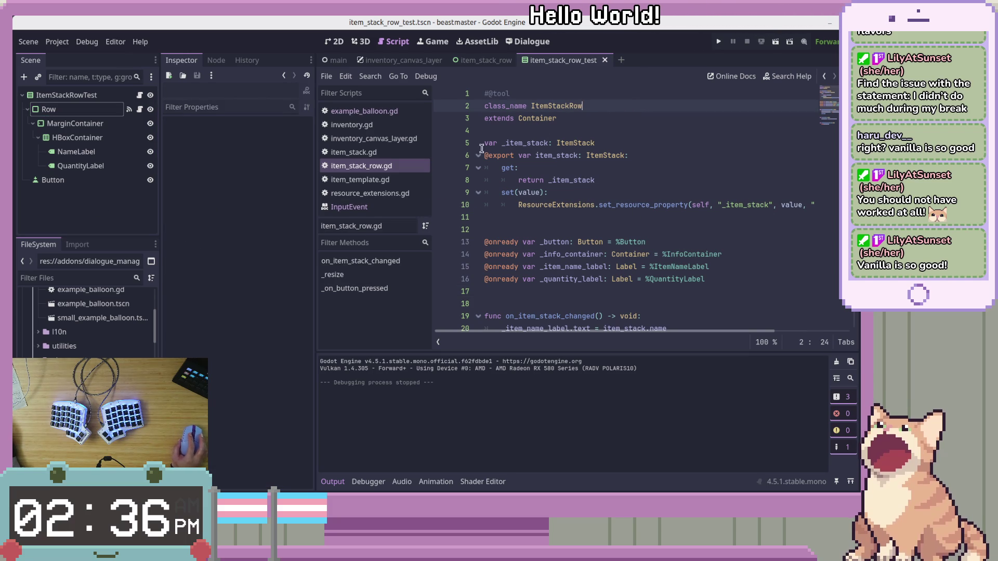
{"action": "left_click", "coordinate": [617, 193]}
{"action": "scroll", "coordinate": [617, 193], "scroll_direction": "down", "scroll_amount": 4}
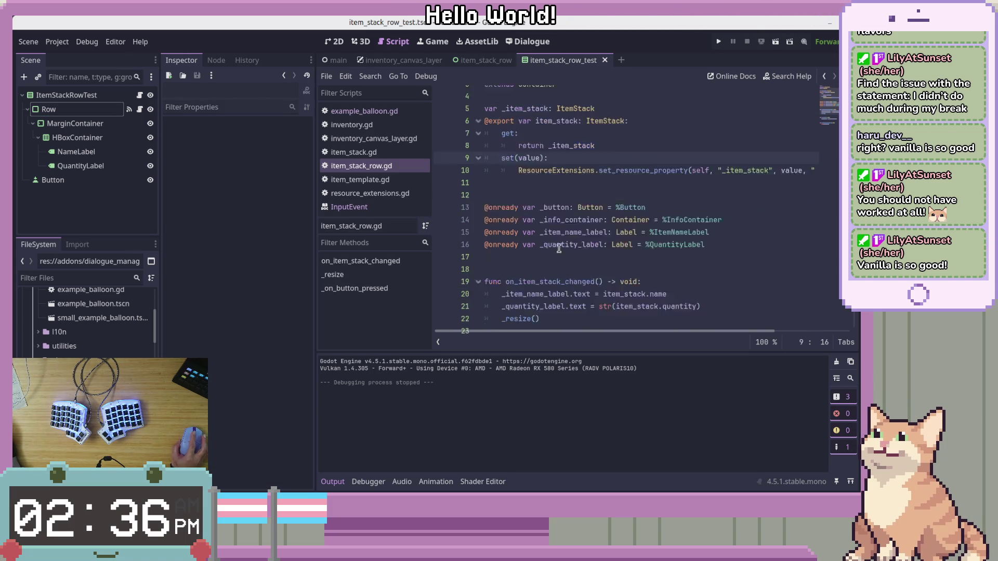
{"action": "scroll", "coordinate": [29, 304], "scroll_direction": "up", "scroll_amount": 5}
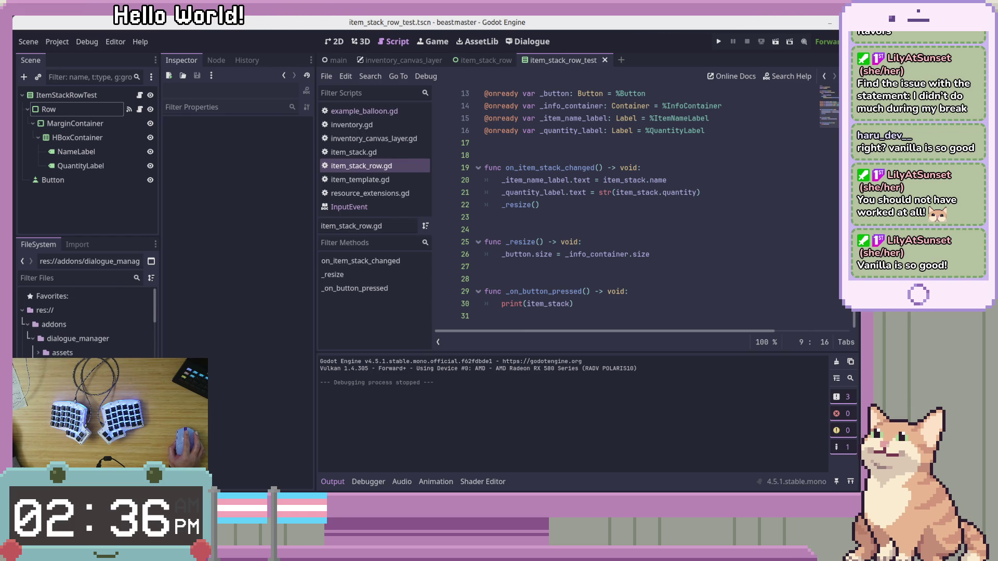
Select the l10n localisation folder in the FileSystem dock.
{"action": "left_click", "coordinate": [78, 338]}
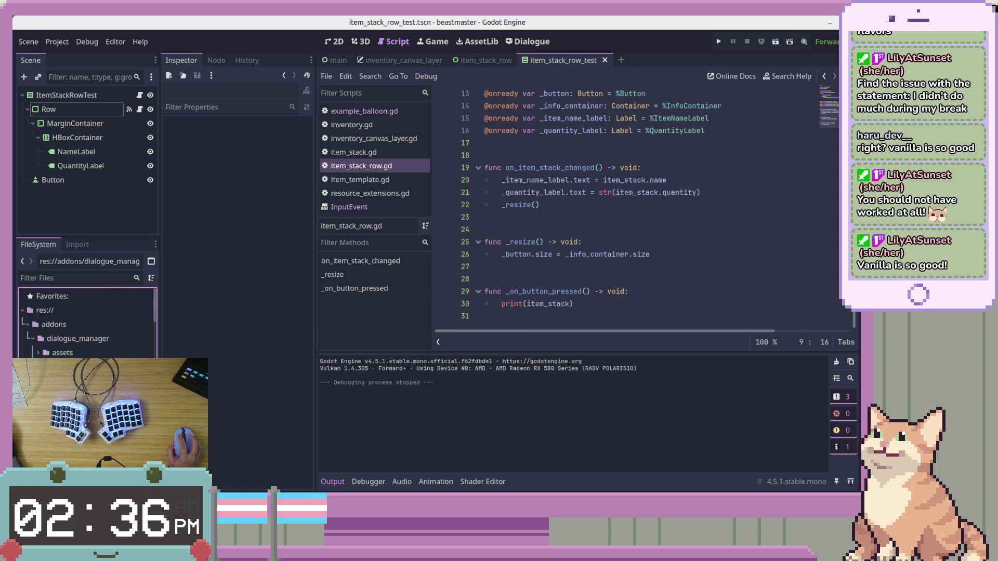
{"action": "scroll", "coordinate": [72, 339], "scroll_direction": "down", "scroll_amount": 3}
{"action": "left_click", "coordinate": [72, 338]}
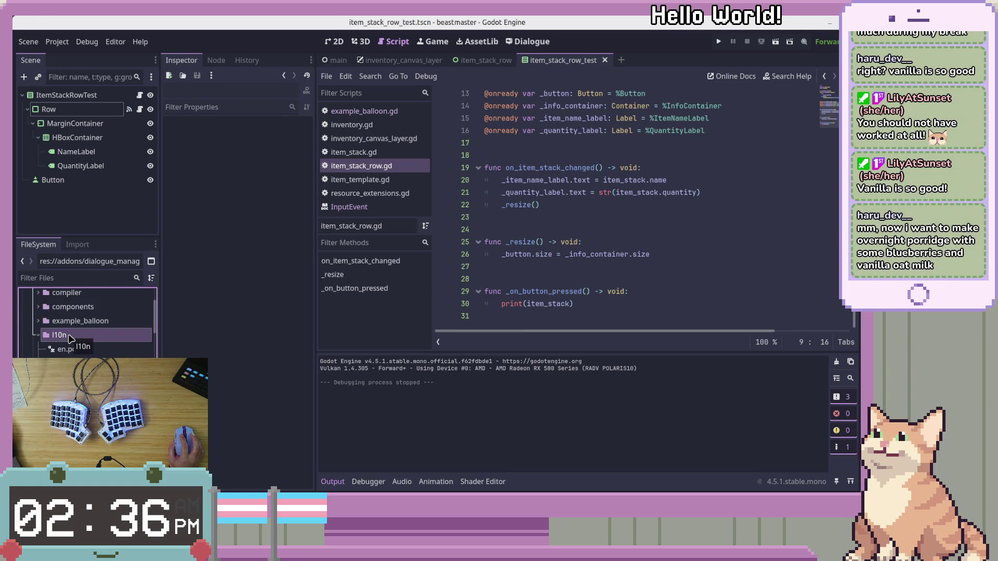
Collapse the dialogue_manager and addons folders in the FileSystem dock.
{"action": "scroll", "coordinate": [73, 338], "scroll_direction": "up", "scroll_amount": 3}
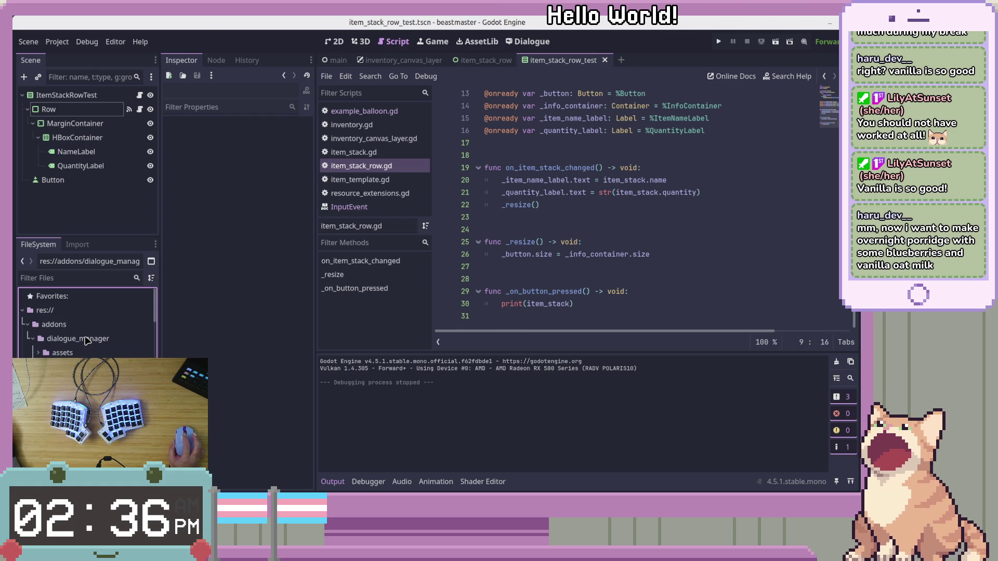
{"action": "scroll", "coordinate": [121, 344], "scroll_direction": "down", "scroll_amount": 3}
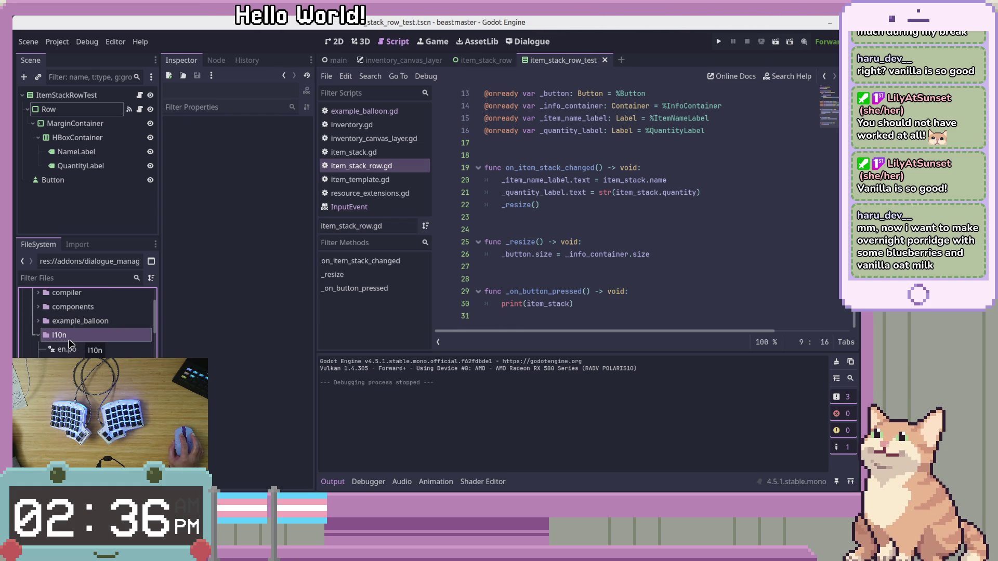
{"action": "scroll", "coordinate": [145, 347], "scroll_direction": "down", "scroll_amount": 1}
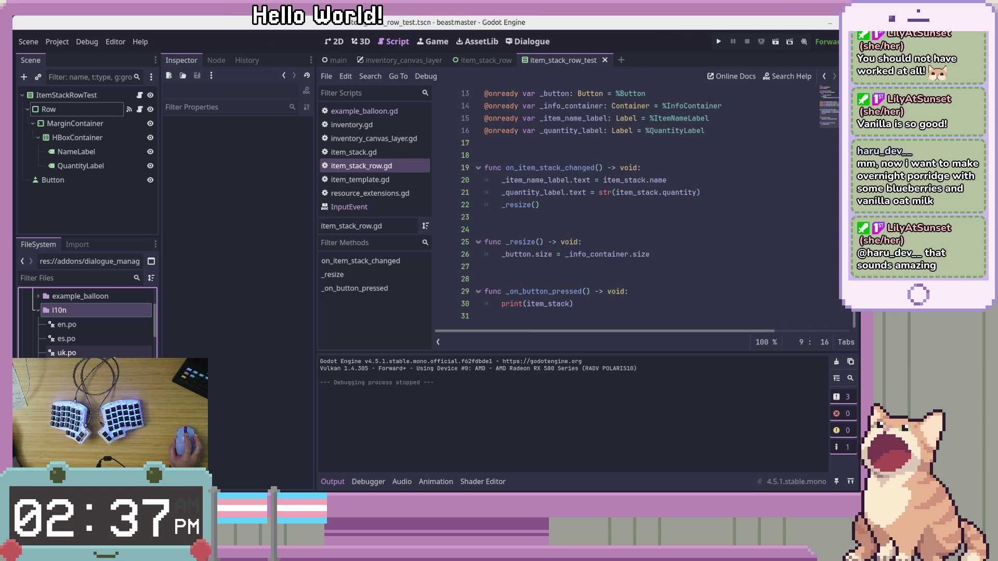
{"action": "scroll", "coordinate": [86, 323], "scroll_direction": "up", "scroll_amount": 2}
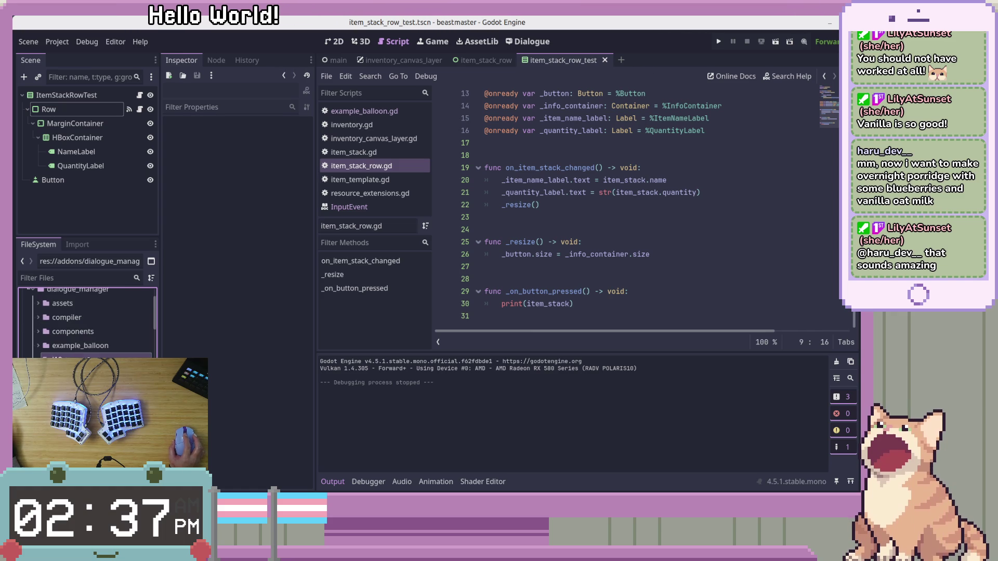
{"action": "scroll", "coordinate": [35, 322], "scroll_direction": "up", "scroll_amount": 2}
{"action": "left_click", "coordinate": [31, 314]}
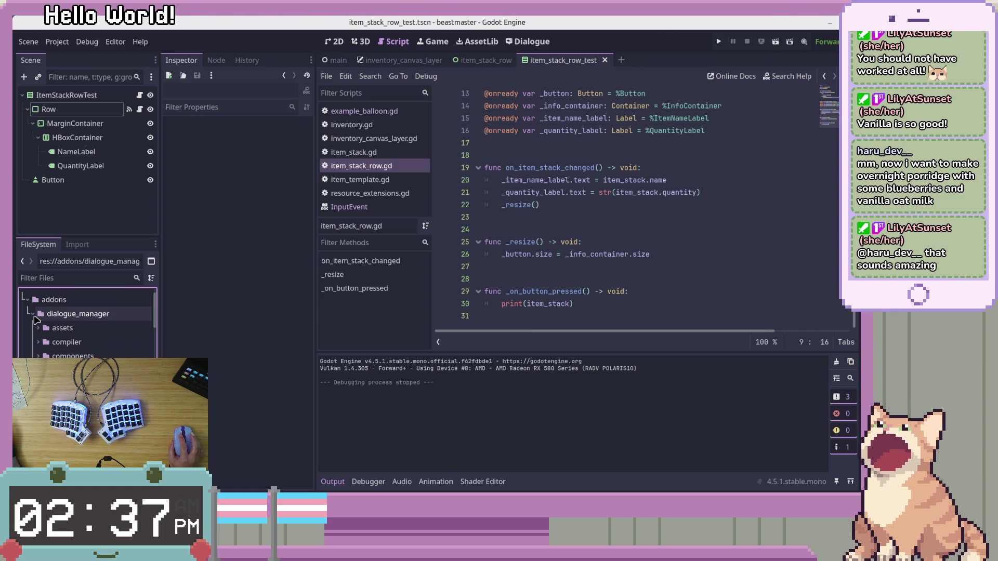
{"action": "key", "text": "Up"}
{"action": "key", "text": "Left"}
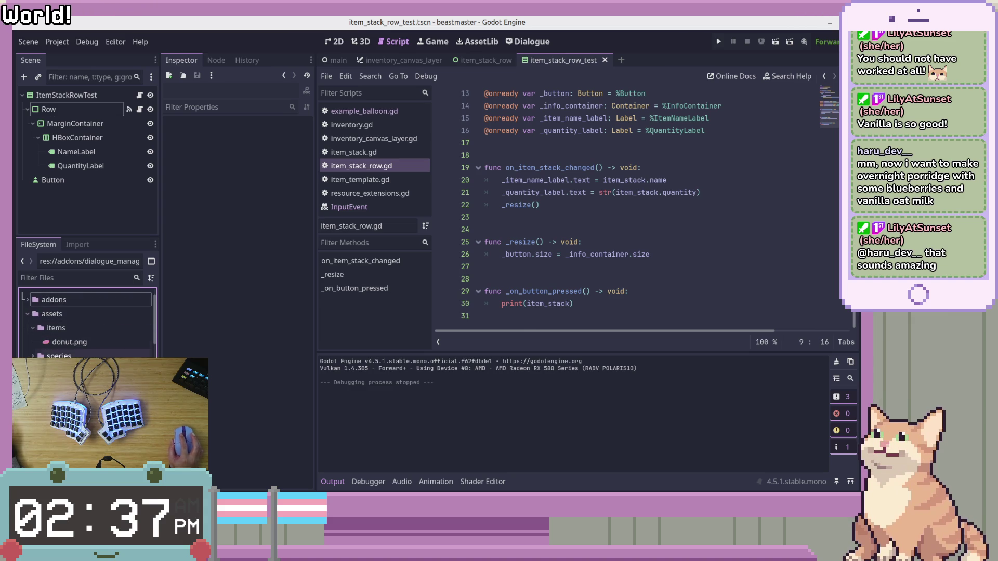
Select donut.png to inspect its texture.
{"action": "key", "text": "Down"}
{"action": "key", "text": "Down"}
{"action": "key", "text": "Down"}
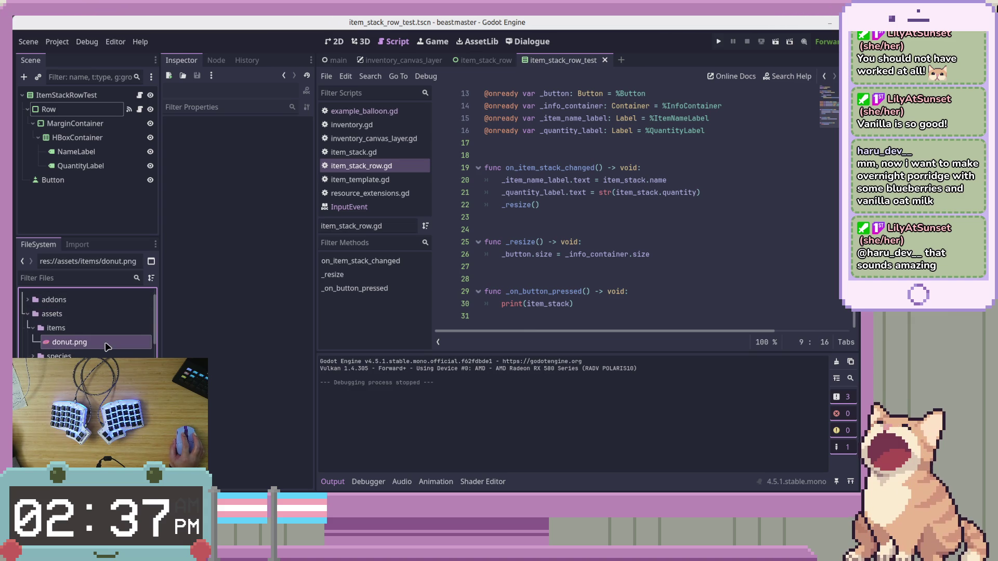
{"action": "key", "text": "Return"}
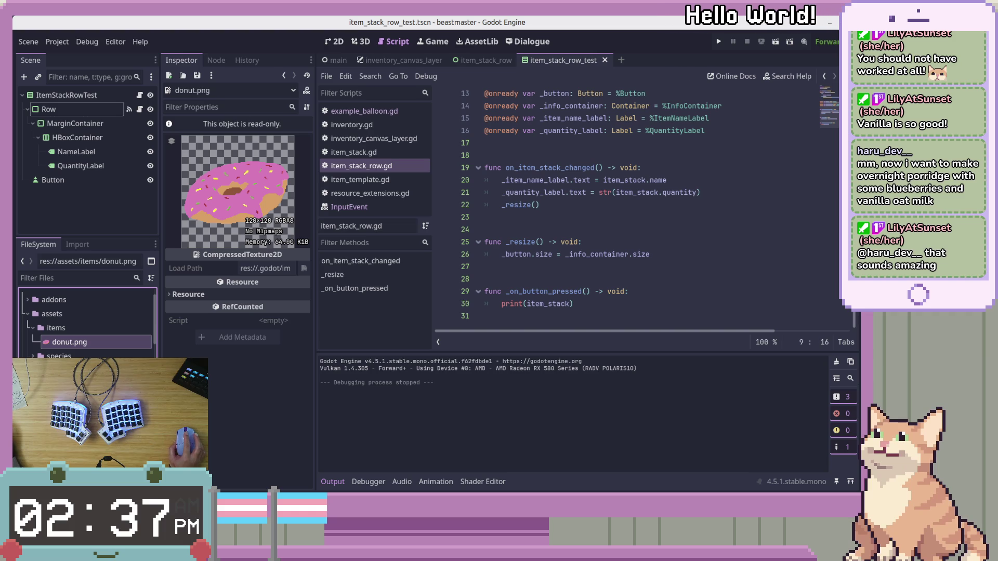
{"action": "scroll", "coordinate": [87, 322], "scroll_direction": "down", "scroll_amount": 3}
{"action": "scroll", "coordinate": [87, 322], "scroll_direction": "up", "scroll_amount": 3}
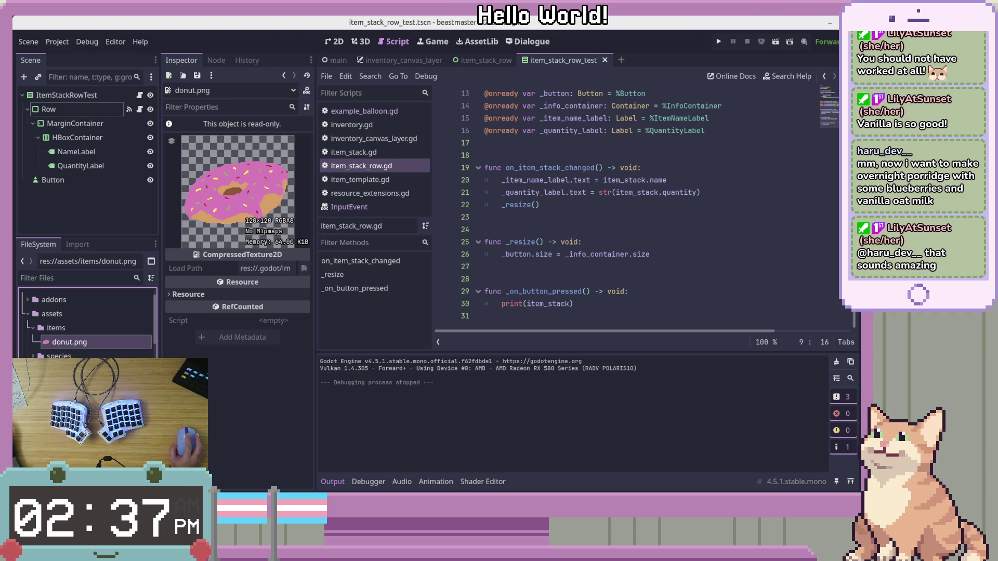
Recheck on_item_stack_changed and the extends Container line, then open ItemStackRowTest's script.
{"action": "left_click", "coordinate": [81, 215]}
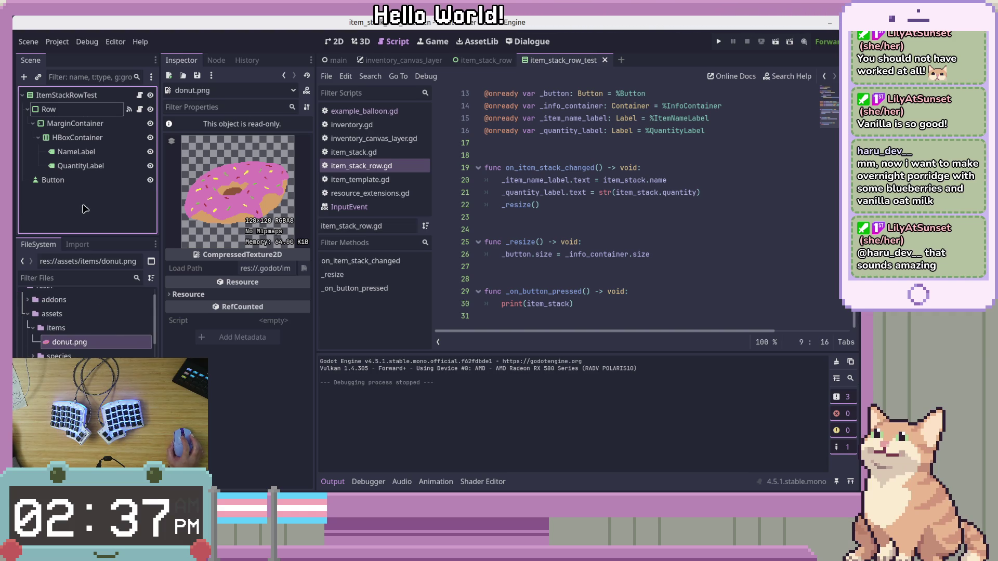
{"action": "left_click", "coordinate": [737, 172]}
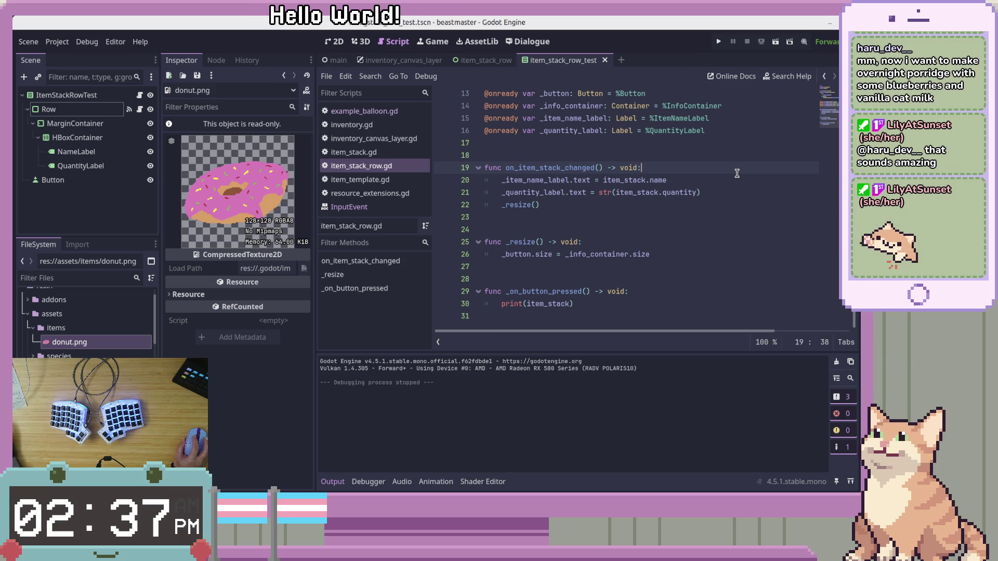
{"action": "scroll", "coordinate": [531, 177], "scroll_direction": "up", "scroll_amount": 4}
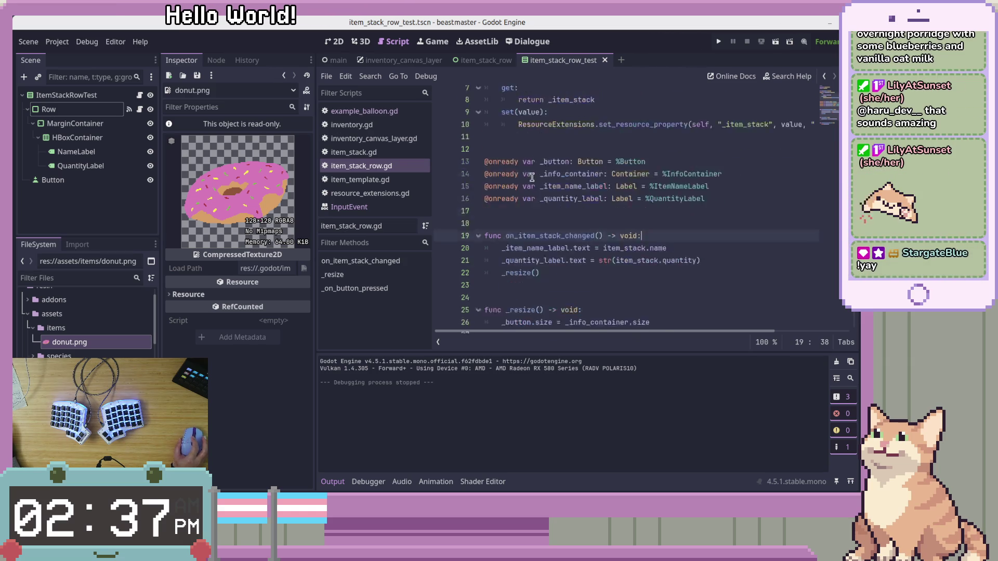
{"action": "left_click", "coordinate": [551, 118]}
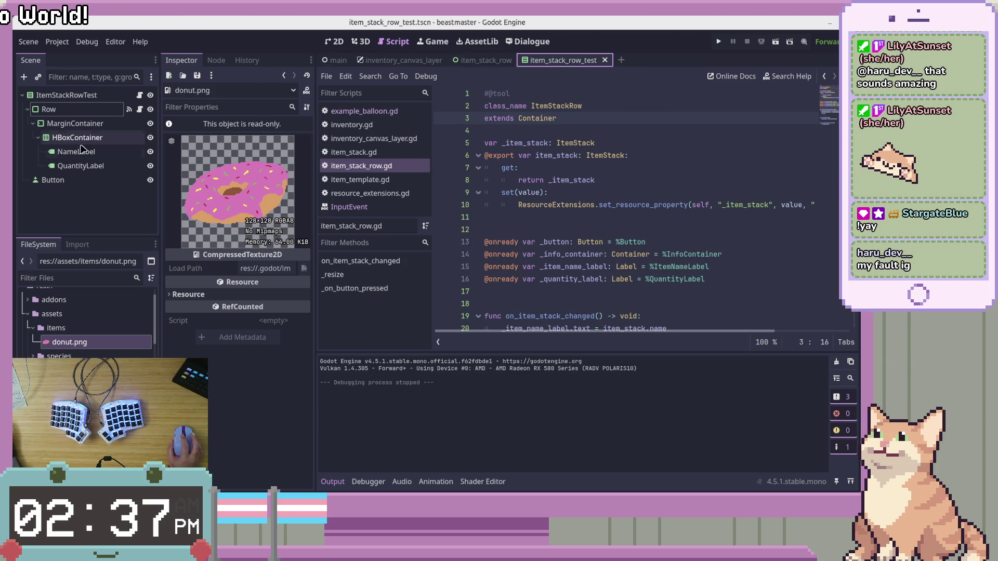
{"action": "left_click", "coordinate": [140, 95]}
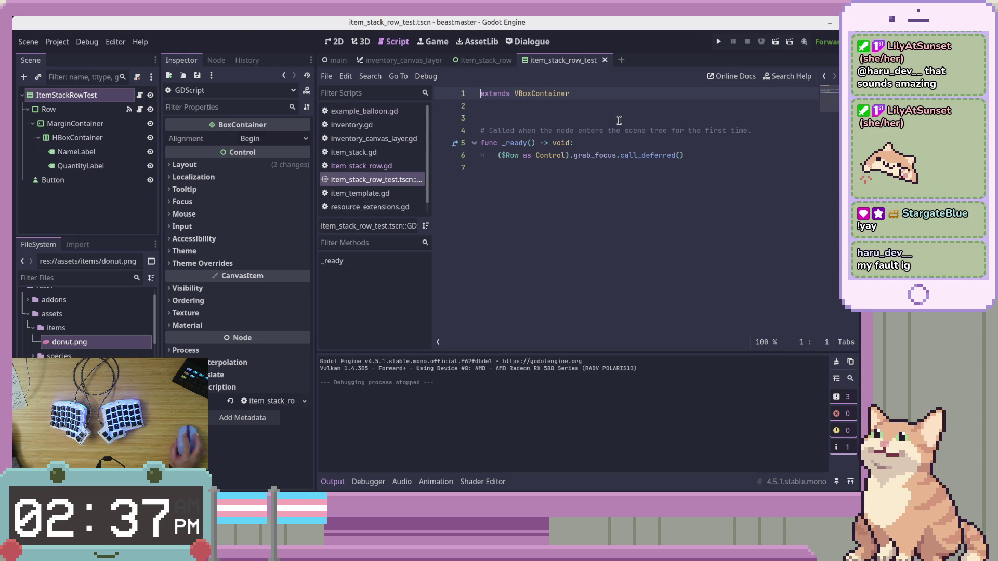
Open the Row node's built-in script and inspect its style constants and _on_mouse_exited.
{"action": "left_click", "coordinate": [139, 109]}
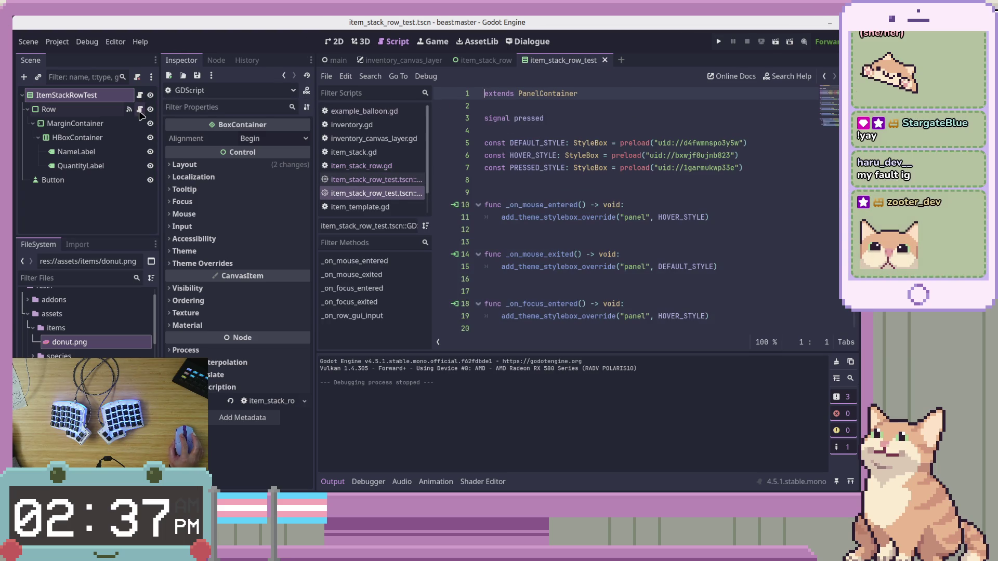
{"action": "left_click", "coordinate": [745, 193]}
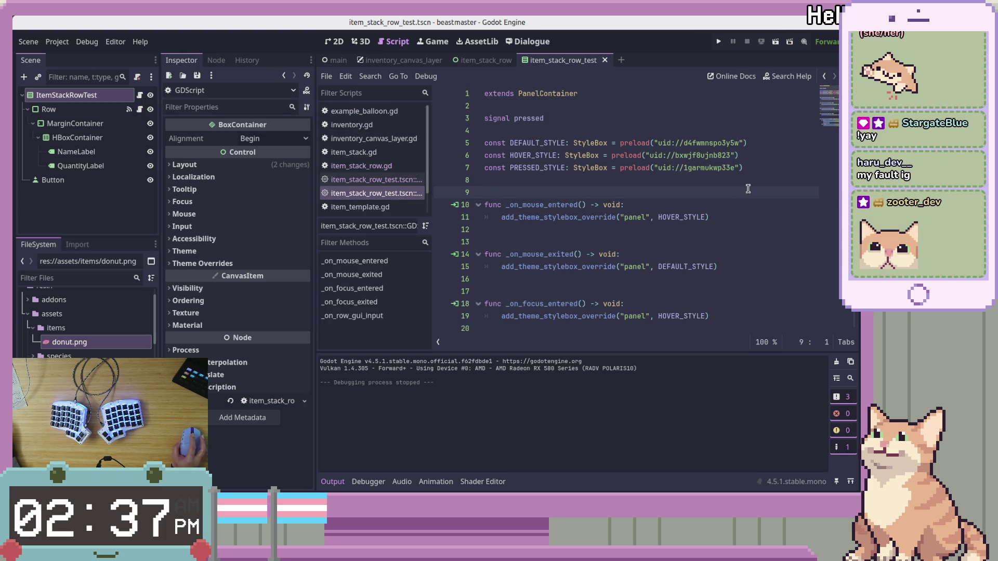
{"action": "scroll", "coordinate": [748, 190], "scroll_direction": "down", "scroll_amount": 4}
{"action": "scroll", "coordinate": [748, 187], "scroll_direction": "up", "scroll_amount": 2}
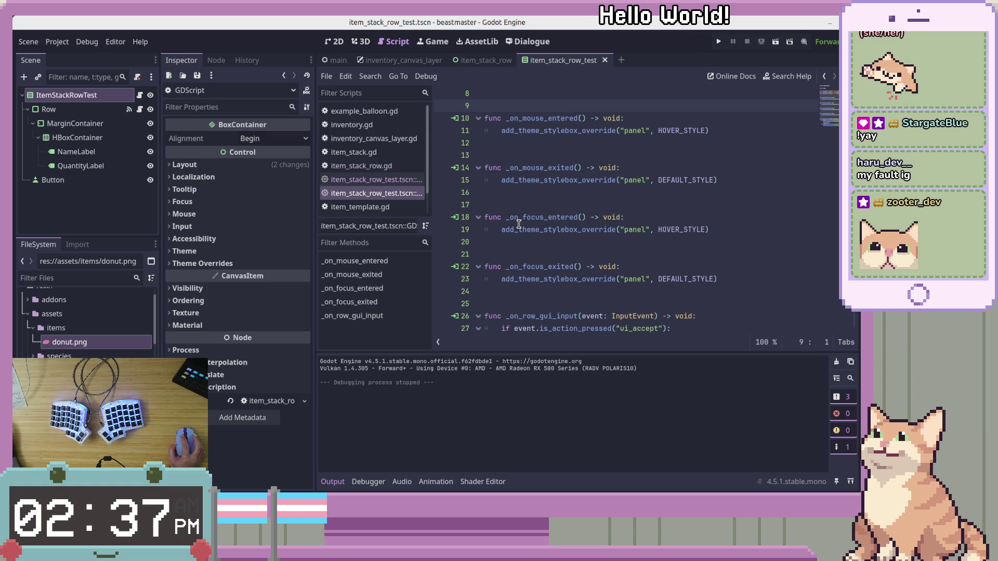
{"action": "left_click", "coordinate": [635, 164]}
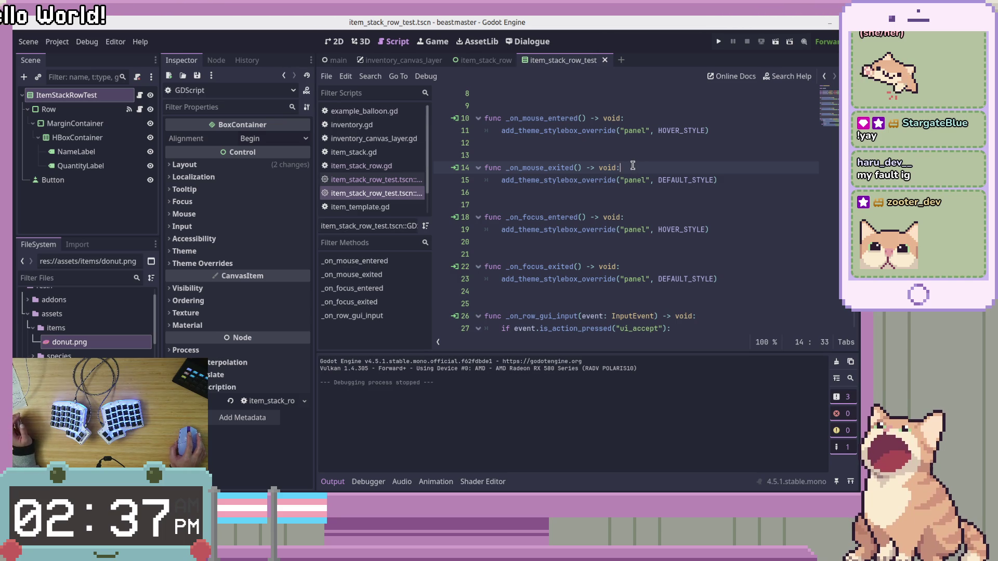
{"action": "scroll", "coordinate": [633, 165], "scroll_direction": "down", "scroll_amount": 1}
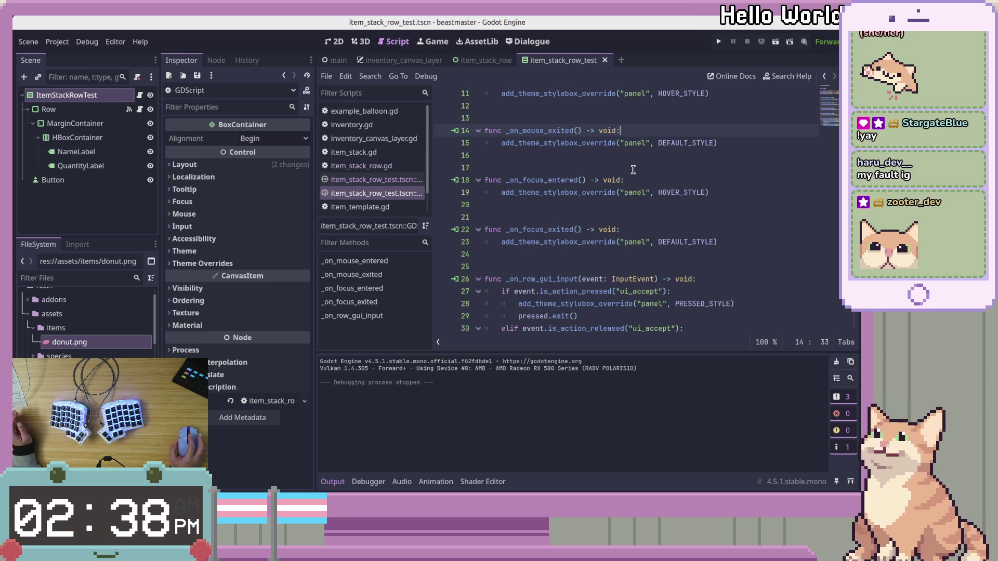
{"action": "scroll", "coordinate": [631, 179], "scroll_direction": "up", "scroll_amount": 4}
Look back over the StyleBox constants and handler functions near the script top.
{"action": "left_click", "coordinate": [731, 180]}
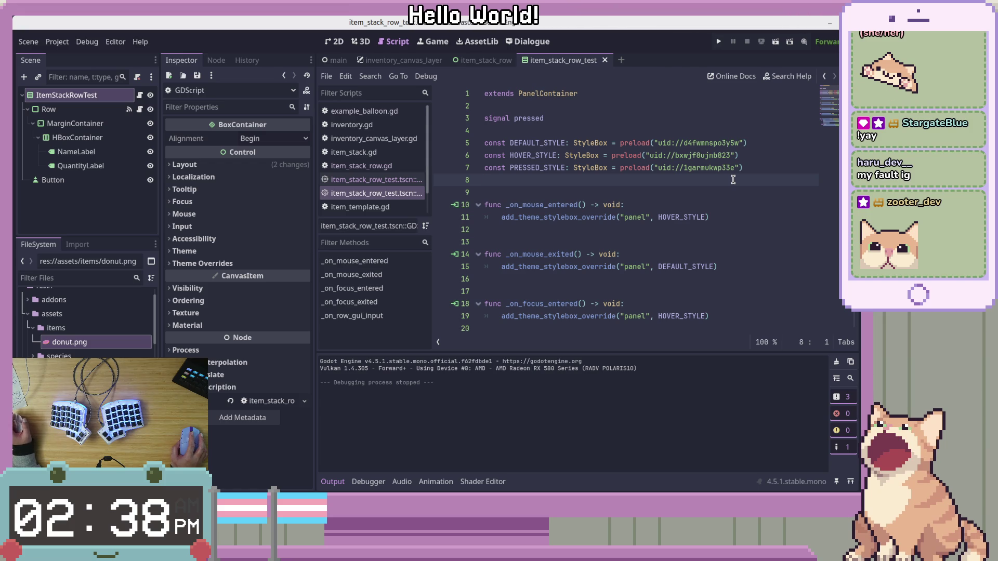
{"action": "scroll", "coordinate": [733, 179], "scroll_direction": "down", "scroll_amount": 1}
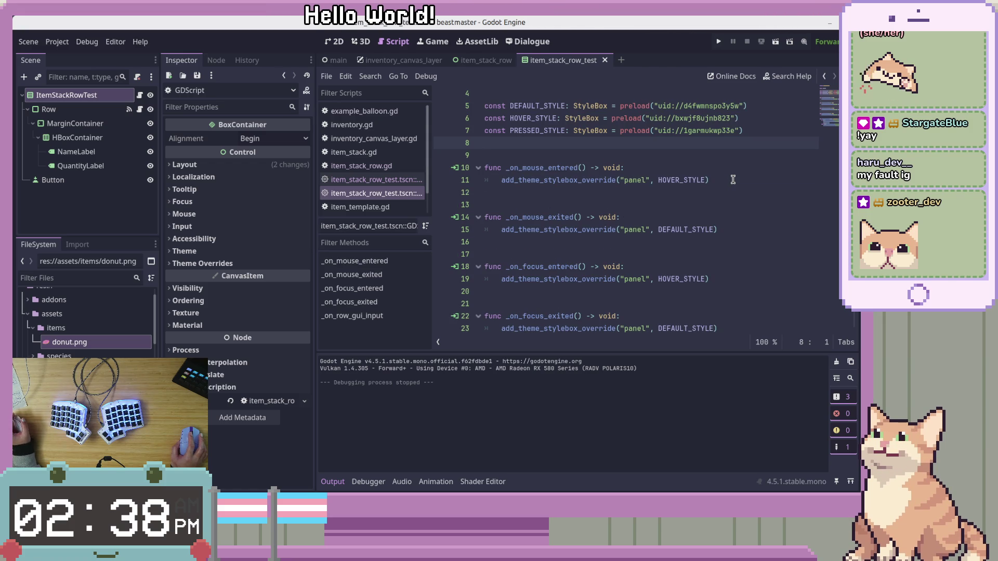
{"action": "scroll", "coordinate": [733, 180], "scroll_direction": "down", "scroll_amount": 4}
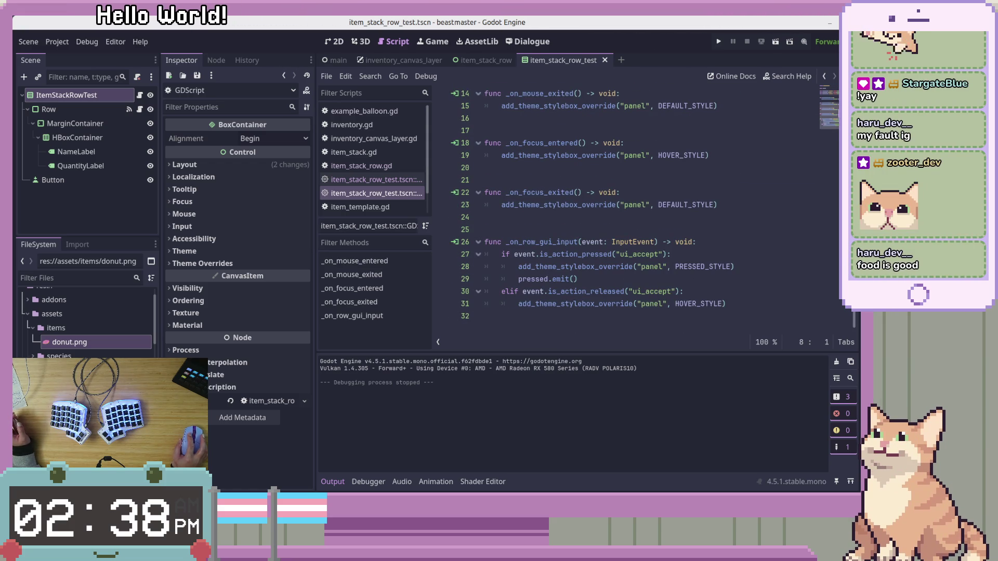
{"action": "key", "text": "Home"}
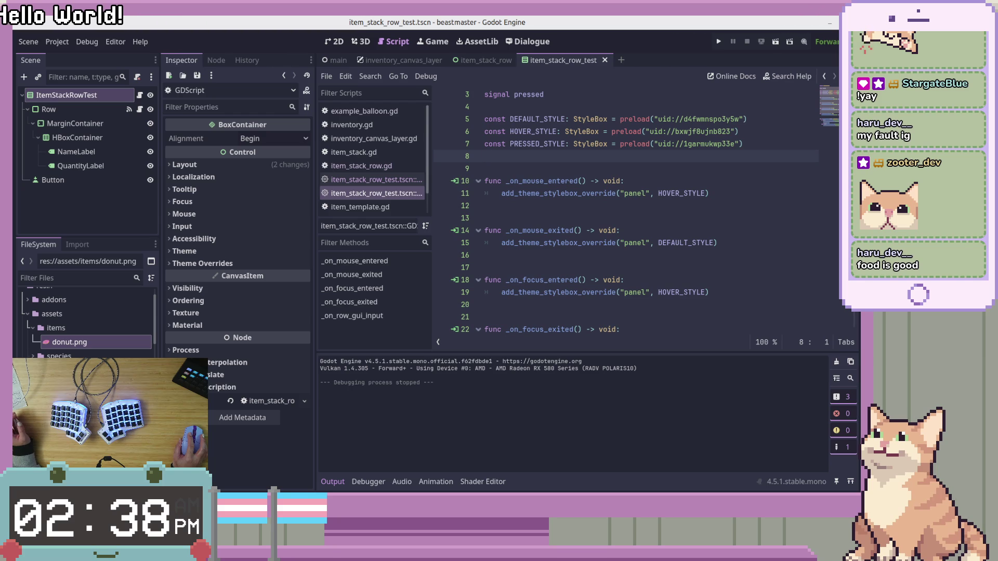
{"action": "scroll", "coordinate": [624, 208], "scroll_direction": "up", "scroll_amount": 1}
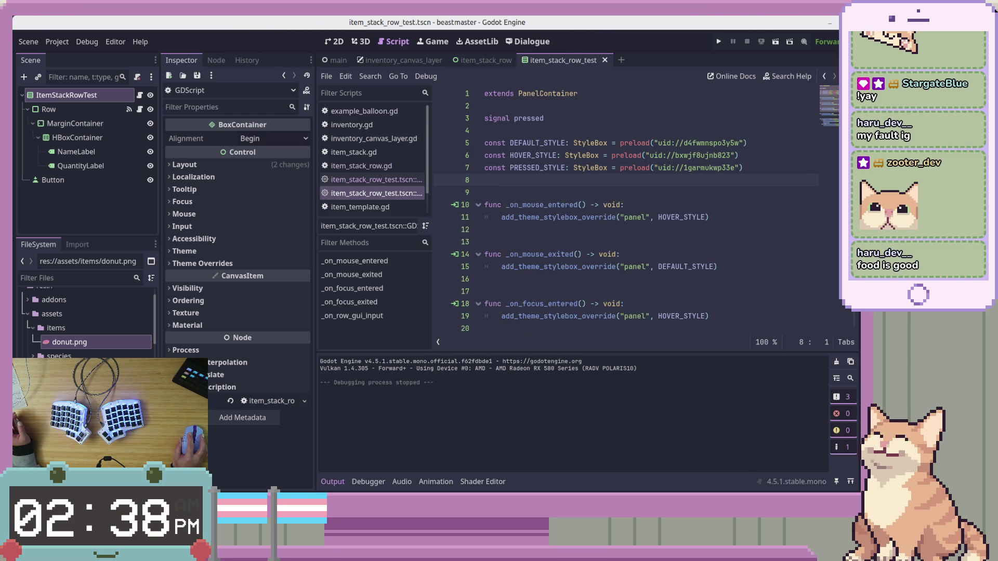
{"action": "scroll", "coordinate": [624, 208], "scroll_direction": "down", "scroll_amount": 1}
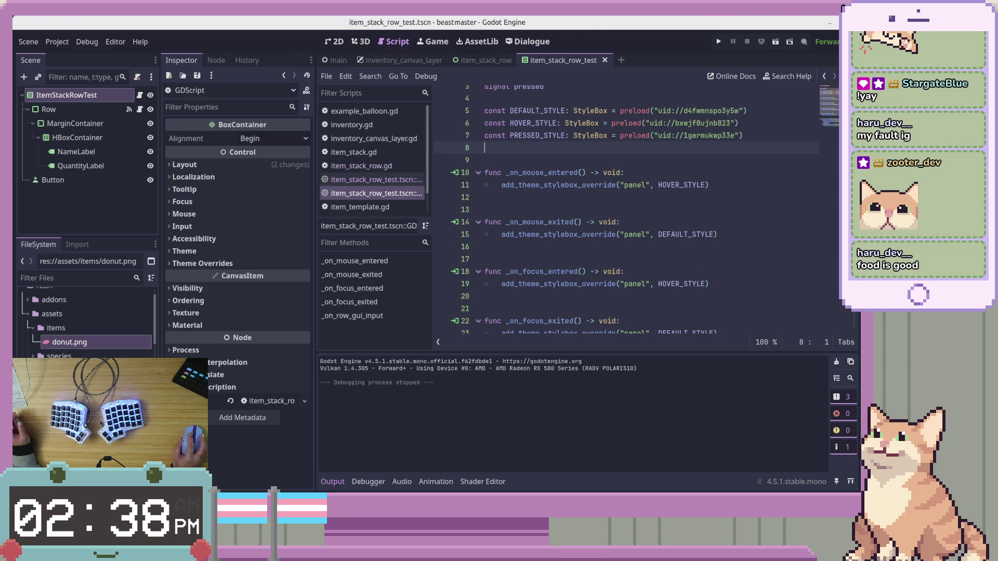
{"action": "scroll", "coordinate": [486, 91], "scroll_direction": "up", "scroll_amount": 1}
Select and copy the whole test built-in script, from the extends line to the end.
{"action": "left_click", "coordinate": [486, 93]}
{"action": "left_click_drag", "start_coordinate": [486, 93], "coordinate": [617, 167]}
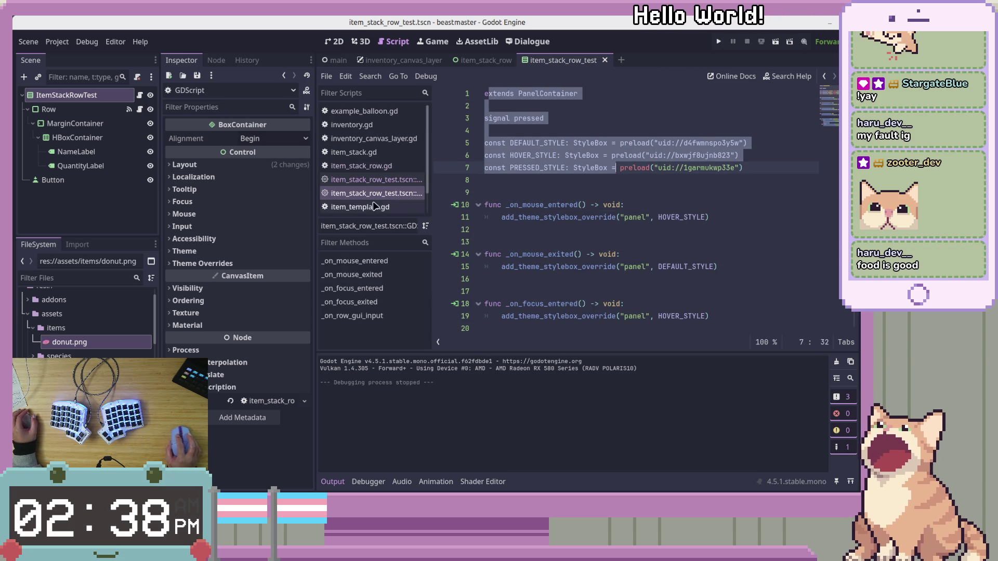
{"action": "left_click_drag", "start_coordinate": [432, 192], "coordinate": [487, 193]}
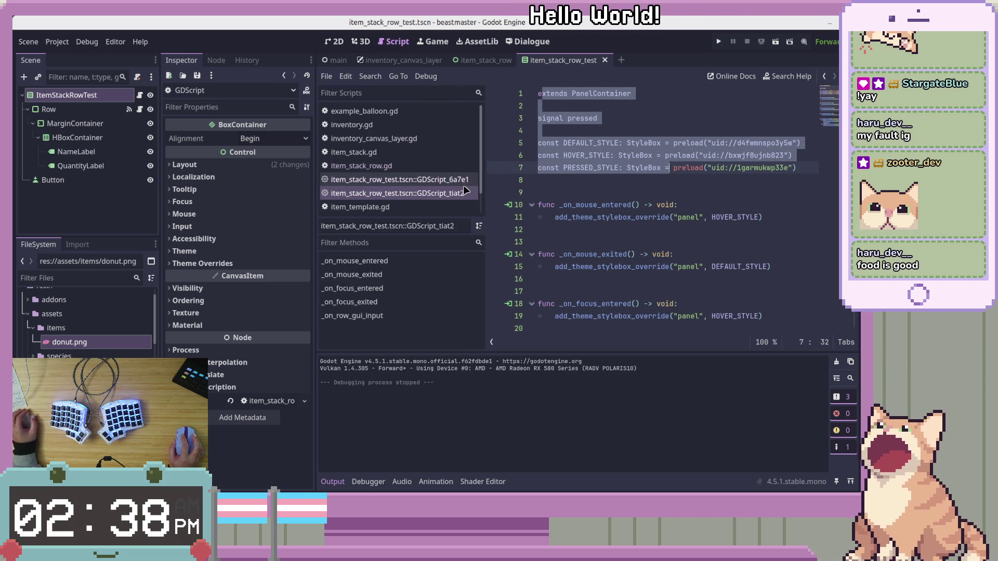
{"action": "mouse_move", "coordinate": [539, 93]}
{"action": "left_mouse_down"}
{"action": "mouse_move", "coordinate": [623, 217]}
{"action": "mouse_move", "coordinate": [539, 229]}
{"action": "left_mouse_up"}
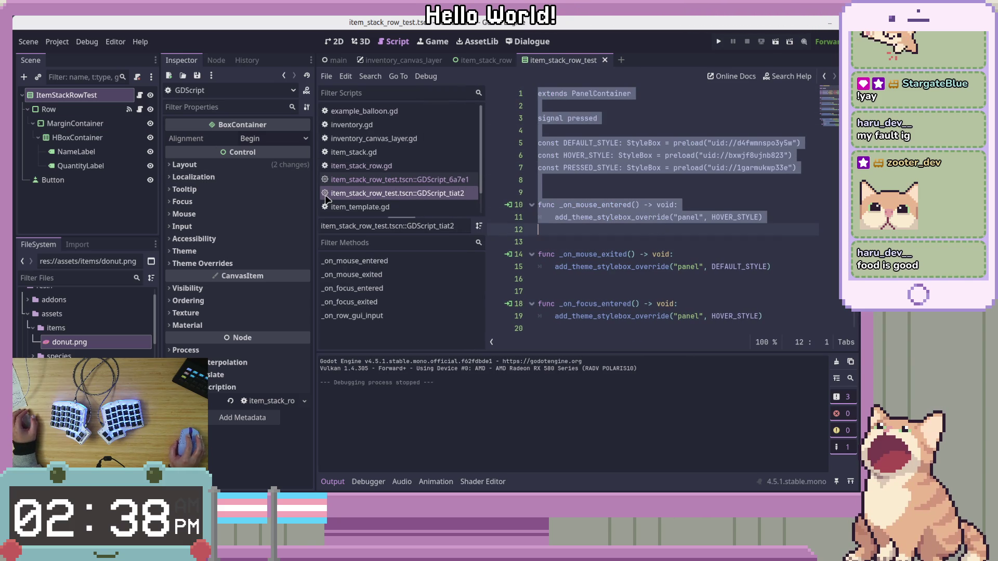
{"action": "scroll", "coordinate": [623, 234], "scroll_direction": "down", "scroll_amount": 4}
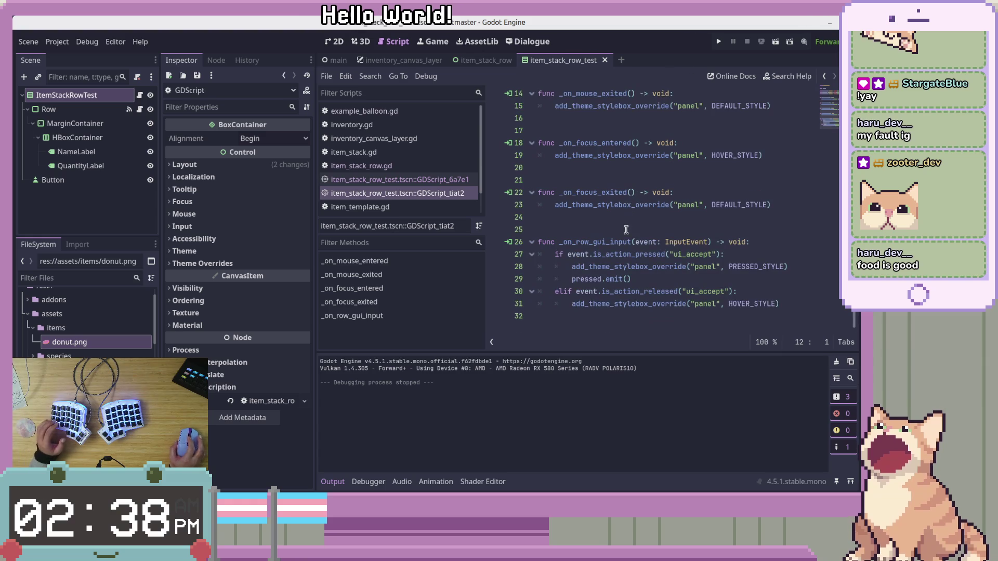
{"action": "key", "text": "ctrl+shift+End"}
{"action": "key", "text": "ctrl+c"}
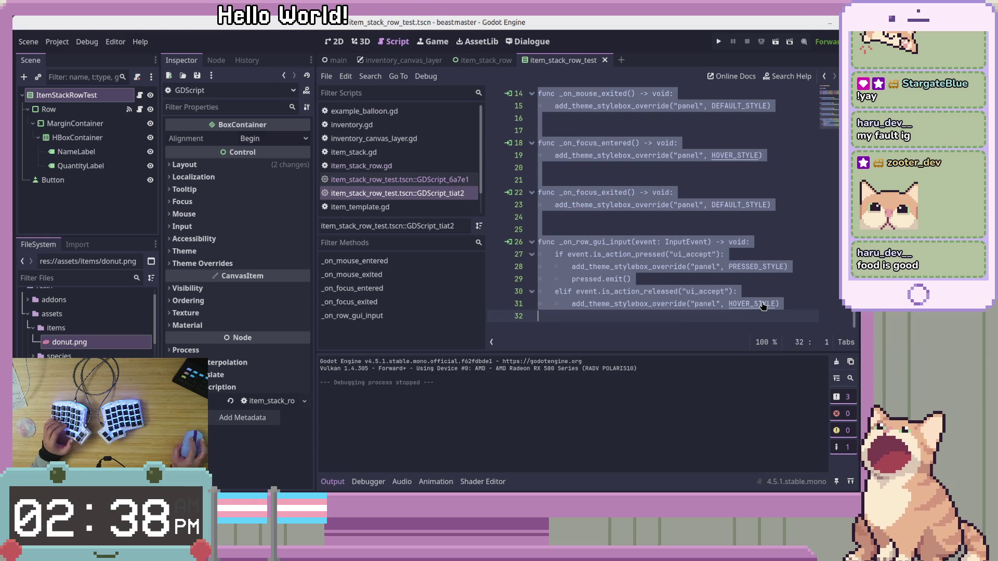
{"action": "scroll", "coordinate": [675, 208], "scroll_direction": "up", "scroll_amount": 4}
Paste the copied row-style code at the end of item_stack_row.gd.
{"action": "left_click", "coordinate": [353, 152]}
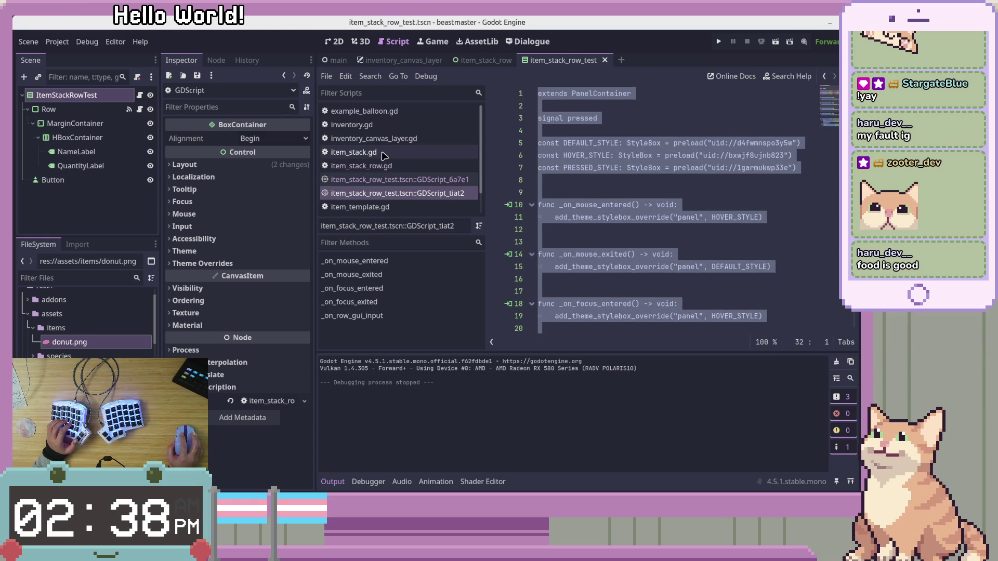
{"action": "left_click", "coordinate": [361, 165]}
{"action": "left_click", "coordinate": [665, 231]}
{"action": "double_click", "coordinate": [596, 119]}
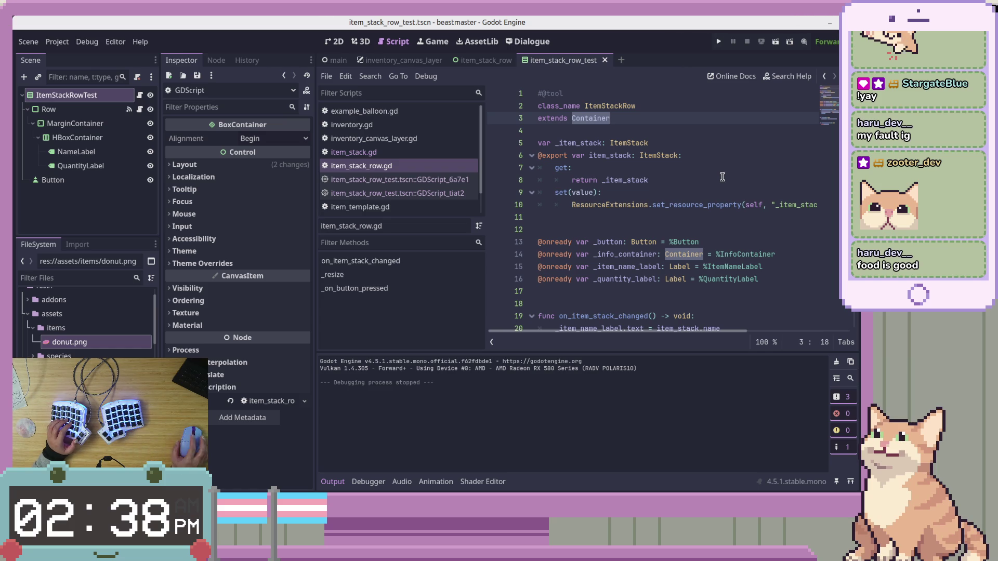
{"action": "left_click", "coordinate": [723, 176]}
{"action": "scroll", "coordinate": [711, 277], "scroll_direction": "down", "scroll_amount": 4}
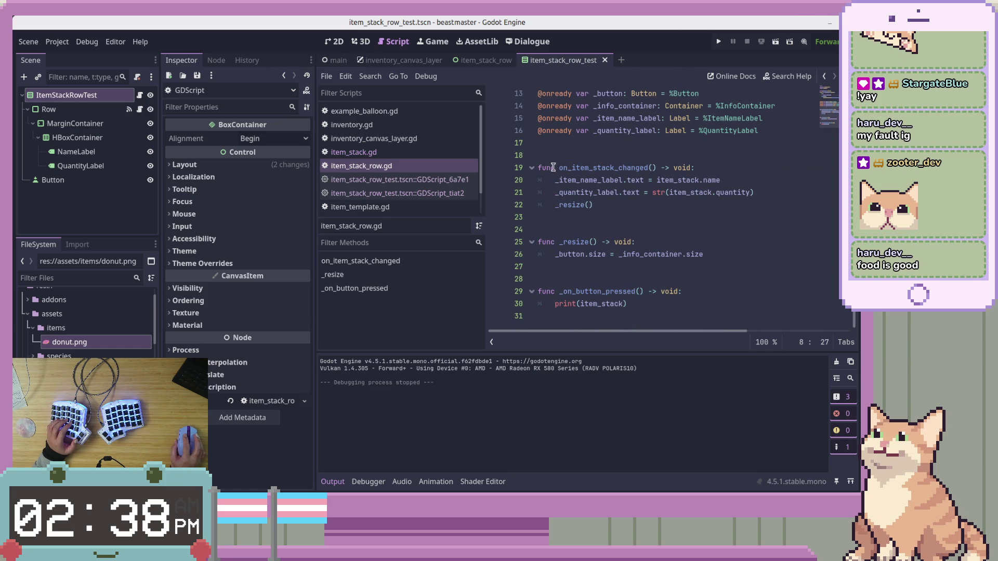
{"action": "left_click", "coordinate": [664, 309]}
{"action": "key", "text": "Return"}
{"action": "key", "text": "Return"}
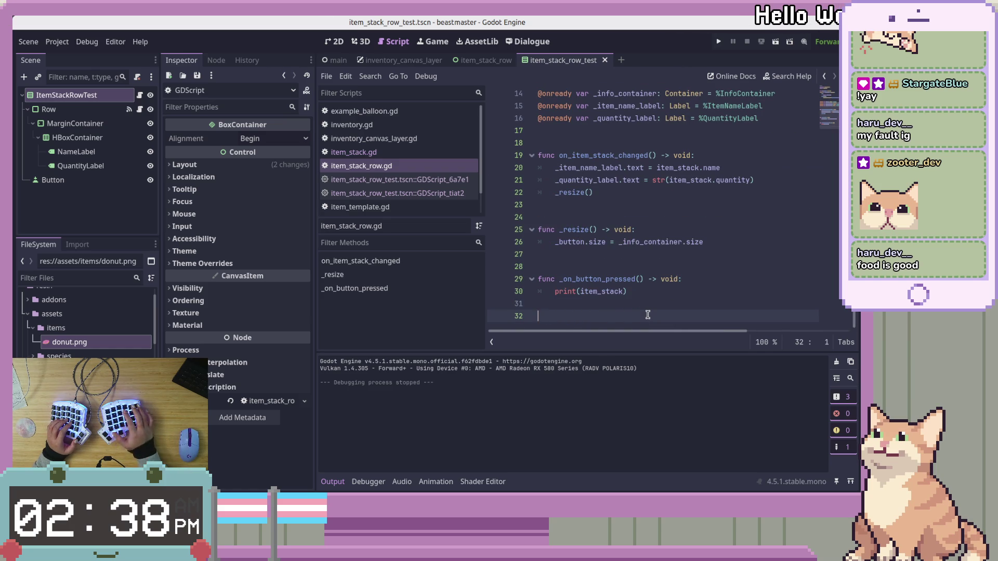
{"action": "key", "text": "ctrl+v"}
{"action": "key", "text": "ctrl+z"}
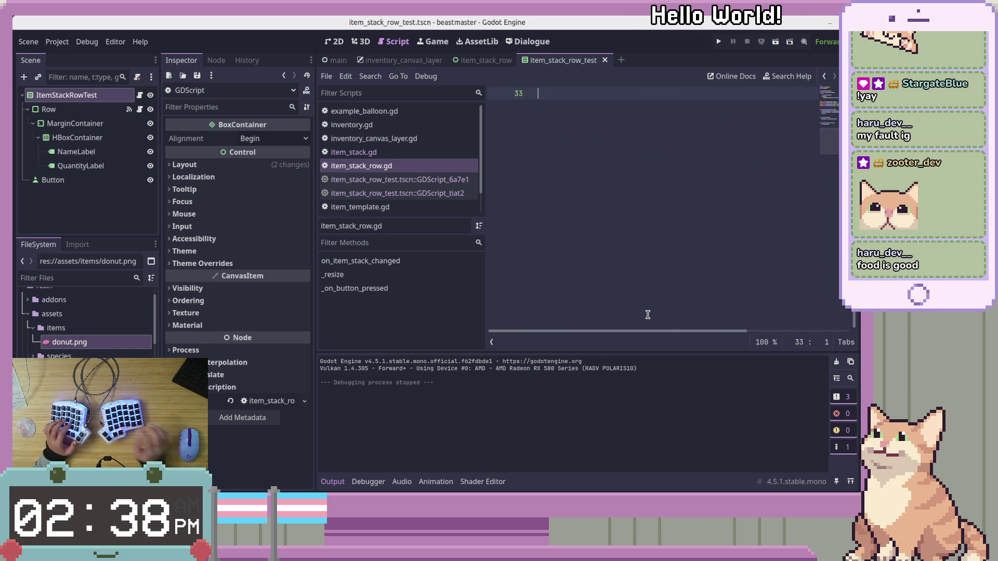
{"action": "type", "text": "extends PanelContainer  signal pressed  const DEFAULT_STYLE: StyleBox = preload(\"uid://d4fwmnspo3y5m\") const HOVER_STYLE: StyleBox = preload(\"uid://bxwjf8ujnb823\") const PRESSED_STYLE: StyleBox = preload(\"uid://1garmukwp33e\")   func _on_mouse_entered() -> void: \tadd_theme_stylebox_override(\"panel\", HOVER_STYLE)   func _on_mouse_exited() -> void: \tadd_theme_stylebox_override(\"panel\", DEFAULT_STYLE)   func _on_focus_entered() -> void: \tadd_theme_stylebox_override(\"panel\", HOVER_STYLE)   func _on_focus_exited() -> void: \tadd_theme_stylebox_override(\"panel\", DEFAULT_STYLE)   func _on_row_gui_input(event: InputEvent) -> void: \tif event.is_action_pressed(\"ui_accept\"): \t\tadd_theme_stylebox_override(\"panel\", PRESSED_STYLE) \t\tpressed.emit() \telif event.is_action_released(\"ui_accept\"): \t\tadd_theme_stylebox_override(\"panel\", HOVER_STYLE)"}
Delete the duplicate 'extends PanelContainer' line from the pasted code.
{"action": "left_click", "coordinate": [666, 225]}
{"action": "scroll", "coordinate": [667, 224], "scroll_direction": "up", "scroll_amount": 6}
{"action": "left_click", "coordinate": [572, 163]}
{"action": "left_click_drag", "start_coordinate": [572, 163], "coordinate": [525, 145]}
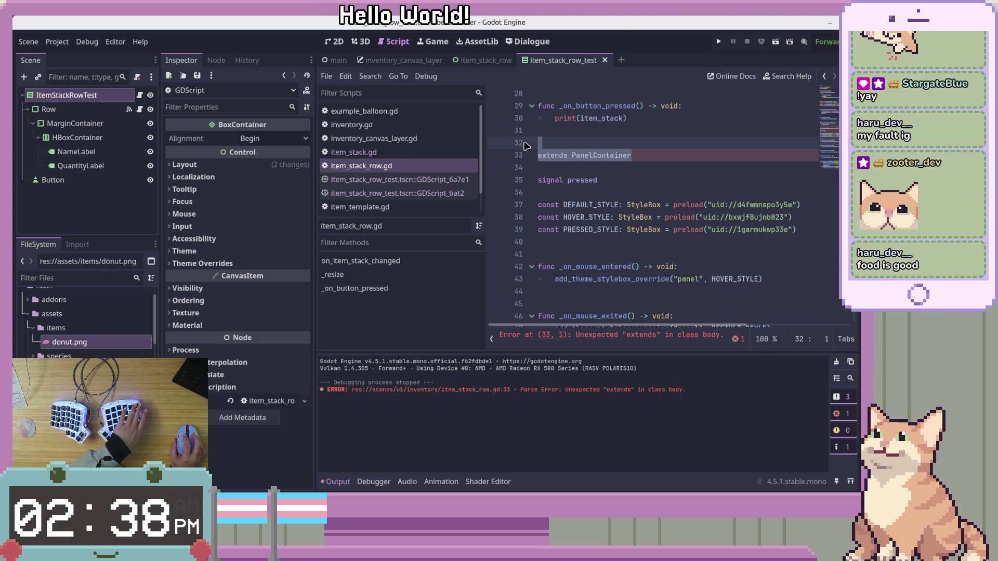
{"action": "key", "text": "BackSpace"}
{"action": "key", "text": "BackSpace"}
Compare against the test scene's two built-in scripts, then return to item_stack_row.gd.
{"action": "scroll", "coordinate": [635, 223], "scroll_direction": "up", "scroll_amount": 3}
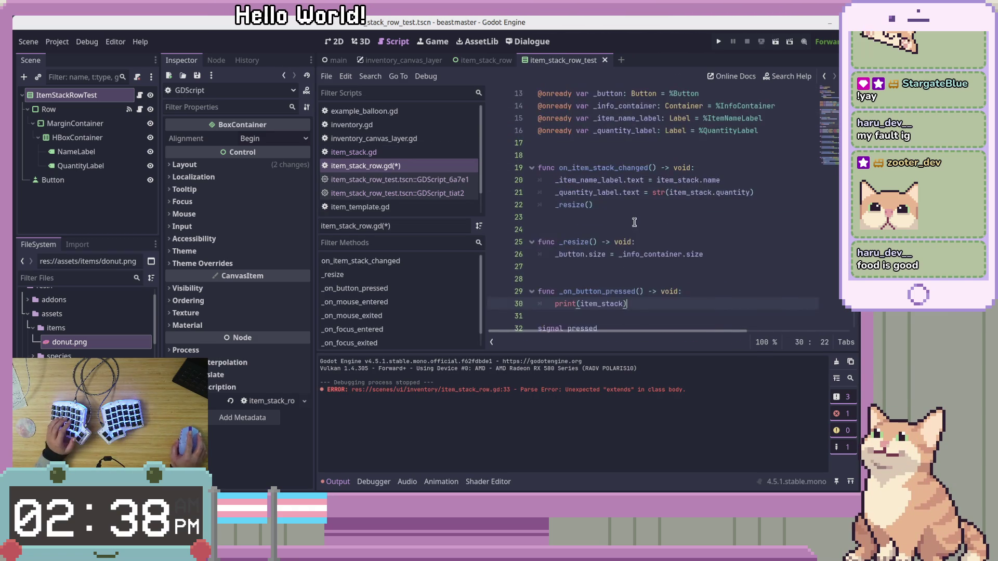
{"action": "scroll", "coordinate": [635, 222], "scroll_direction": "down", "scroll_amount": 2}
{"action": "scroll", "coordinate": [640, 219], "scroll_direction": "up", "scroll_amount": 6}
{"action": "scroll", "coordinate": [644, 229], "scroll_direction": "up", "scroll_amount": 2}
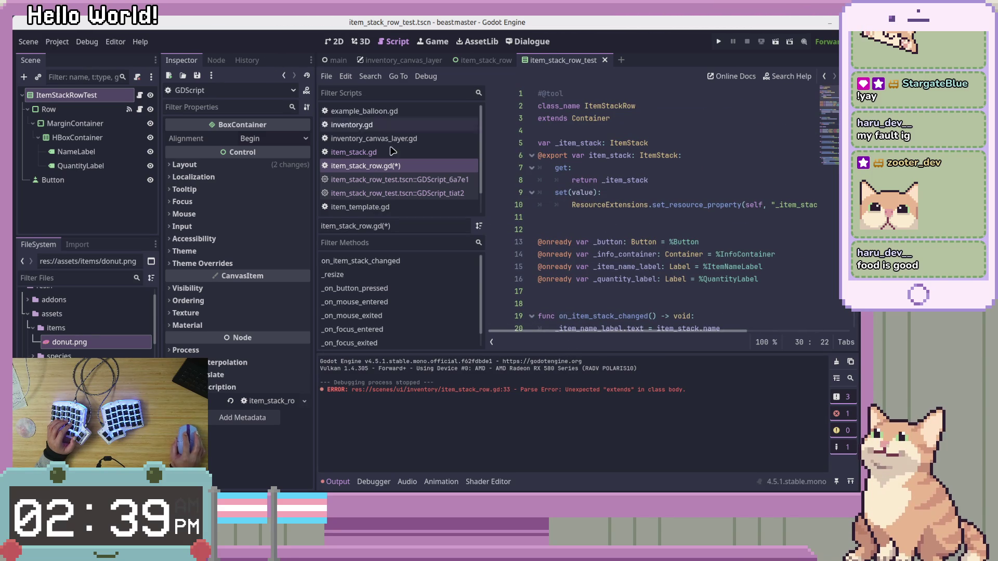
{"action": "left_click", "coordinate": [458, 180]}
{"action": "left_click", "coordinate": [395, 193]}
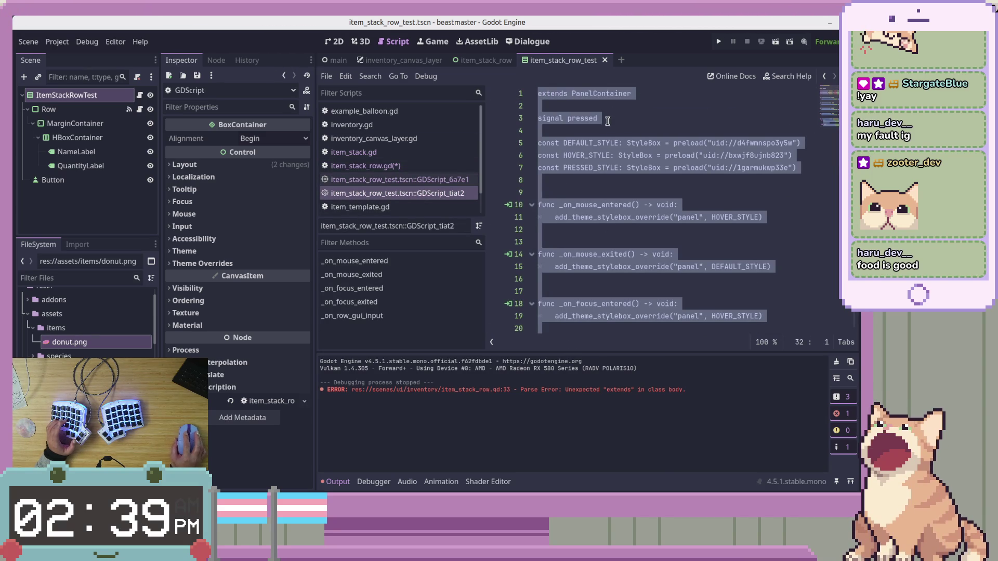
{"action": "left_click", "coordinate": [383, 165]}
Review the merged item_stack_row.gd from the top, then switch to the item_stack_row scene.
{"action": "left_click", "coordinate": [632, 121]}
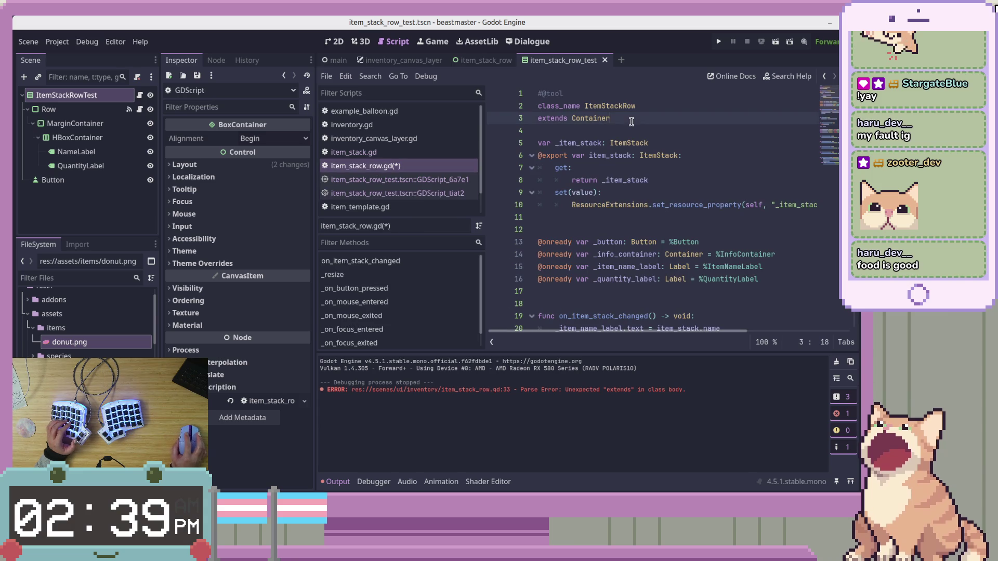
{"action": "key", "text": "ctrl+Home"}
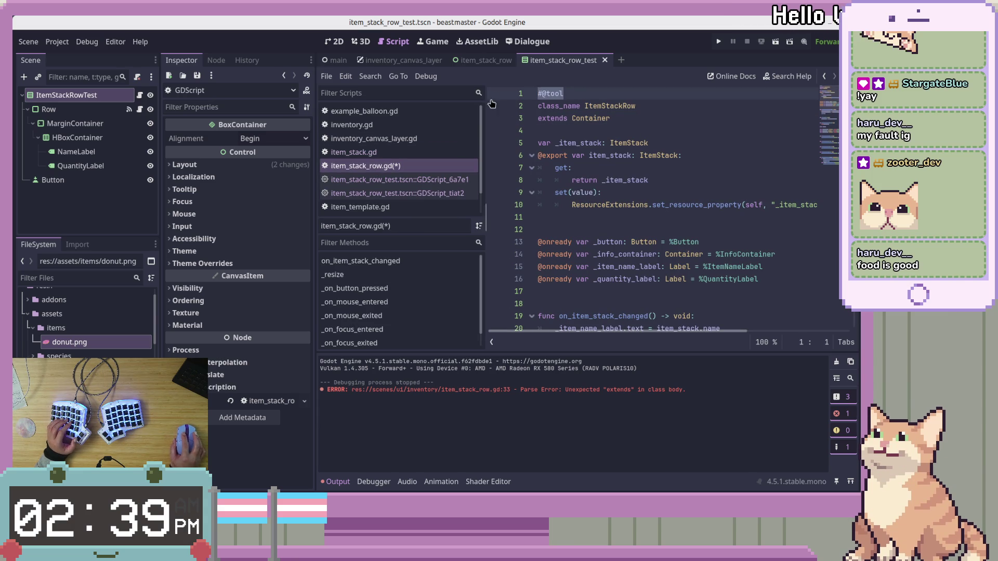
{"action": "scroll", "coordinate": [629, 234], "scroll_direction": "down", "scroll_amount": 3}
{"action": "scroll", "coordinate": [629, 234], "scroll_direction": "up", "scroll_amount": 3}
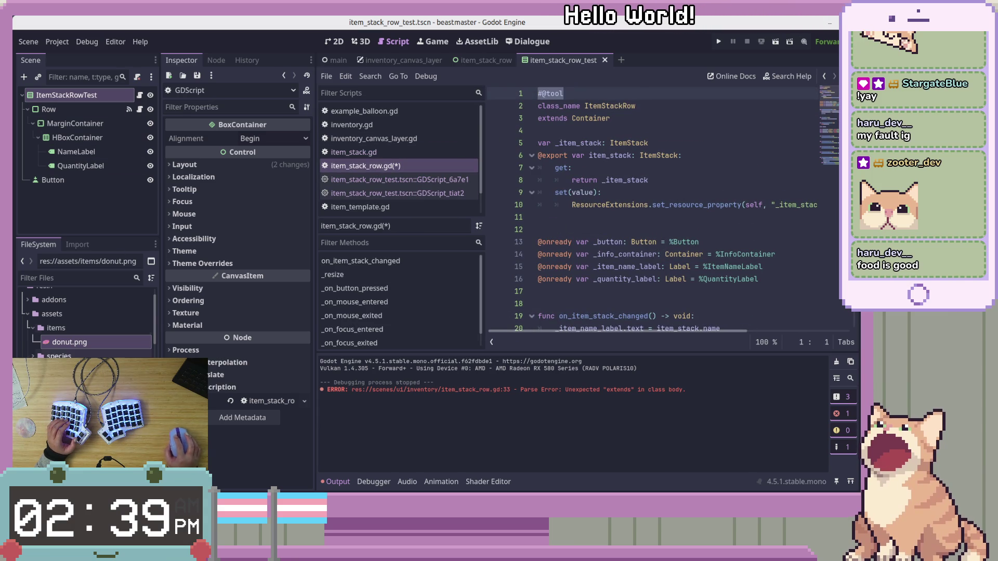
{"action": "scroll", "coordinate": [88, 323], "scroll_direction": "down", "scroll_amount": 5}
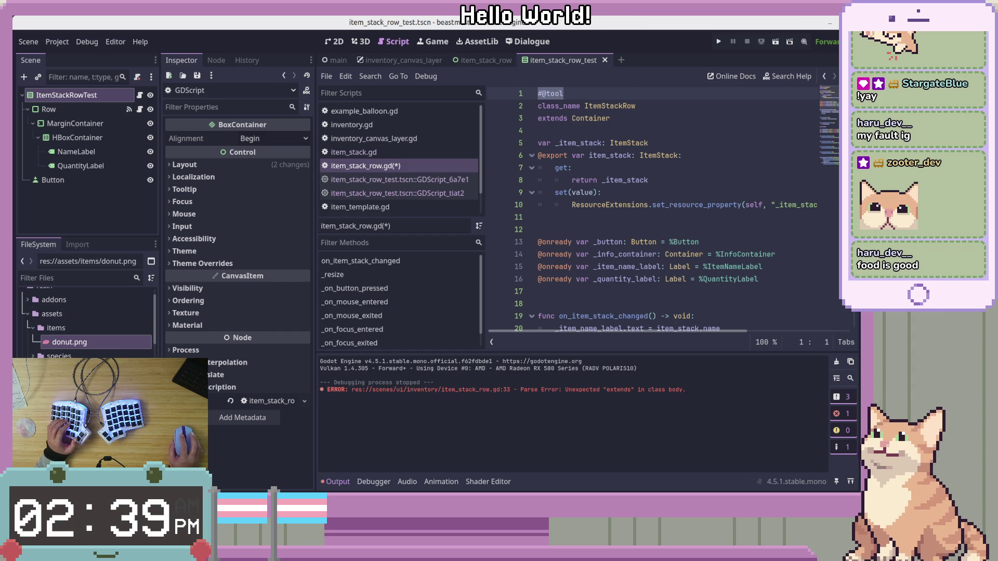
{"action": "scroll", "coordinate": [89, 322], "scroll_direction": "down", "scroll_amount": 5}
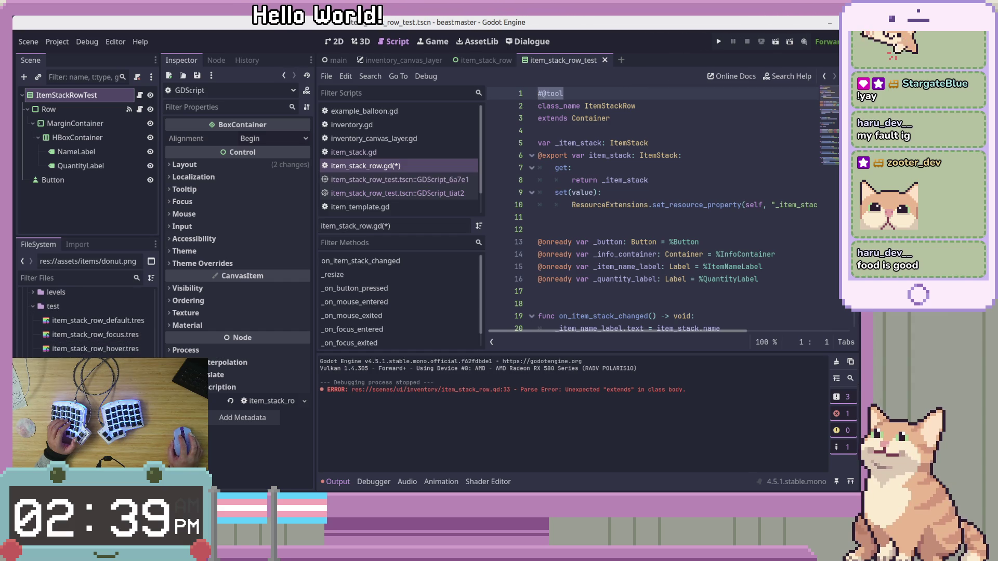
{"action": "scroll", "coordinate": [88, 322], "scroll_direction": "down", "scroll_amount": 5}
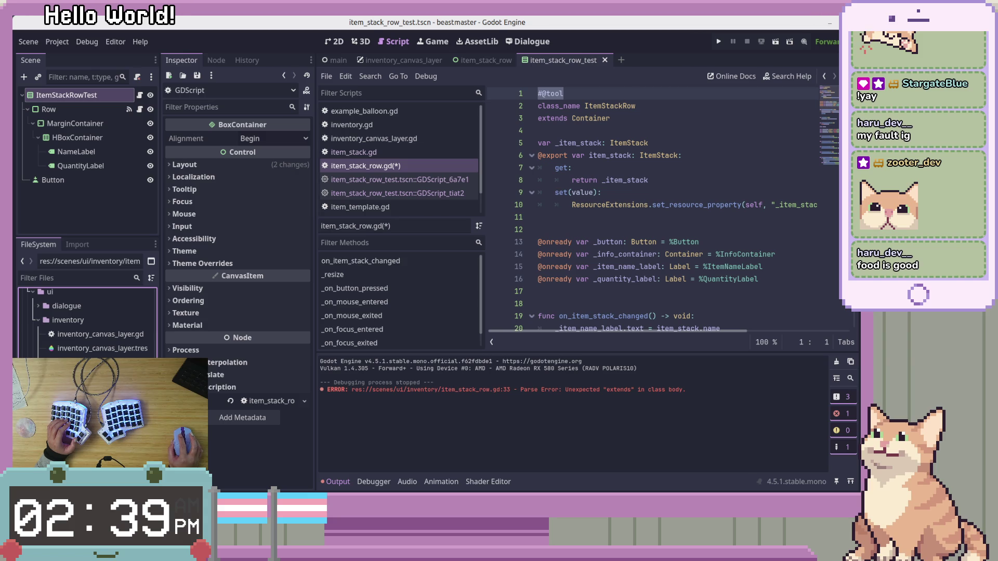
{"action": "key", "text": "ctrl+shift+Tab"}
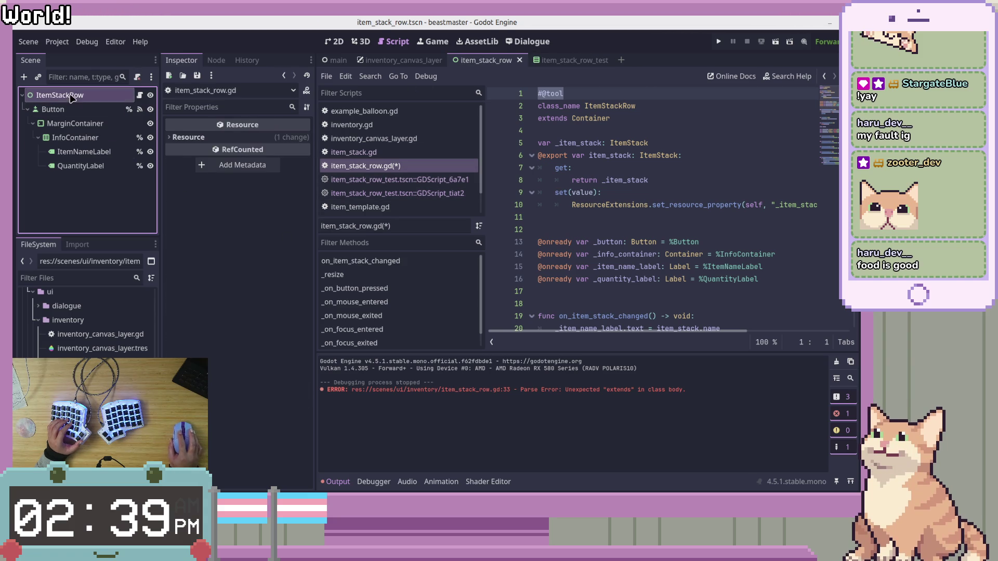
Show ItemStackRow in the 2D view after checking the test scene's Row panel styles.
{"action": "left_click", "coordinate": [60, 95]}
{"action": "key", "text": "ctrl+F1"}
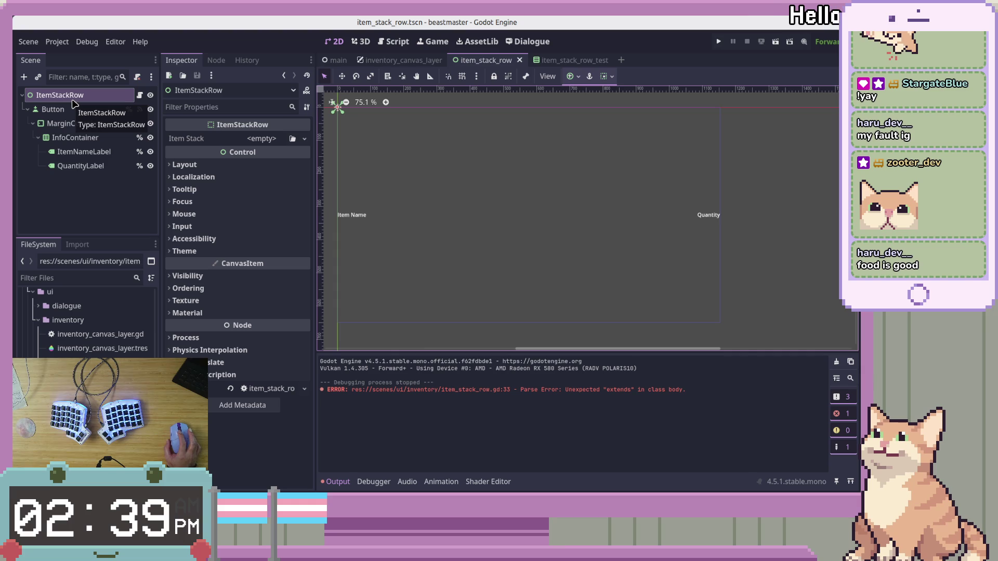
{"action": "left_click", "coordinate": [554, 61]}
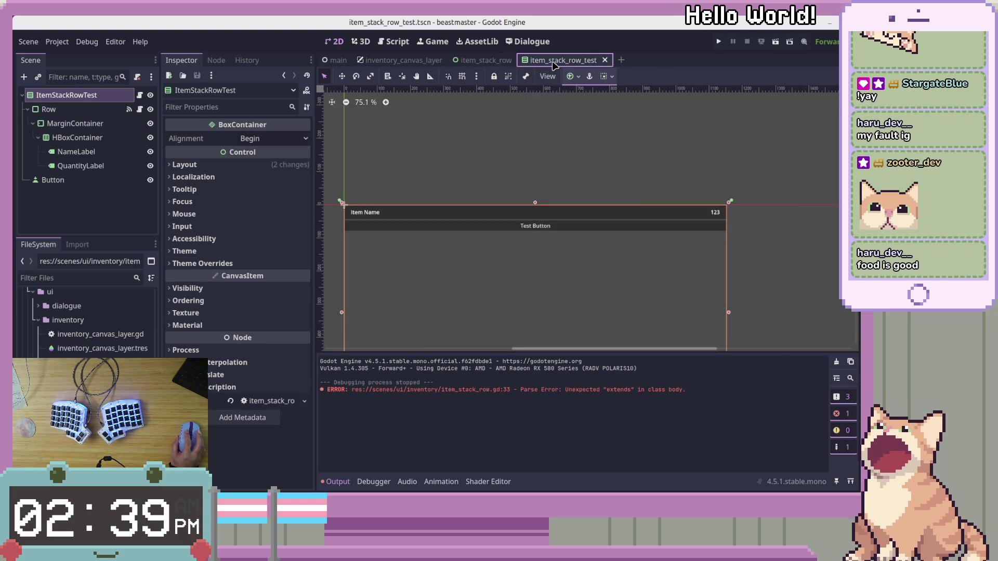
{"action": "left_click", "coordinate": [100, 111]}
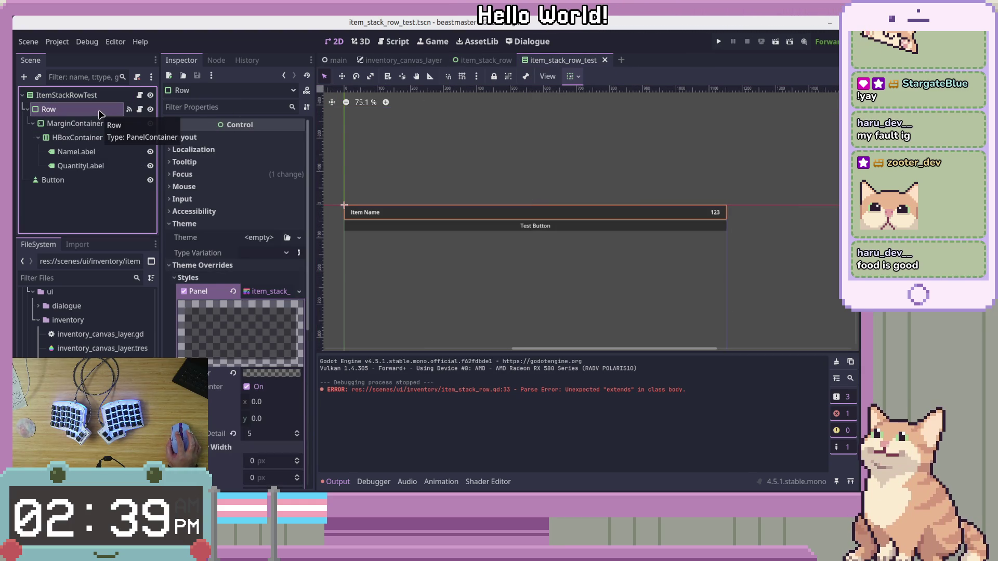
{"action": "left_click", "coordinate": [488, 61]}
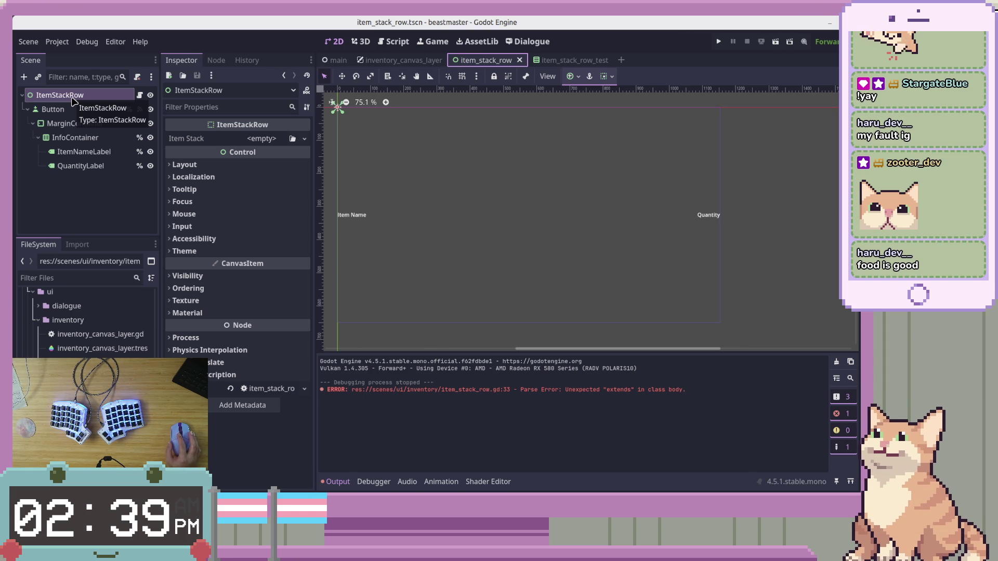
{"action": "left_click", "coordinate": [72, 100]}
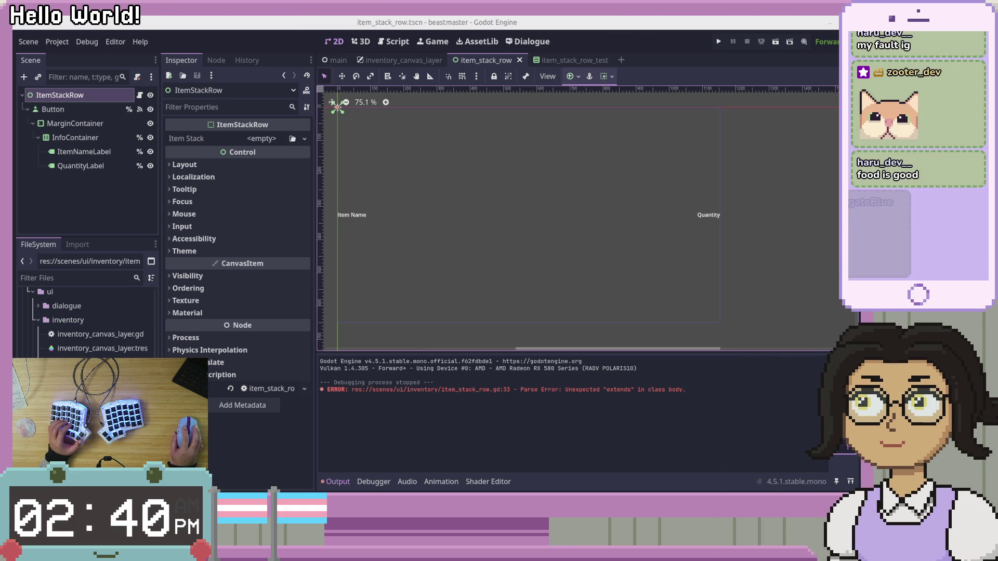
{"action": "key", "text": "alt+Tab"}
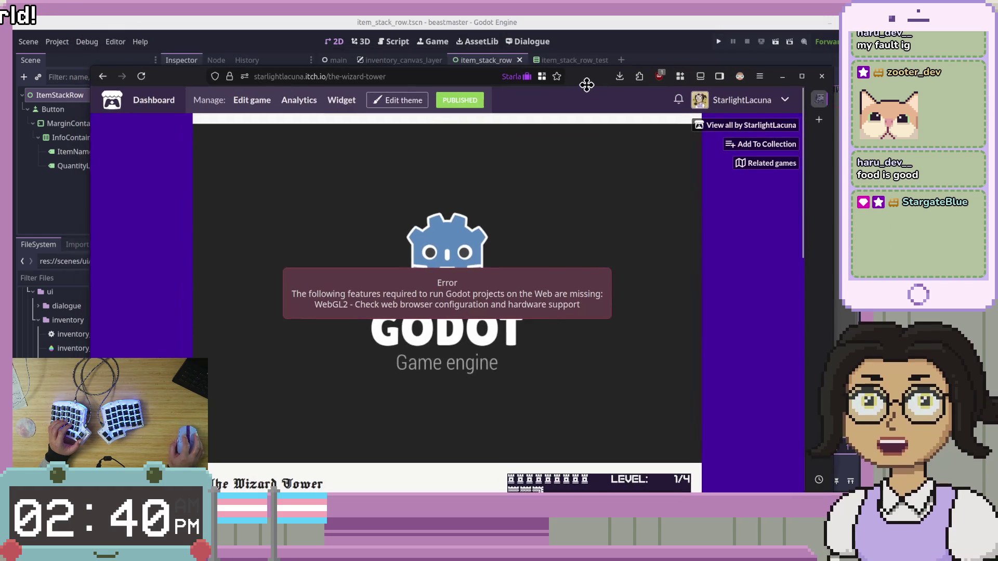
{"action": "scroll", "coordinate": [678, 278], "scroll_direction": "down", "scroll_amount": 5}
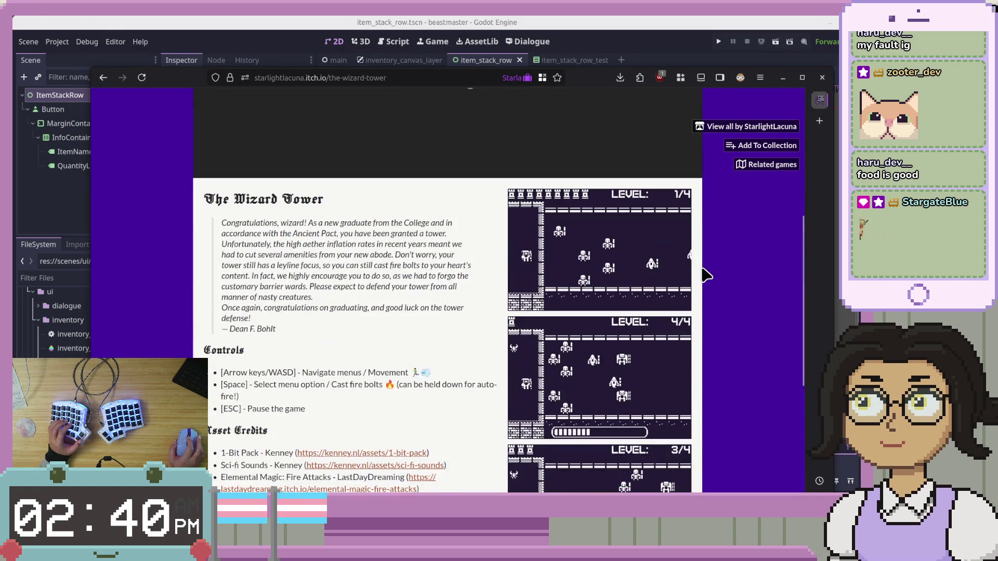
{"action": "scroll", "coordinate": [725, 280], "scroll_direction": "down", "scroll_amount": 4}
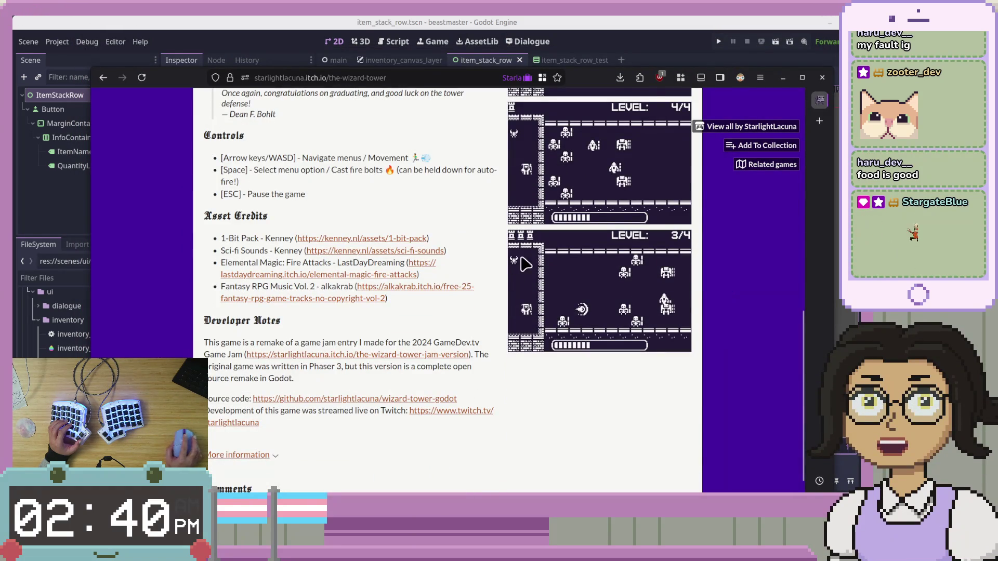
{"action": "scroll", "coordinate": [722, 322], "scroll_direction": "up", "scroll_amount": 10}
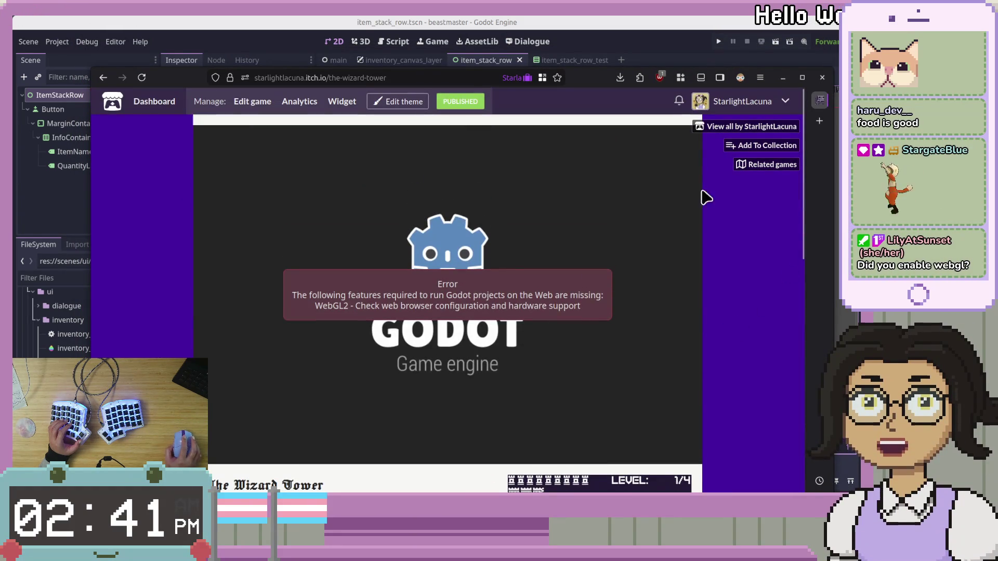
{"action": "key", "text": "alt+Tab"}
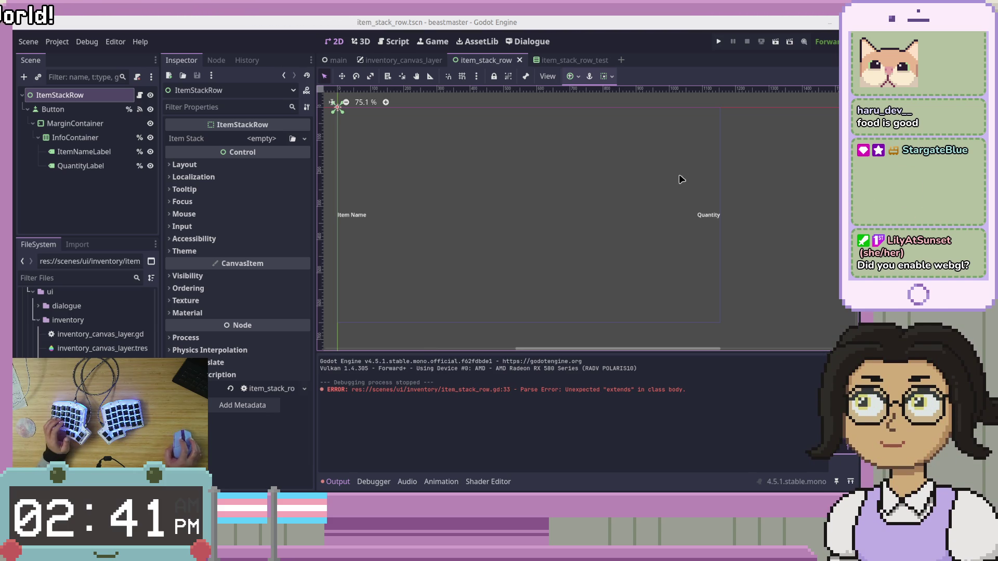
{"action": "left_click", "coordinate": [91, 202]}
{"action": "left_click", "coordinate": [95, 96]}
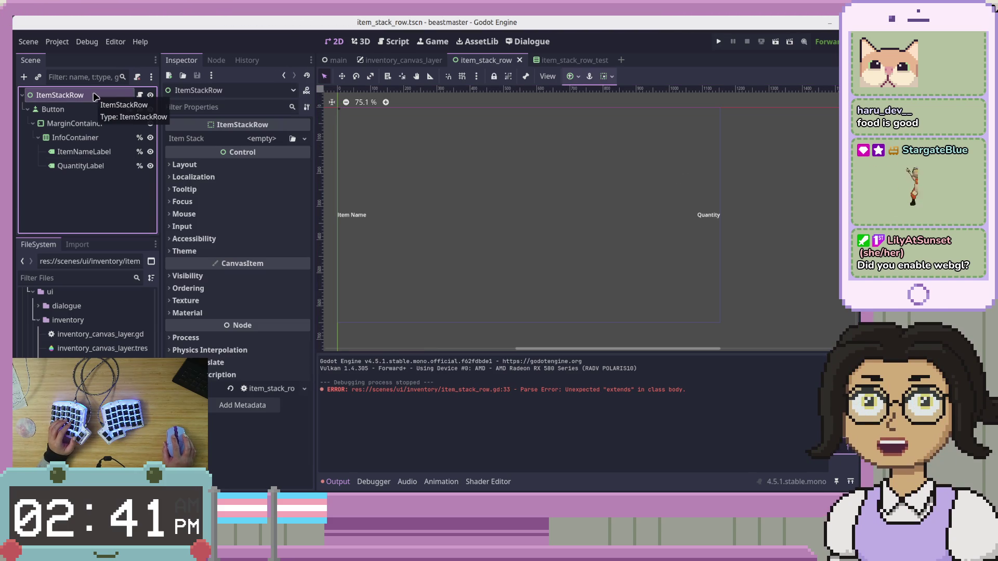
{"action": "left_click", "coordinate": [140, 96]}
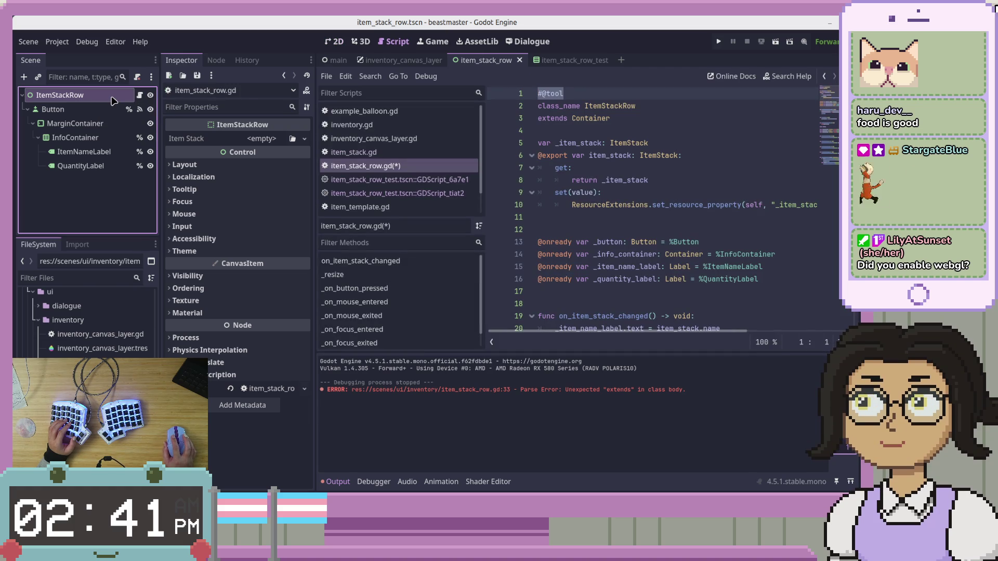
{"action": "right_click", "coordinate": [112, 97]}
{"action": "key", "text": "Escape"}
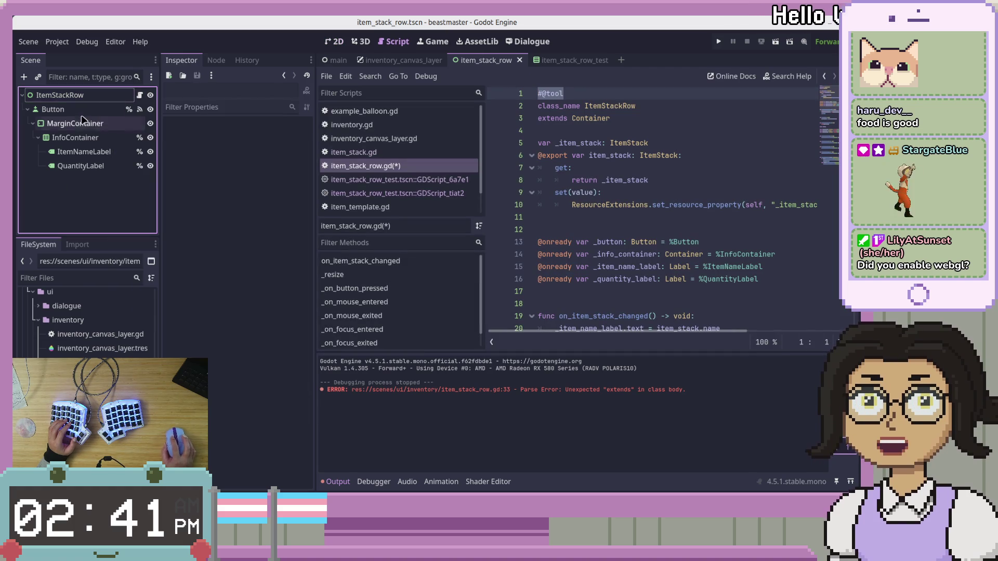
{"action": "left_click", "coordinate": [57, 109]}
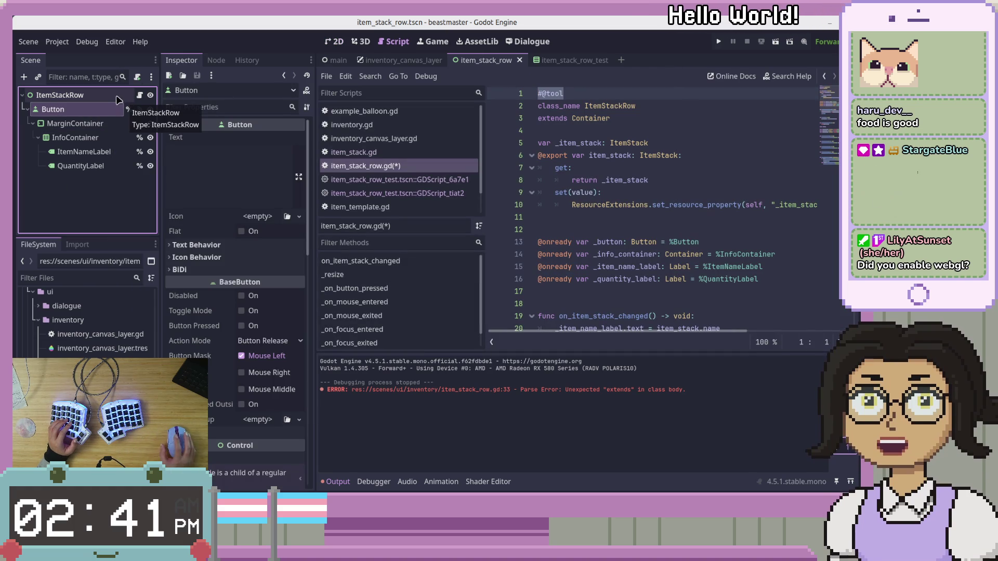
{"action": "left_click", "coordinate": [75, 123]}
{"action": "key", "text": "ctrl+F1"}
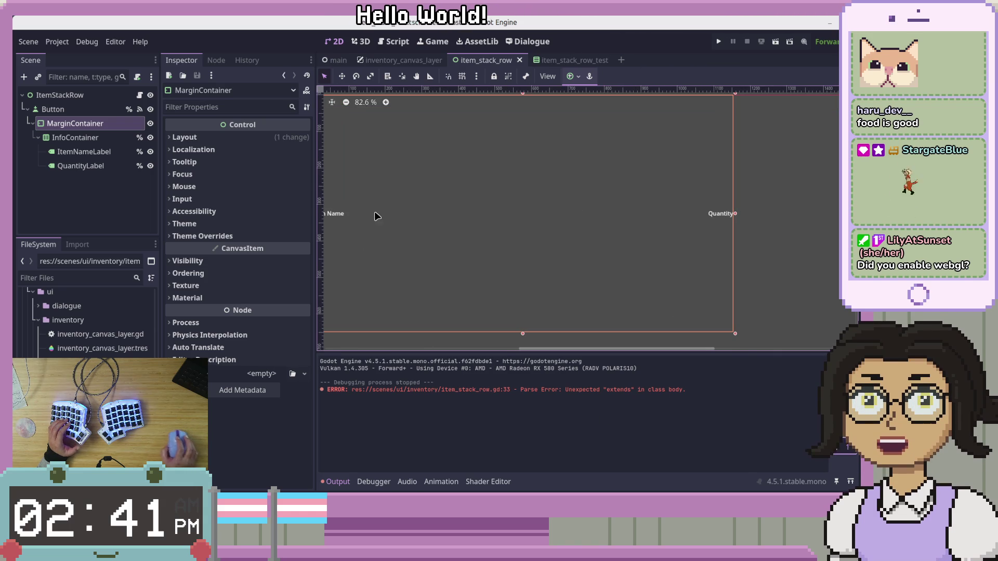
{"action": "scroll", "coordinate": [535, 205], "scroll_direction": "left", "scroll_amount": 5}
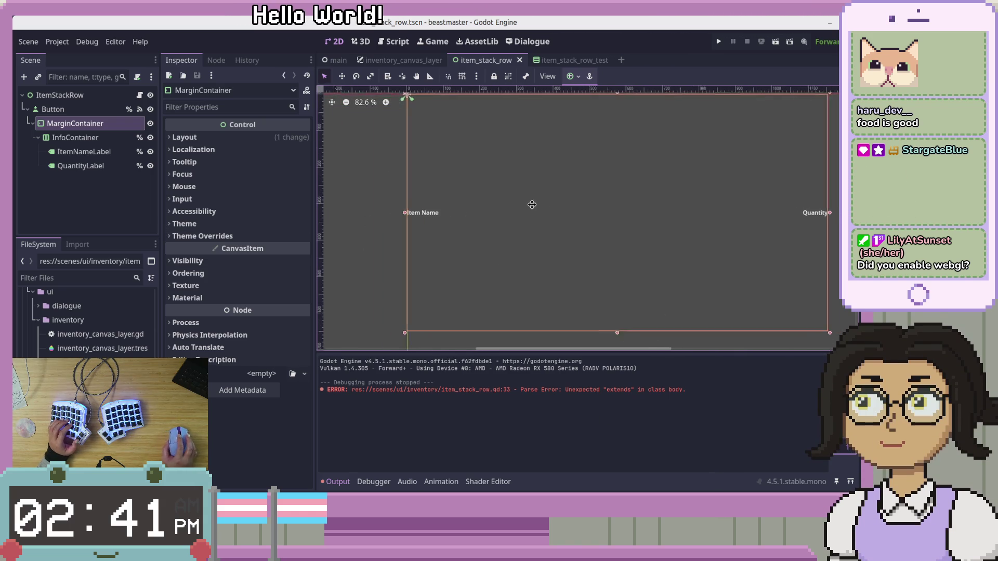
{"action": "scroll", "coordinate": [528, 205], "scroll_direction": "down", "scroll_amount": 1}
{"action": "left_click", "coordinate": [52, 109]}
Add a PanelContainer child under ItemStackRow and move MarginContainer into it.
{"action": "right_click", "coordinate": [81, 96]}
{"action": "left_click", "coordinate": [109, 125]}
{"action": "type", "text": "Panel"}
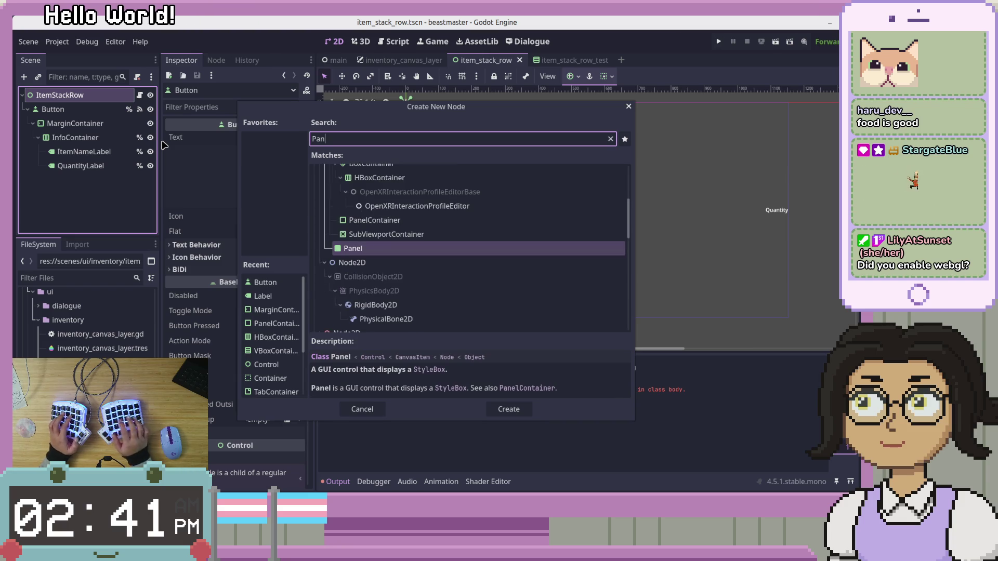
{"action": "key", "text": "Down"}
{"action": "key", "text": "Down"}
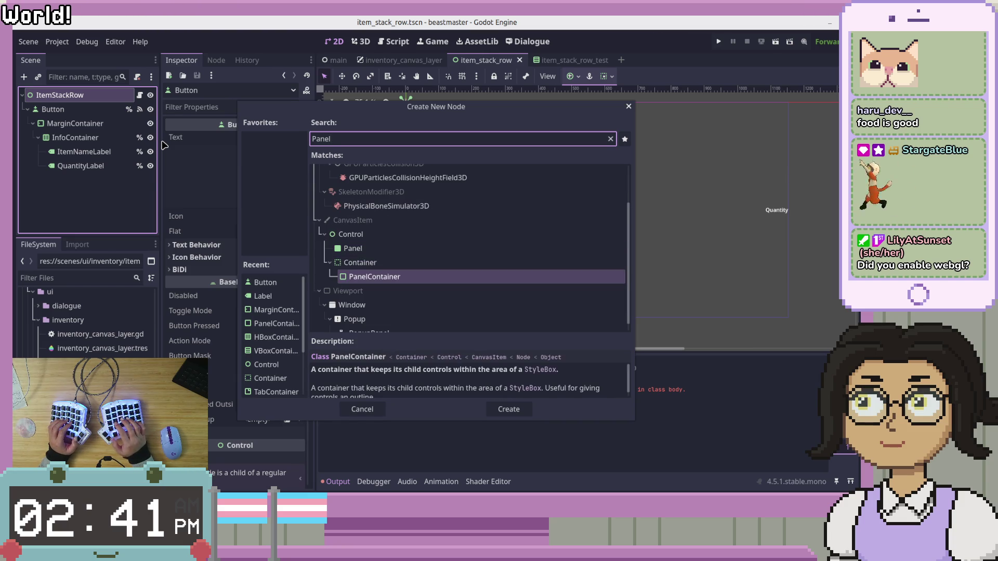
{"action": "key", "text": "Return"}
{"action": "mouse_move", "coordinate": [95, 111]}
{"action": "left_mouse_down"}
{"action": "mouse_move", "coordinate": [94, 122]}
{"action": "mouse_move", "coordinate": [93, 110]}
{"action": "left_mouse_up"}
{"action": "left_click", "coordinate": [87, 137]}
Delete the Button node after checking its signal connections.
{"action": "left_click", "coordinate": [90, 180]}
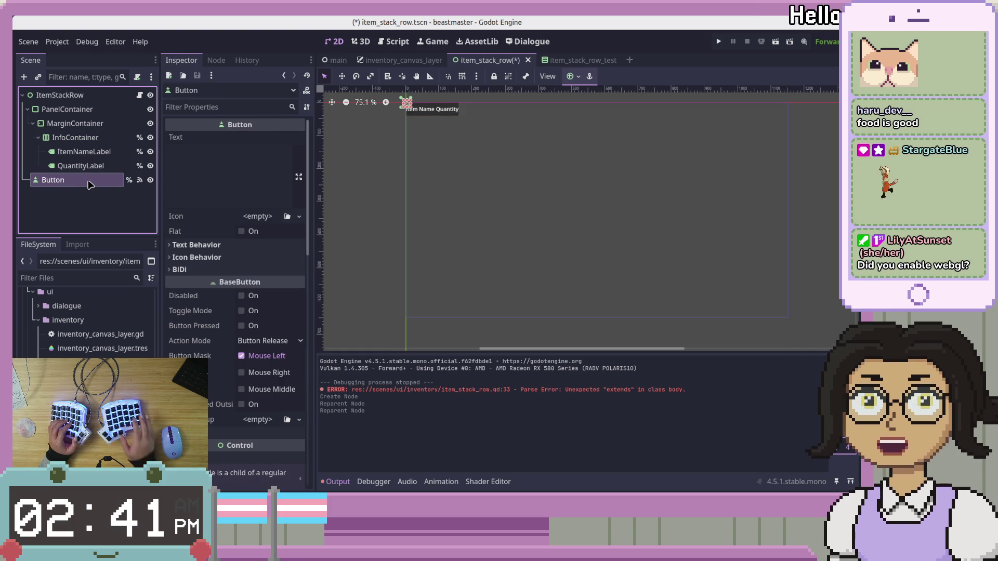
{"action": "left_click", "coordinate": [218, 61]}
{"action": "left_click", "coordinate": [70, 194]}
{"action": "left_click", "coordinate": [88, 181]}
{"action": "key", "text": "Delete"}
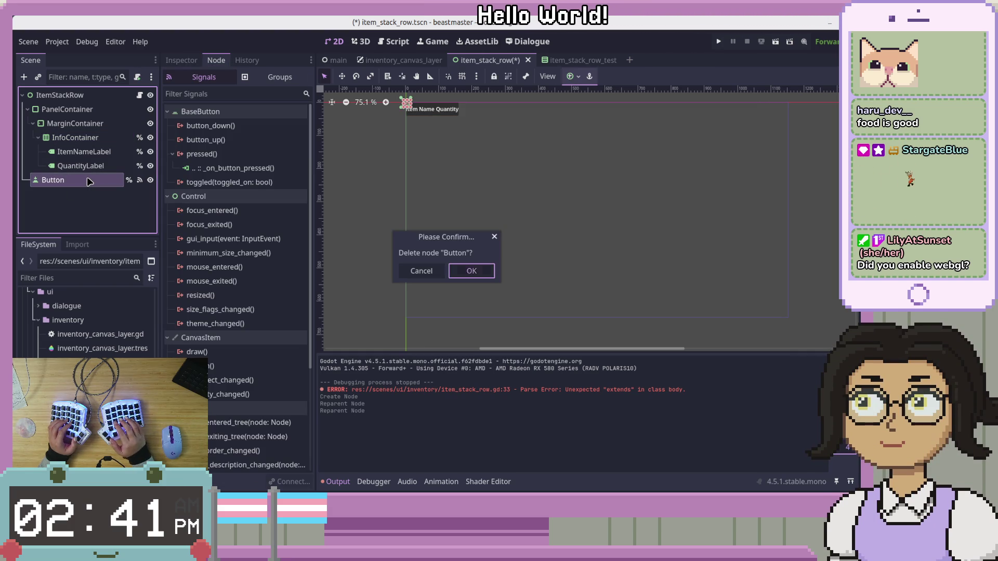
{"action": "key", "text": "Return"}
Inspect the labels and PanelContainer's anchor presets without changing anything.
{"action": "left_click", "coordinate": [102, 152]}
{"action": "left_click", "coordinate": [102, 166]}
{"action": "left_click", "coordinate": [67, 110]}
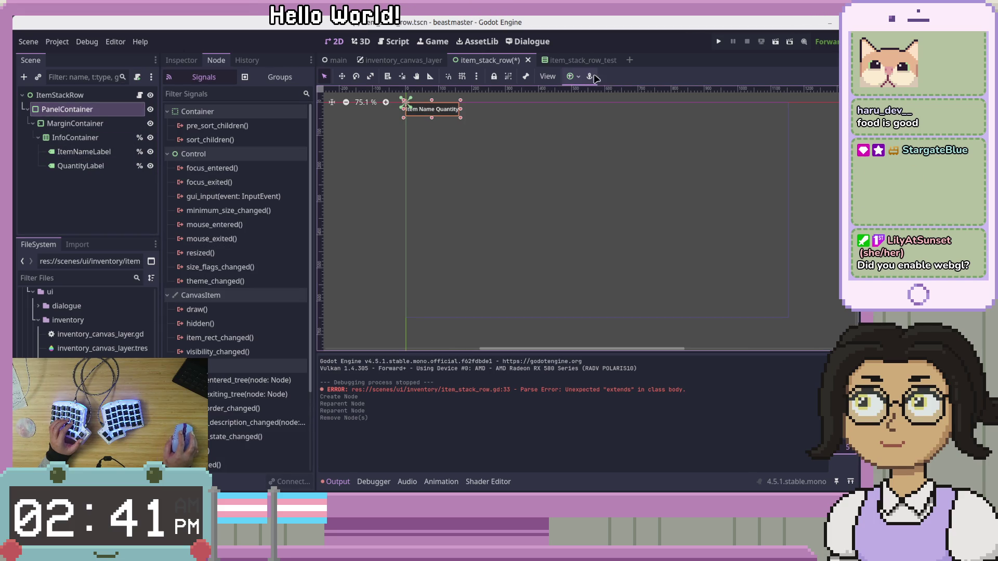
{"action": "left_click", "coordinate": [572, 76]}
{"action": "left_click", "coordinate": [80, 208]}
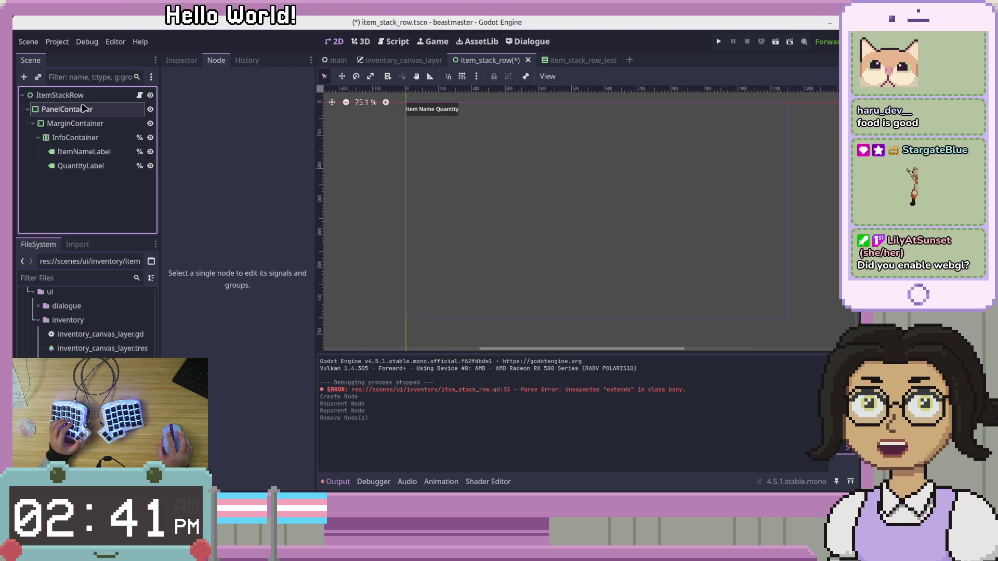
{"action": "left_click", "coordinate": [83, 110]}
Set both PanelContainer and ItemStackRow to the Full Rect anchor preset.
{"action": "key", "text": "Up"}
{"action": "left_click", "coordinate": [82, 113]}
{"action": "left_click", "coordinate": [572, 76]}
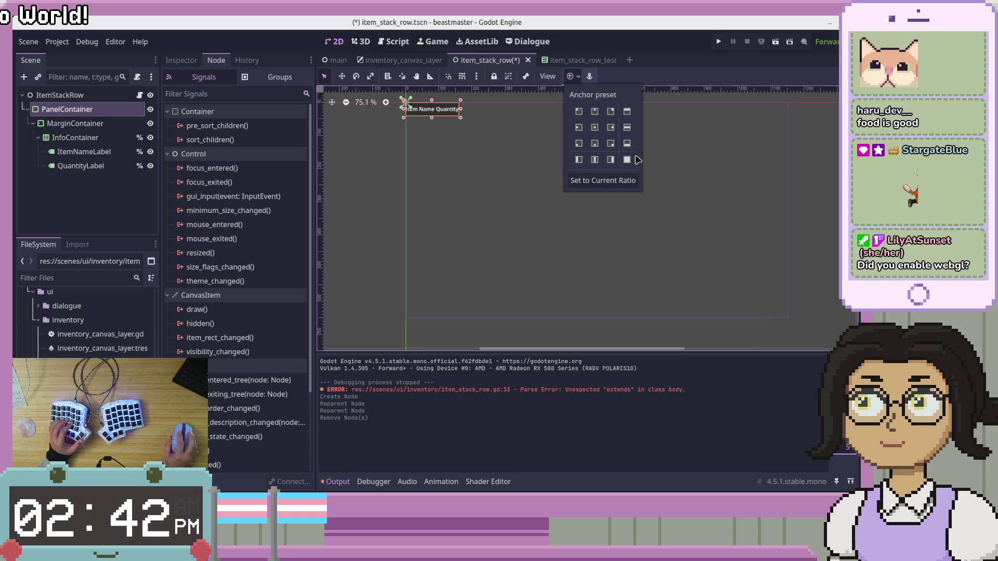
{"action": "left_click", "coordinate": [627, 160]}
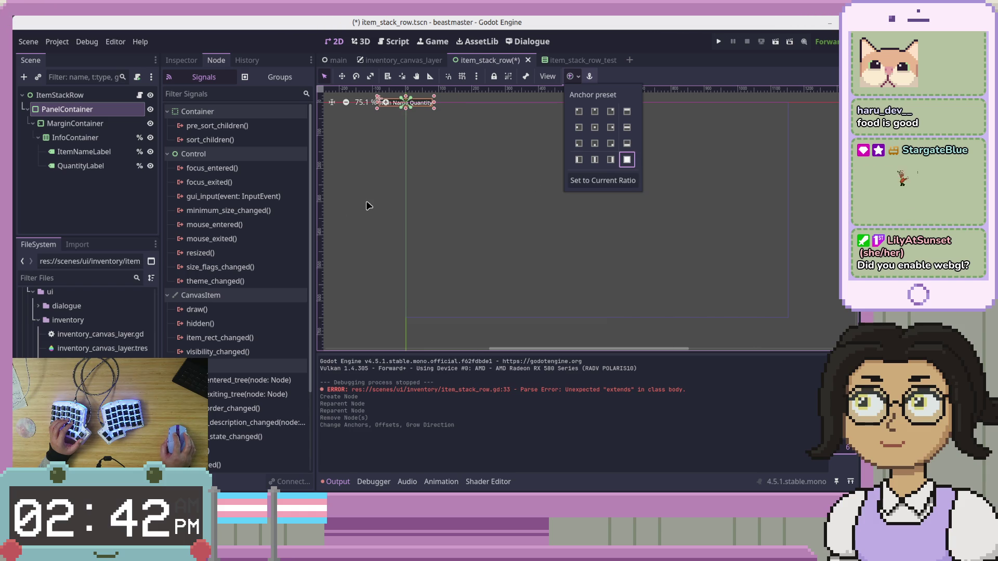
{"action": "left_click", "coordinate": [118, 93]}
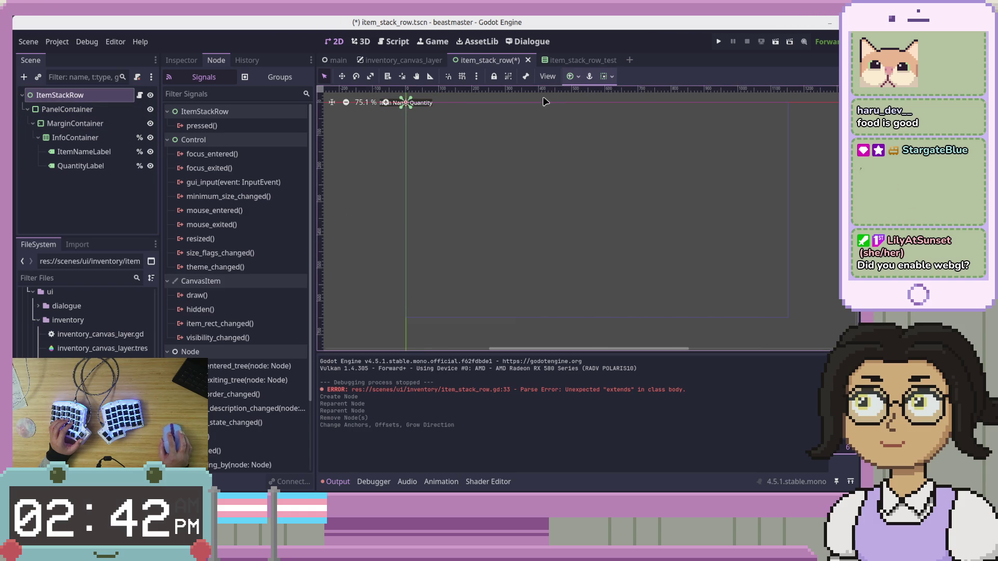
{"action": "left_click", "coordinate": [572, 76]}
{"action": "left_click", "coordinate": [627, 160]}
Check MarginContainer, ItemNameLabel and QuantityLabel in the restructured node tree.
{"action": "left_click", "coordinate": [54, 201]}
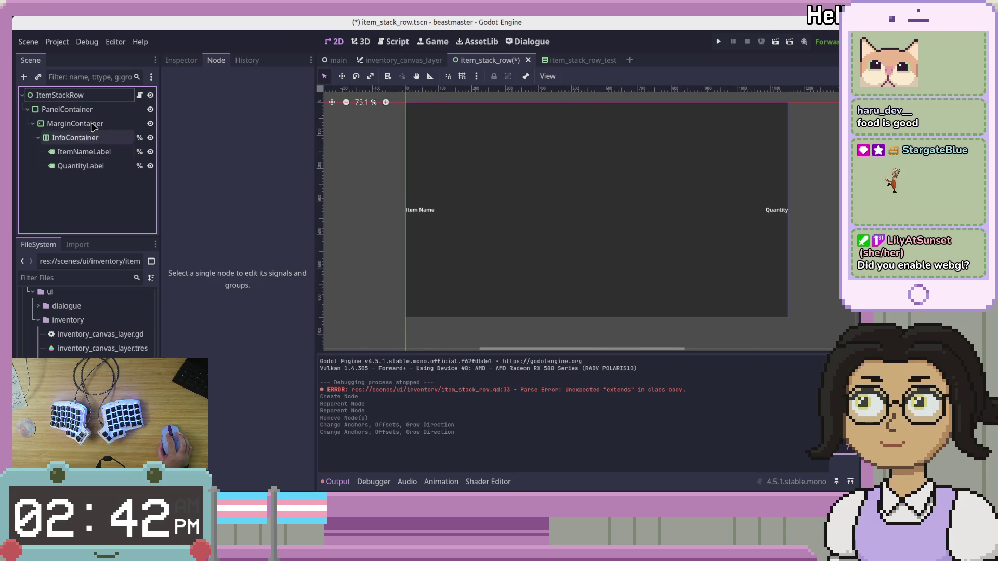
{"action": "left_click", "coordinate": [97, 109]}
{"action": "left_click", "coordinate": [102, 187]}
{"action": "left_click", "coordinate": [91, 125]}
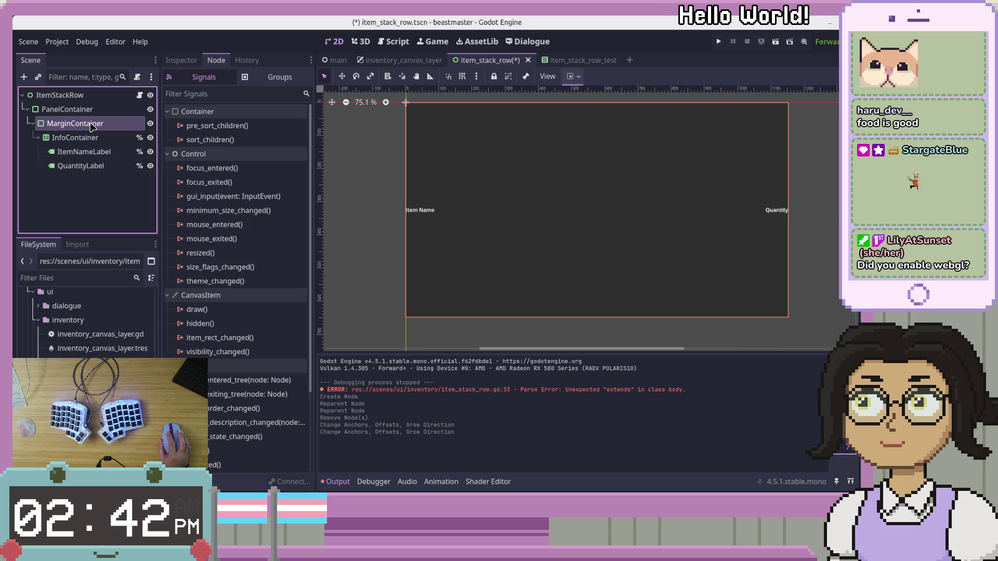
{"action": "left_click", "coordinate": [87, 156]}
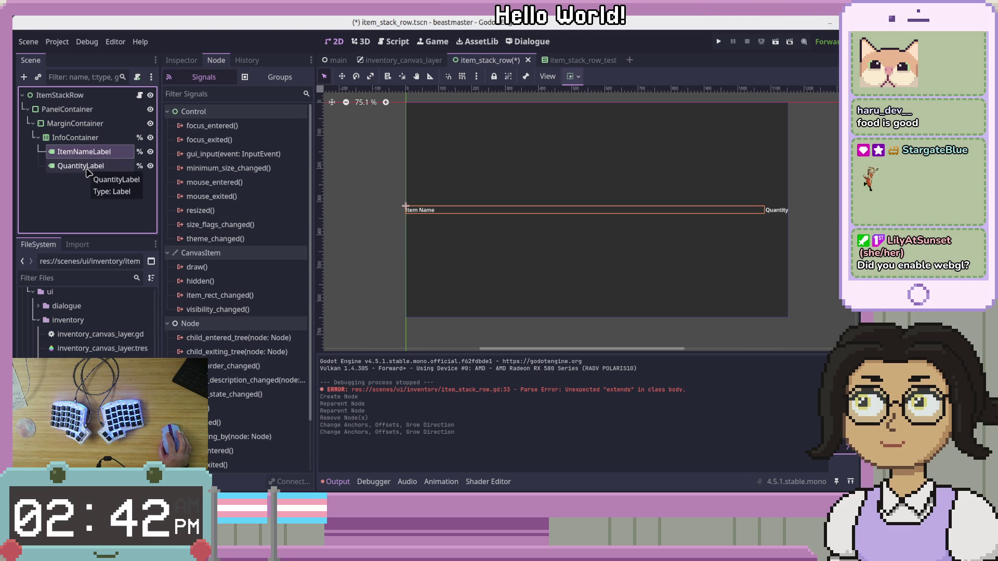
{"action": "left_click", "coordinate": [87, 169]}
{"action": "left_click", "coordinate": [86, 192]}
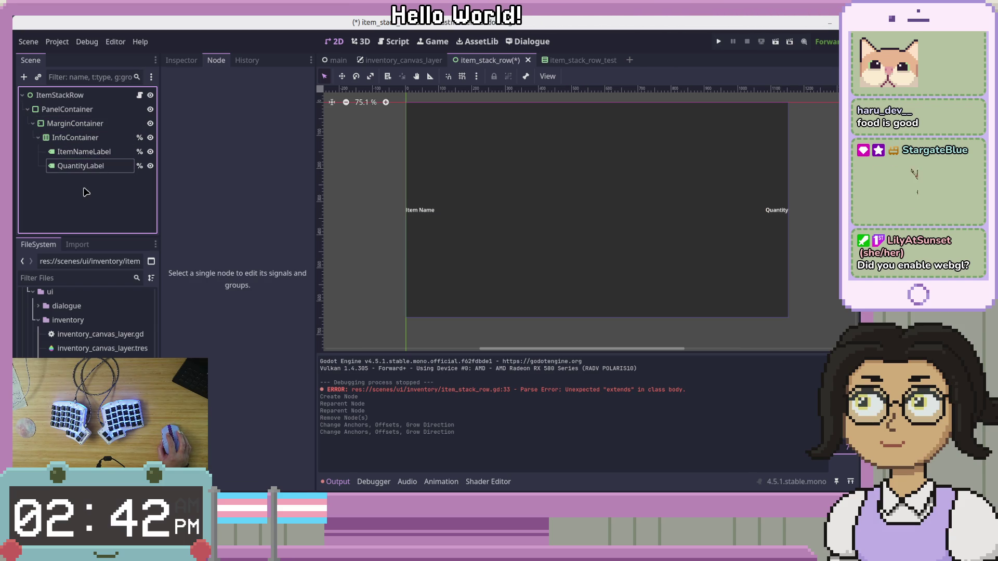
{"action": "left_click", "coordinate": [130, 95]}
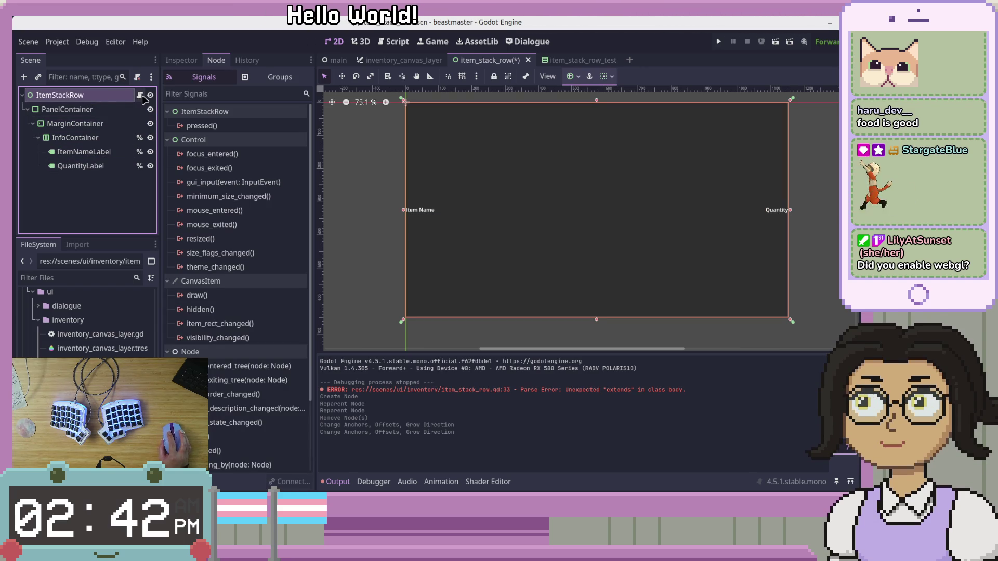
{"action": "left_click", "coordinate": [117, 110]}
Make PanelContainer scene-unique, save item_stack_row.tscn, and start revoking InfoContainer's unique name.
{"action": "right_click", "coordinate": [115, 111]}
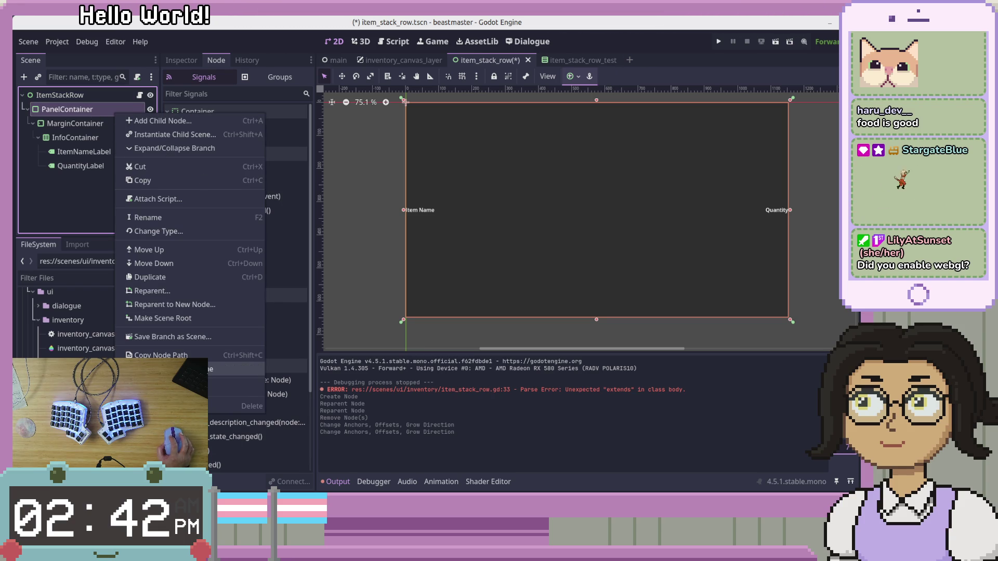
{"action": "left_click", "coordinate": [167, 368]}
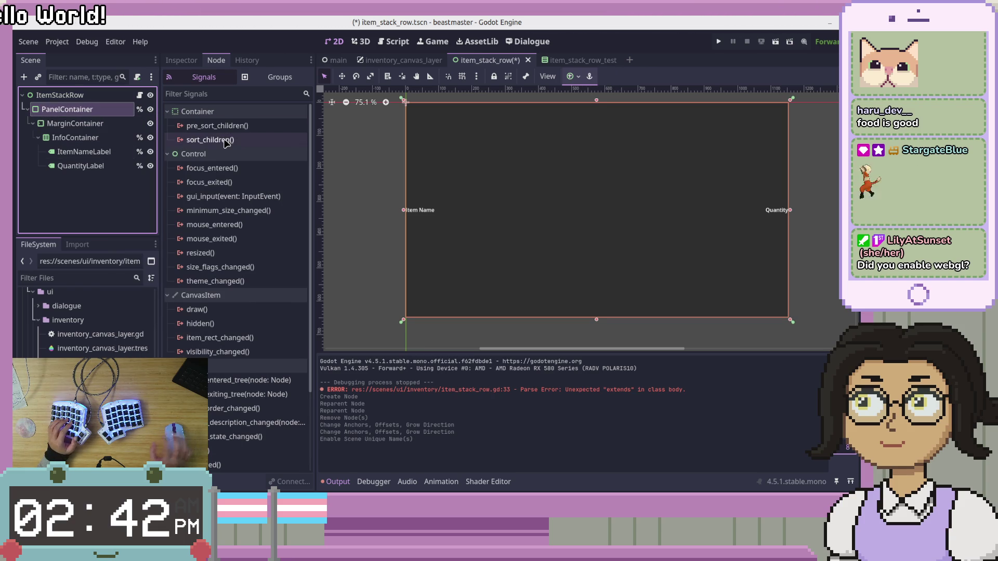
{"action": "left_click", "coordinate": [98, 207]}
{"action": "key", "text": "ctrl+s"}
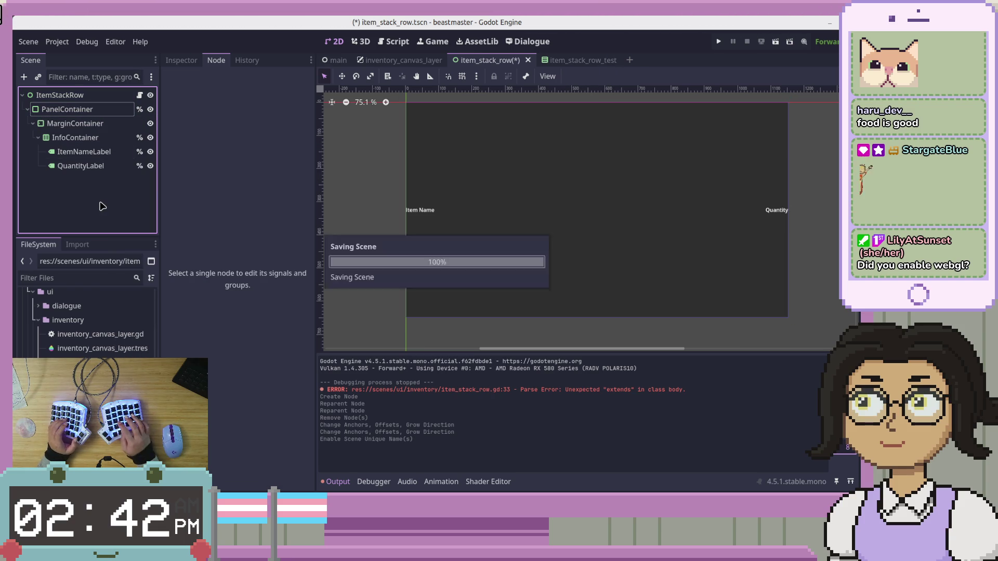
{"action": "left_click", "coordinate": [109, 141]}
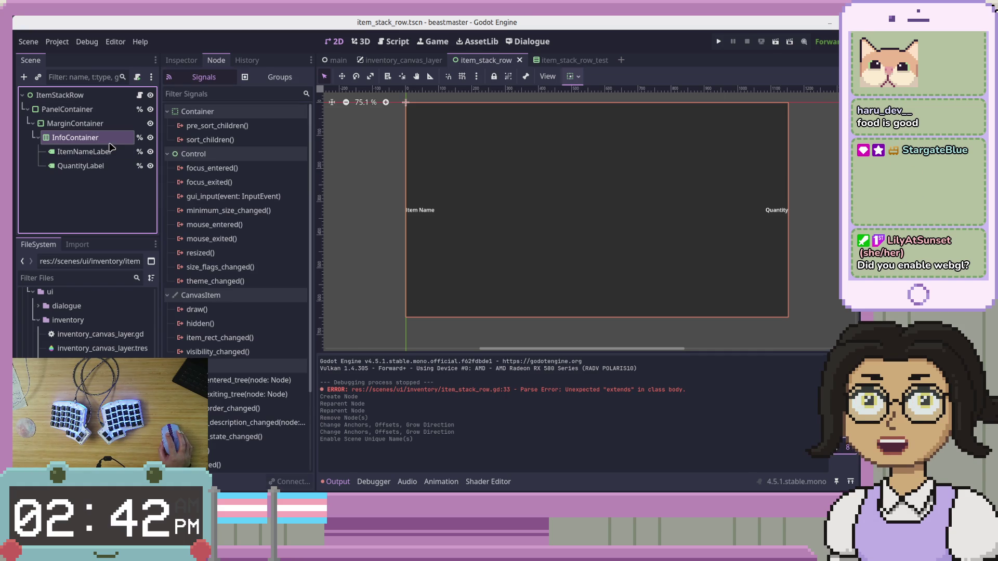
{"action": "left_click", "coordinate": [139, 138]}
Move the signal pressed declaration to just below extends Container and save the script.
{"action": "left_click", "coordinate": [402, 279]}
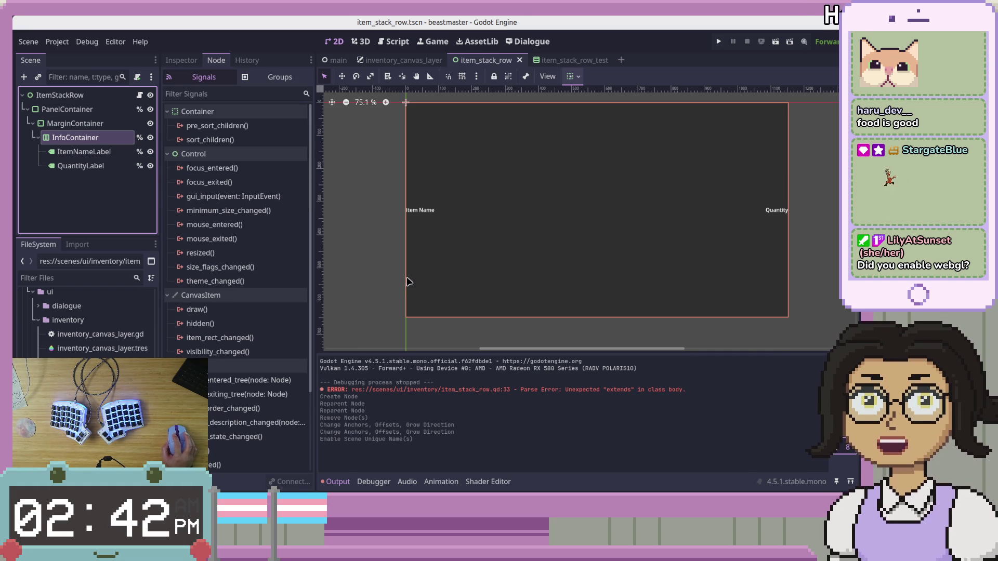
{"action": "left_click", "coordinate": [393, 41]}
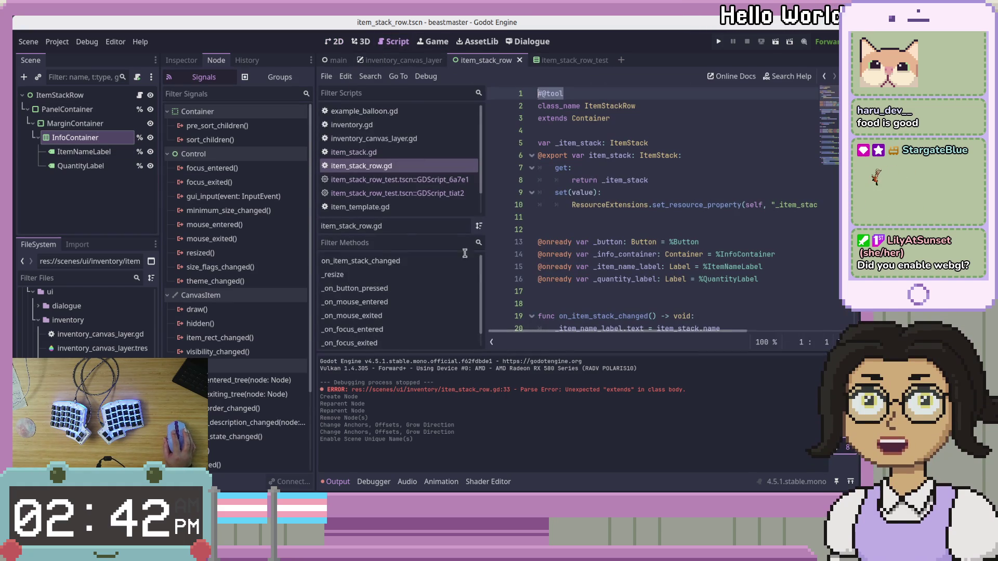
{"action": "scroll", "coordinate": [644, 273], "scroll_direction": "down", "scroll_amount": 5}
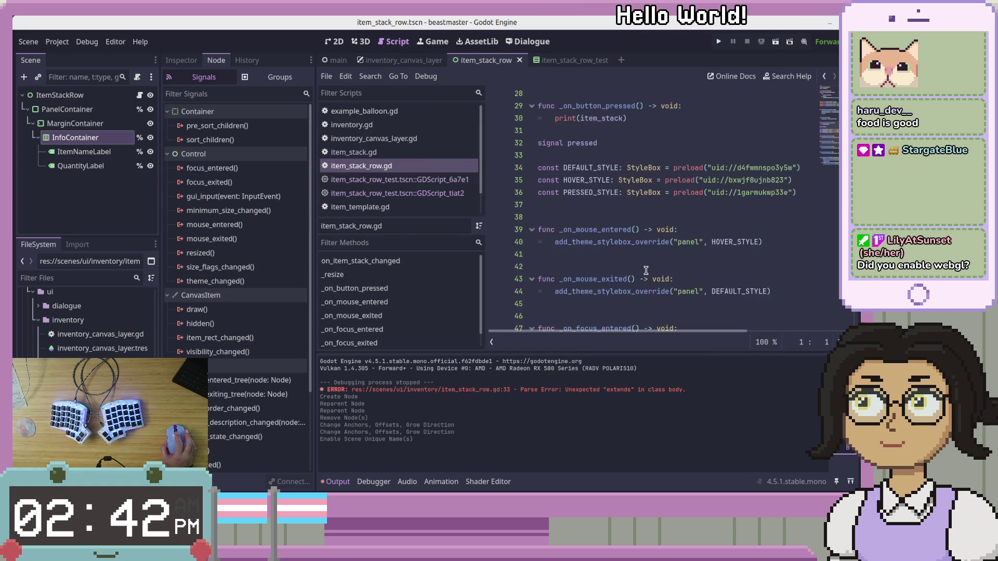
{"action": "scroll", "coordinate": [660, 254], "scroll_direction": "up", "scroll_amount": 3}
{"action": "left_click", "coordinate": [674, 241]}
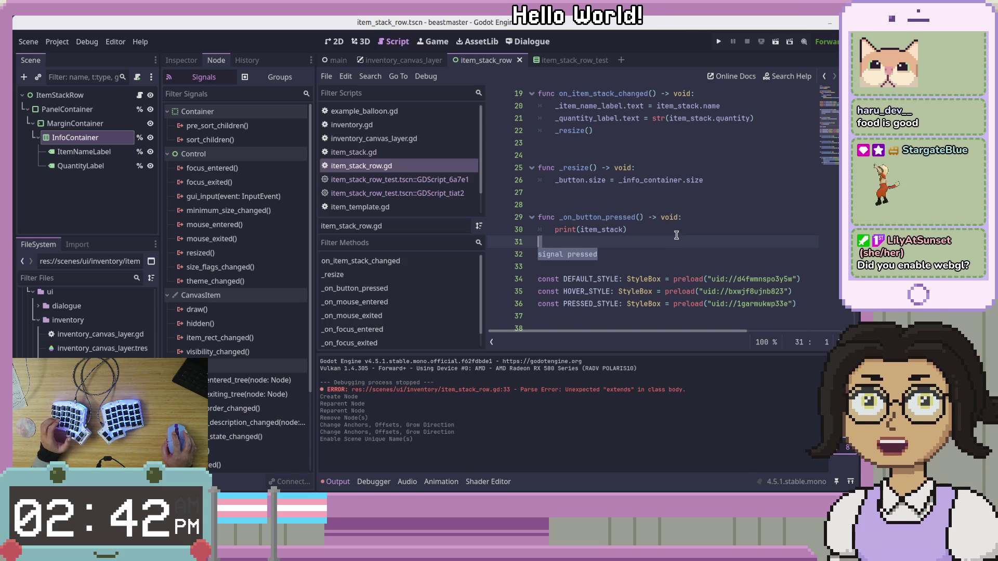
{"action": "key", "text": "ctrl+x"}
{"action": "scroll", "coordinate": [676, 234], "scroll_direction": "up", "scroll_amount": 6}
{"action": "left_click", "coordinate": [714, 118]}
{"action": "key", "text": "Return"}
{"action": "key", "text": "Return"}
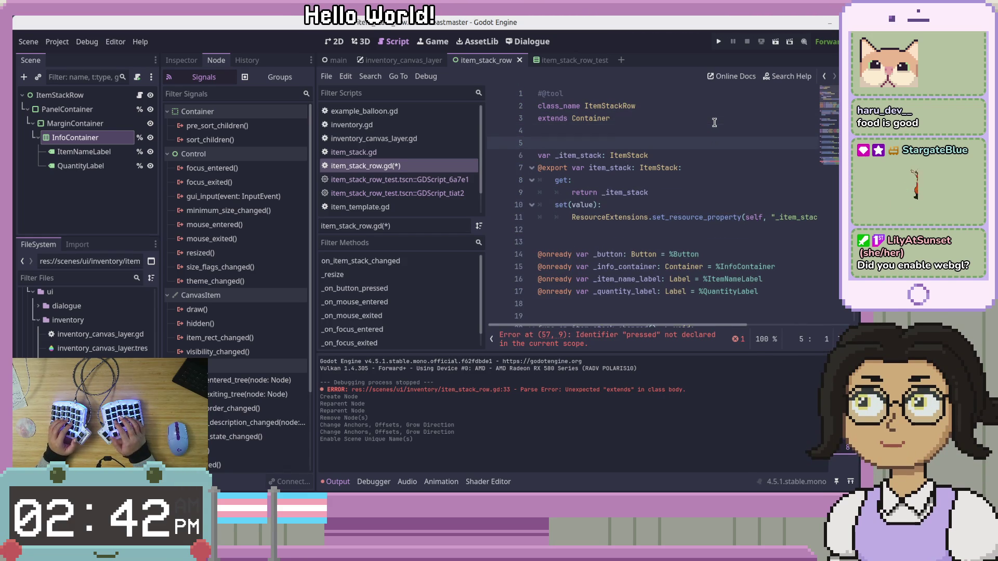
{"action": "key", "text": "ctrl+v"}
{"action": "key", "text": "Up"}
{"action": "key", "text": "Up"}
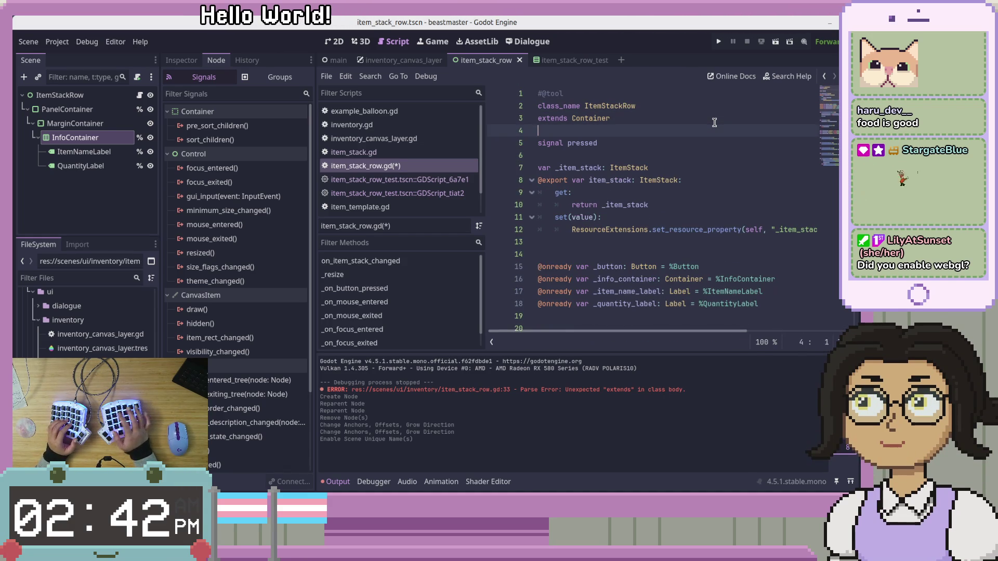
{"action": "key", "text": "ctrl+s"}
Move the DEFAULT_STYLE, HOVER_STYLE and PRESSED_STYLE constants below signal pressed and save.
{"action": "scroll", "coordinate": [802, 287], "scroll_direction": "down", "scroll_amount": 5}
{"action": "scroll", "coordinate": [801, 287], "scroll_direction": "up", "scroll_amount": 6}
{"action": "mouse_move", "coordinate": [802, 287]}
{"action": "left_mouse_down"}
{"action": "mouse_move", "coordinate": [556, 258]}
{"action": "mouse_move", "coordinate": [534, 239]}
{"action": "left_mouse_up"}
{"action": "key", "text": "BackSpace"}
{"action": "key", "text": "BackSpace"}
{"action": "key", "text": "BackSpace"}
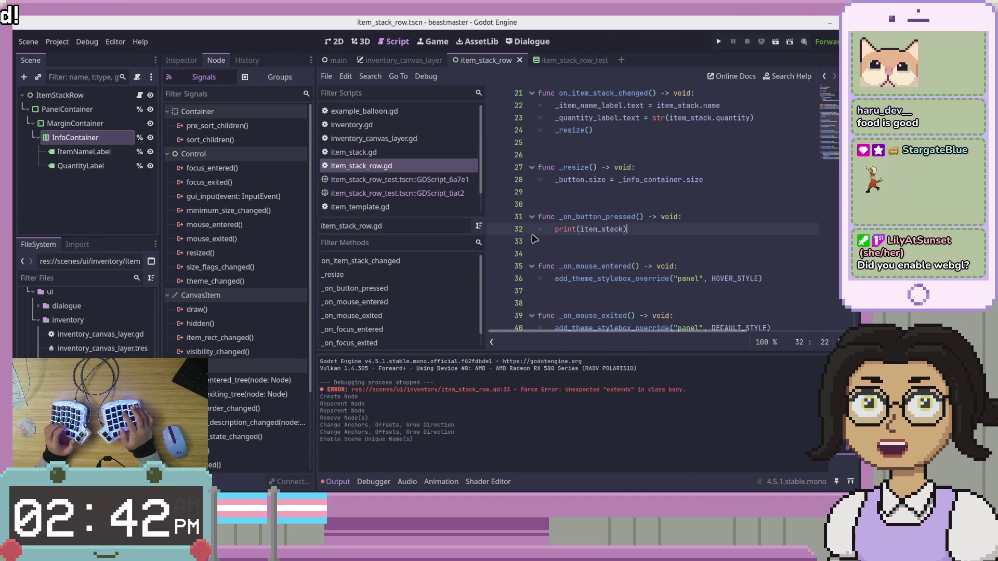
{"action": "scroll", "coordinate": [534, 239], "scroll_direction": "up", "scroll_amount": 7}
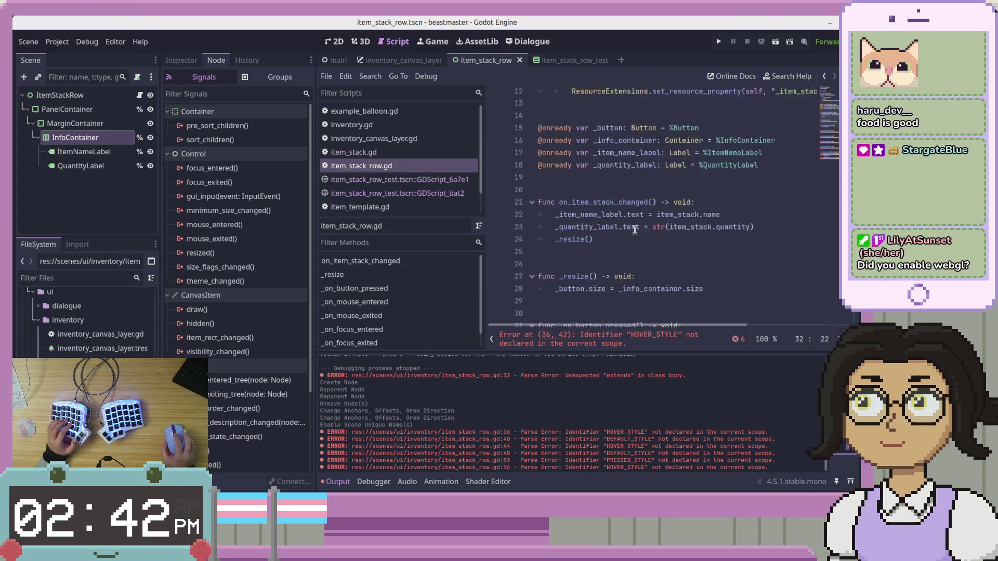
{"action": "left_click", "coordinate": [651, 145]}
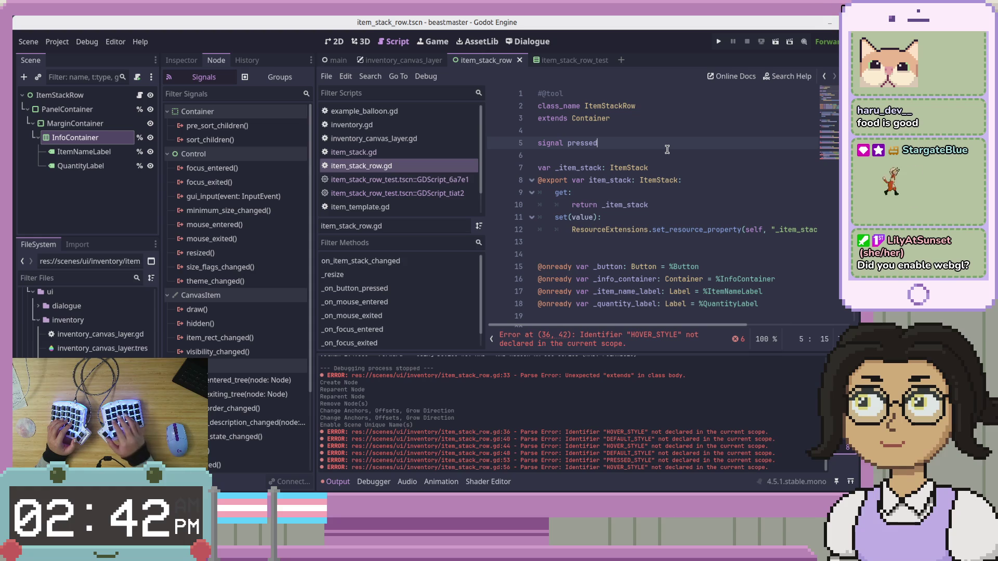
{"action": "key", "text": "Return"}
{"action": "key", "text": "Return"}
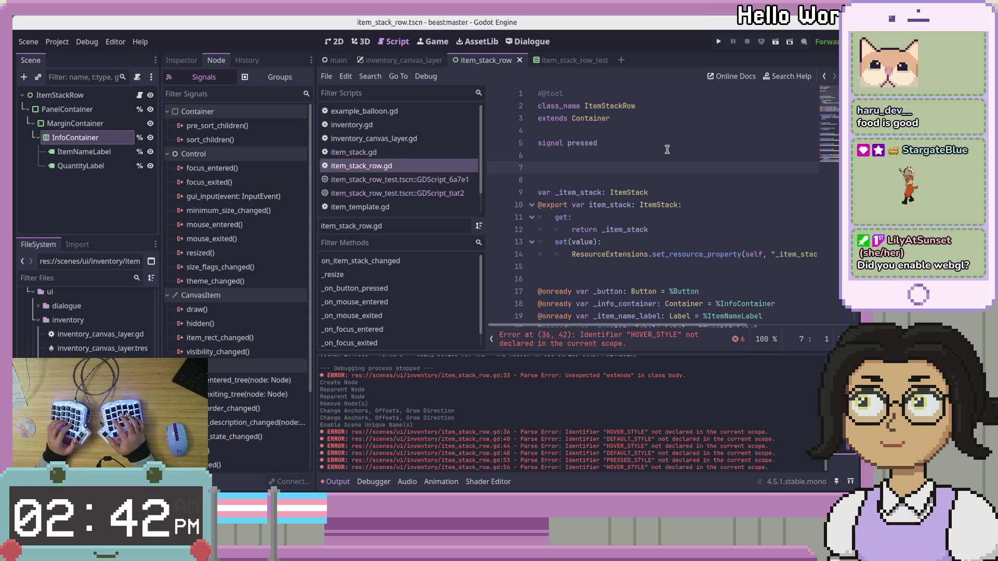
{"action": "key", "text": "ctrl+v"}
{"action": "key", "text": "Up"}
{"action": "key", "text": "Up"}
{"action": "key", "text": "Up"}
{"action": "key", "text": "BackSpace"}
{"action": "key", "text": "ctrl+s"}
Review the PRESSED_STYLE usage in _on_row_gui_input and the mouse-entered handler.
{"action": "scroll", "coordinate": [666, 150], "scroll_direction": "down", "scroll_amount": 14}
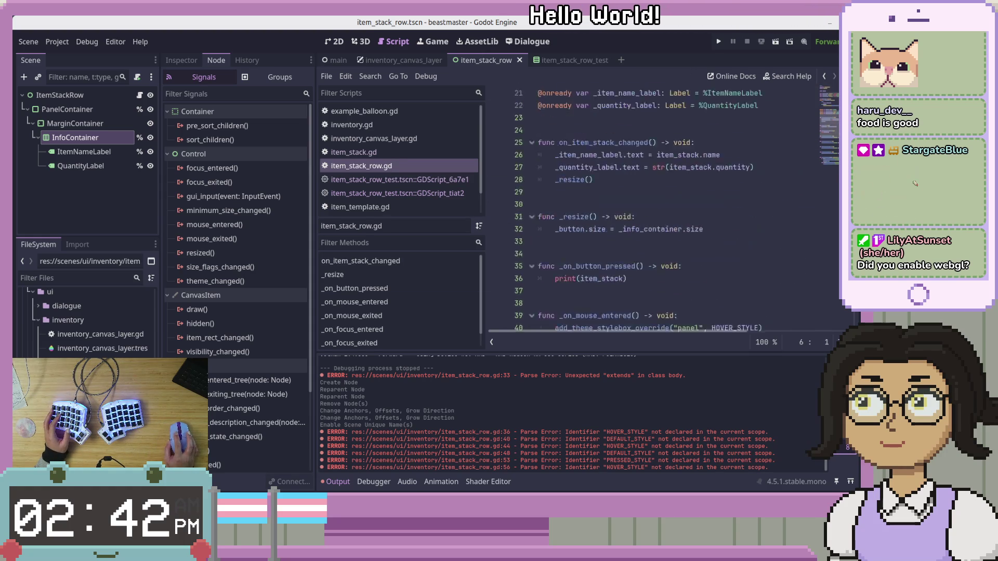
{"action": "left_click", "coordinate": [801, 229]}
{"action": "left_click", "coordinate": [771, 266]}
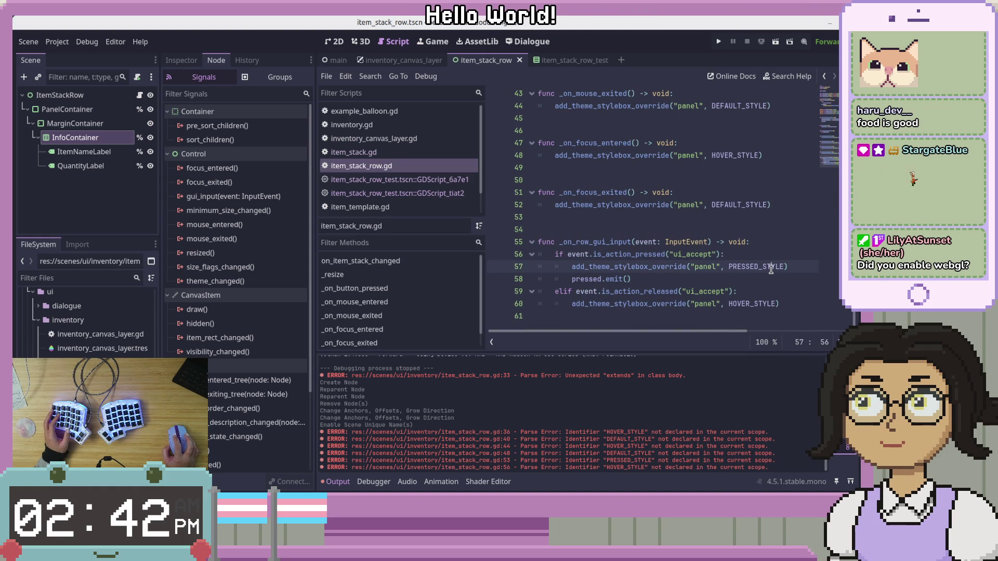
{"action": "scroll", "coordinate": [759, 288], "scroll_direction": "up", "scroll_amount": 4}
{"action": "left_click", "coordinate": [610, 193]}
{"action": "left_click", "coordinate": [73, 109]}
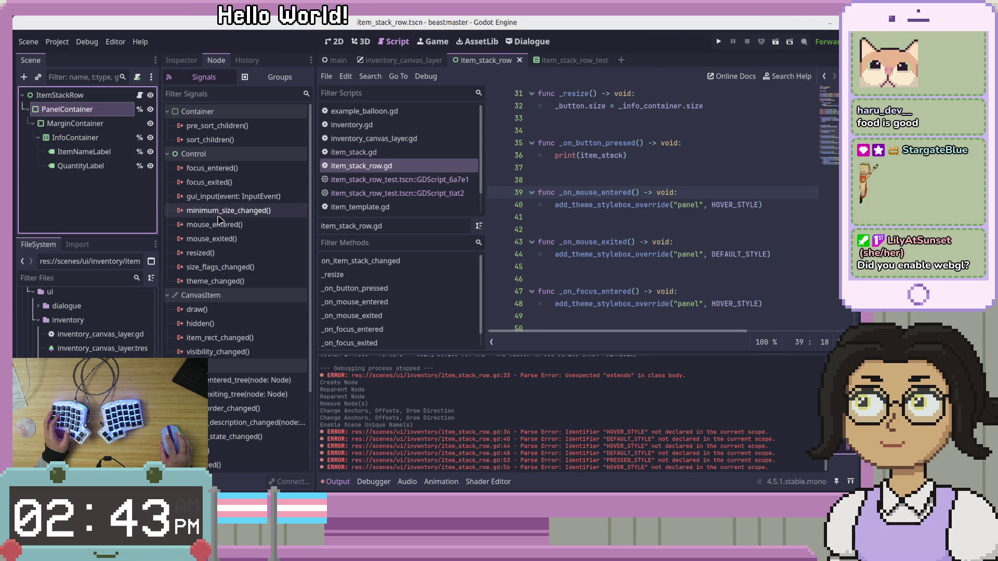
Copy 'panel_container_' from the mouse_exited connection's receiver method name, then dismiss the dialog.
{"action": "double_click", "coordinate": [228, 244]}
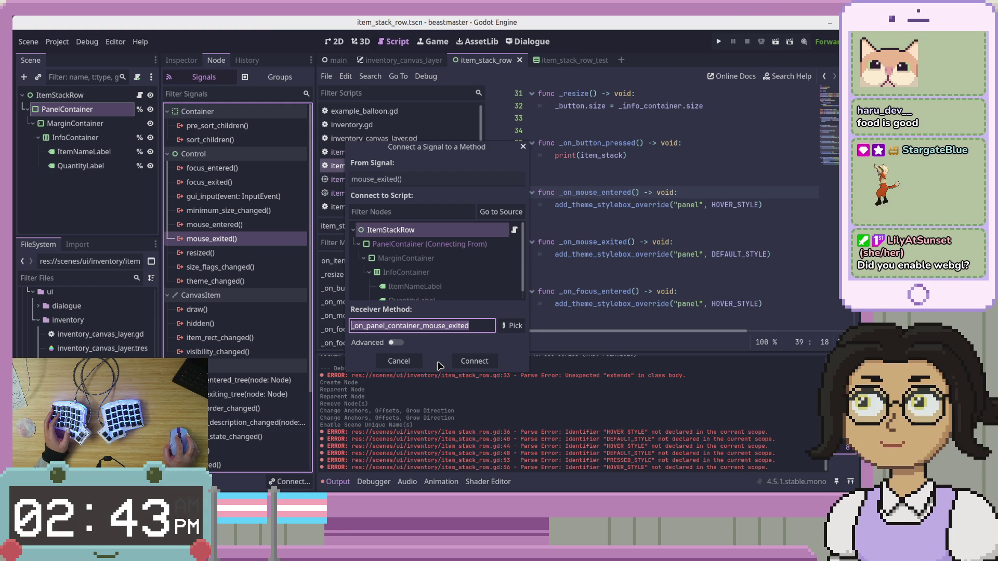
{"action": "left_click", "coordinate": [422, 326]}
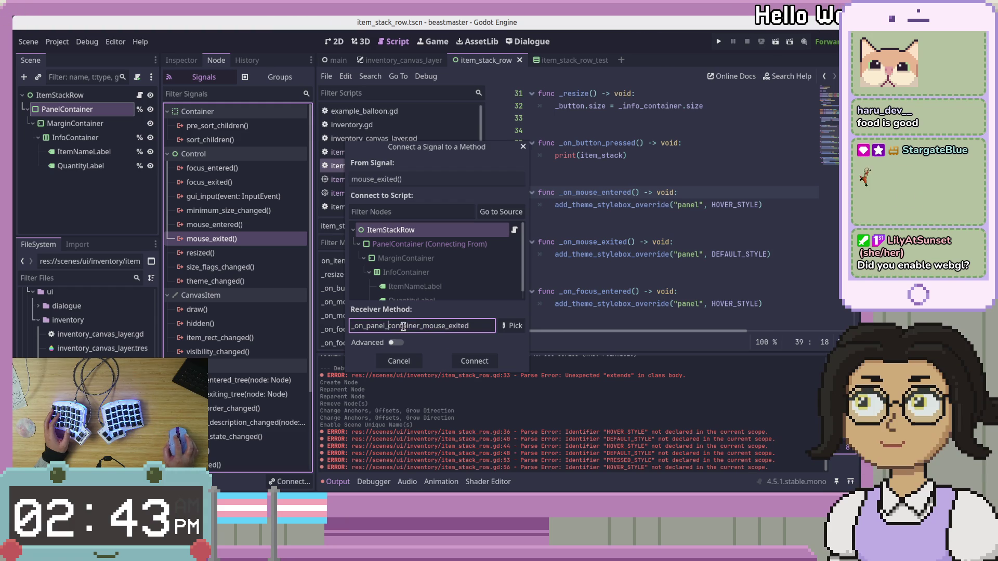
{"action": "left_click_drag", "start_coordinate": [422, 326], "coordinate": [367, 326]}
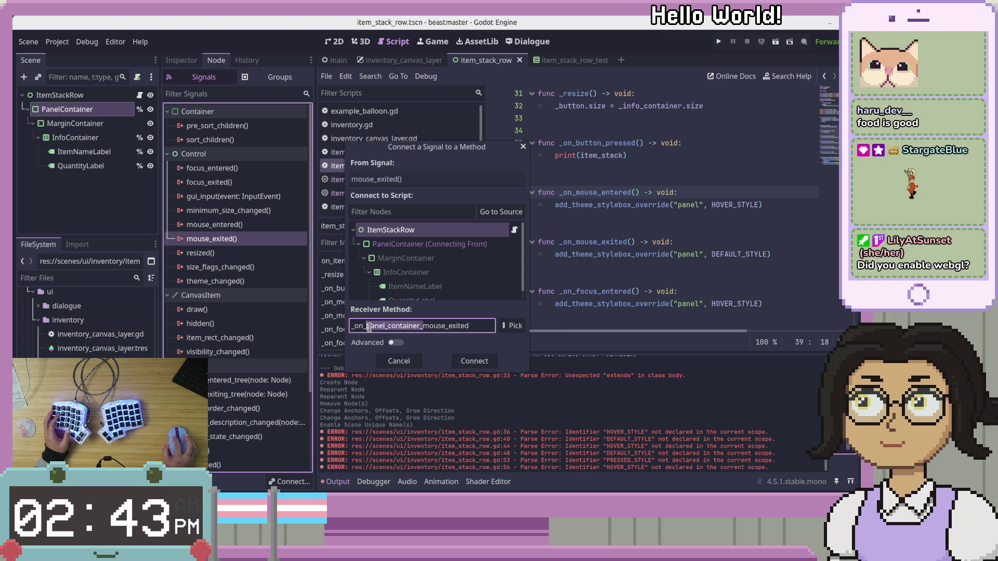
{"action": "key", "text": "Escape"}
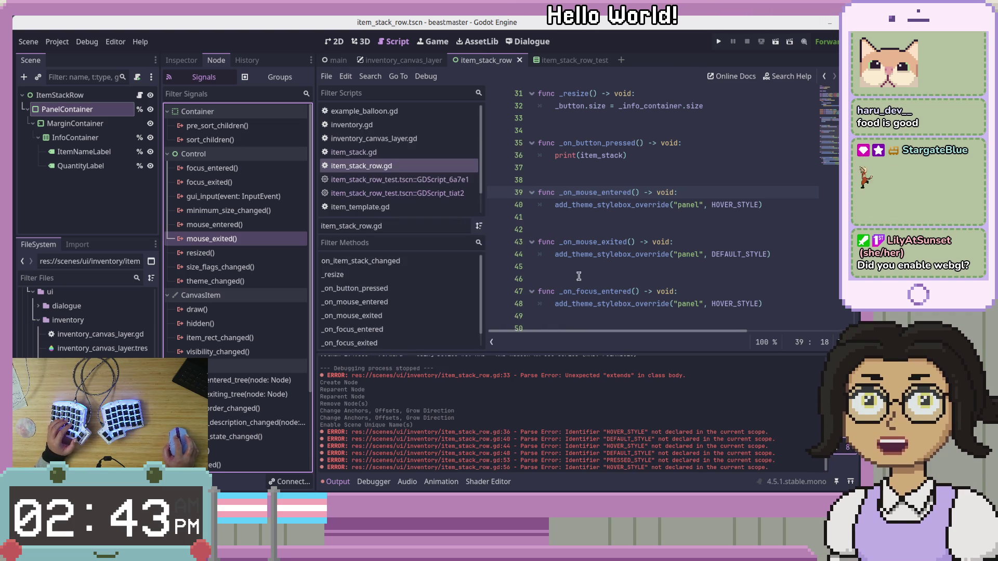
Prefix the mouse_exited, mouse_entered, focus_entered and focus_exited handlers with panel_container_.
{"action": "left_click", "coordinate": [588, 266]}
{"action": "left_click", "coordinate": [593, 248]}
{"action": "key", "text": "ctrl+v"}
{"action": "left_click", "coordinate": [576, 192]}
{"action": "key", "text": "ctrl+v"}
{"action": "left_click", "coordinate": [577, 292]}
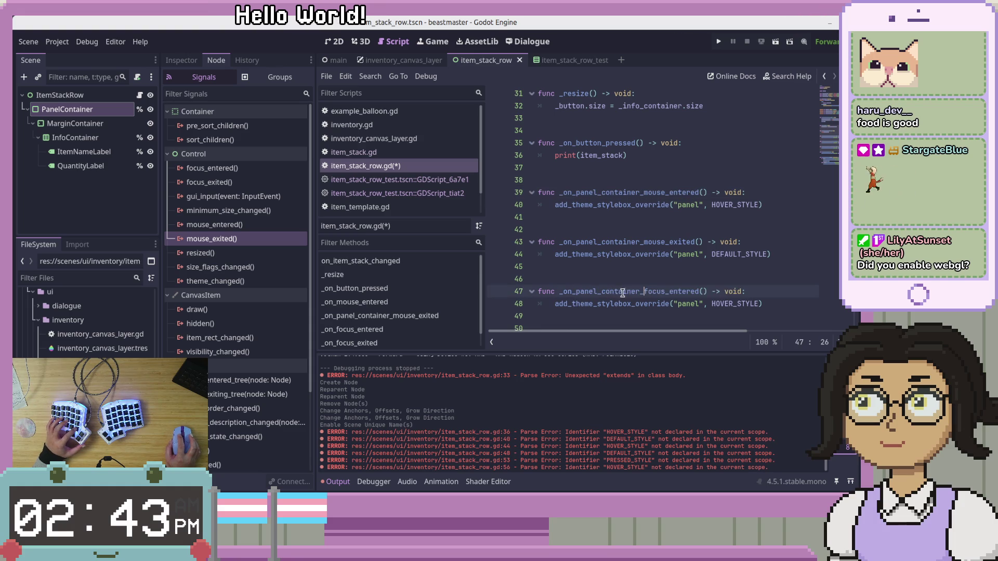
{"action": "scroll", "coordinate": [623, 292], "scroll_direction": "down", "scroll_amount": 3}
{"action": "key", "text": "ctrl+v"}
{"action": "left_click", "coordinate": [578, 230]}
{"action": "key", "text": "ctrl+v"}
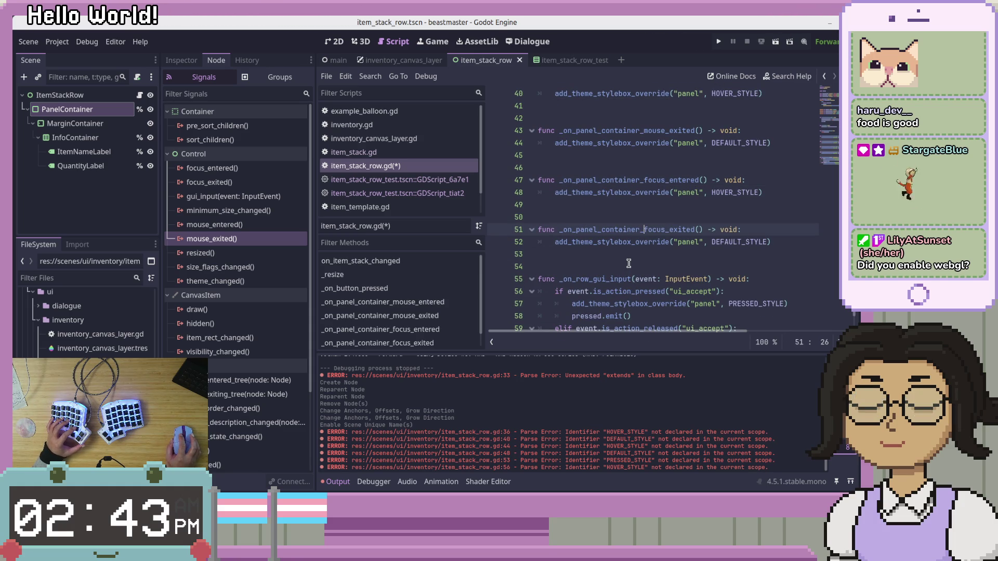
Delete the _on_button_pressed function and save the script.
{"action": "left_click", "coordinate": [630, 255]}
{"action": "scroll", "coordinate": [632, 260], "scroll_direction": "up", "scroll_amount": 4}
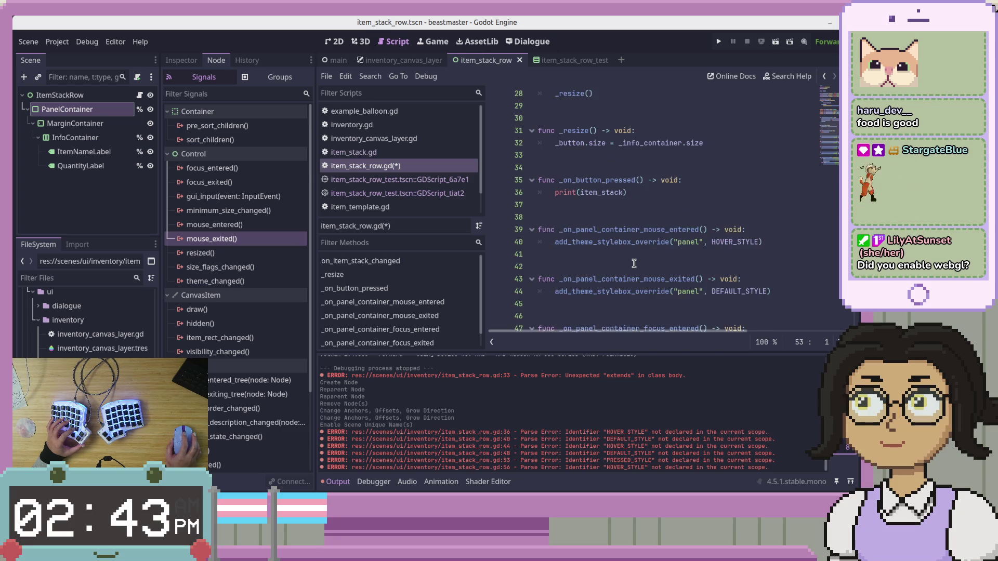
{"action": "scroll", "coordinate": [634, 264], "scroll_direction": "up", "scroll_amount": 1}
{"action": "left_click_drag", "start_coordinate": [649, 232], "coordinate": [488, 207]}
{"action": "key", "text": "BackSpace"}
{"action": "key", "text": "BackSpace"}
{"action": "key", "text": "BackSpace"}
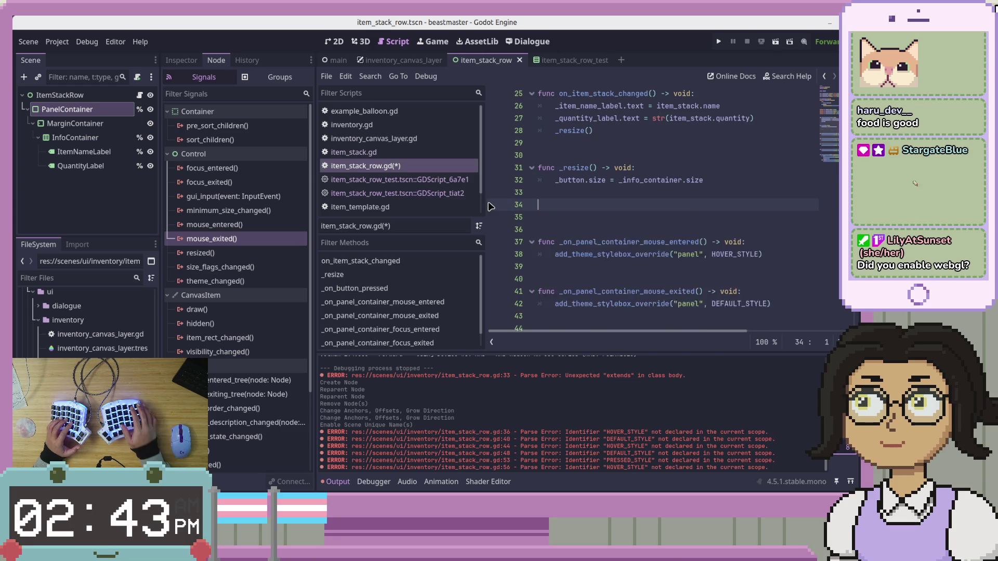
{"action": "key", "text": "ctrl+s"}
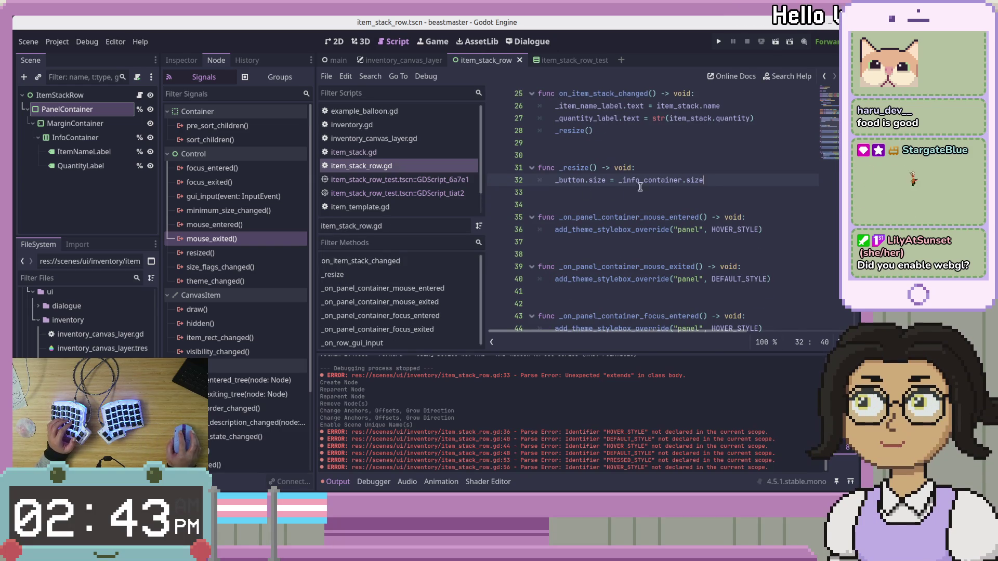
{"action": "left_click_drag", "start_coordinate": [719, 182], "coordinate": [538, 143]}
{"action": "scroll", "coordinate": [598, 156], "scroll_direction": "down", "scroll_amount": 1}
{"action": "key", "text": "BackSpace"}
{"action": "key", "text": "BackSpace"}
{"action": "scroll", "coordinate": [775, 243], "scroll_direction": "up", "scroll_amount": 4}
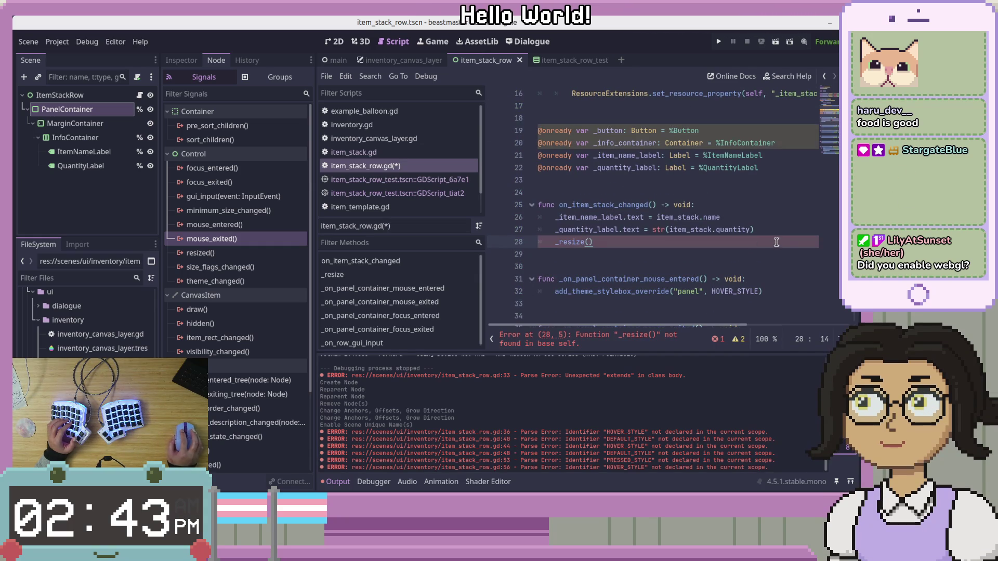
{"action": "key", "text": "ctrl+shift+k"}
{"action": "left_click", "coordinate": [740, 116]}
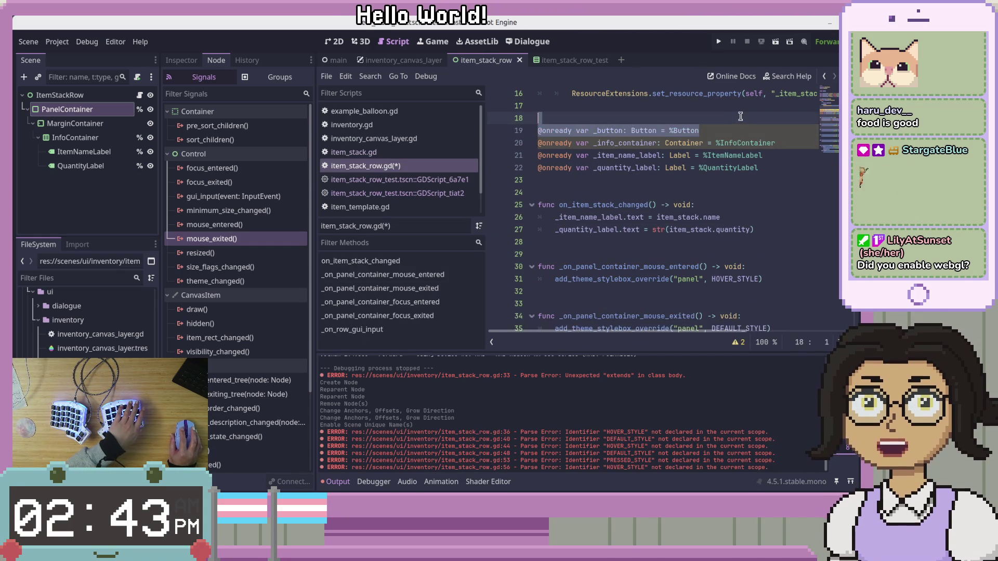
{"action": "key", "text": "BackSpace"}
{"action": "left_click", "coordinate": [781, 127]}
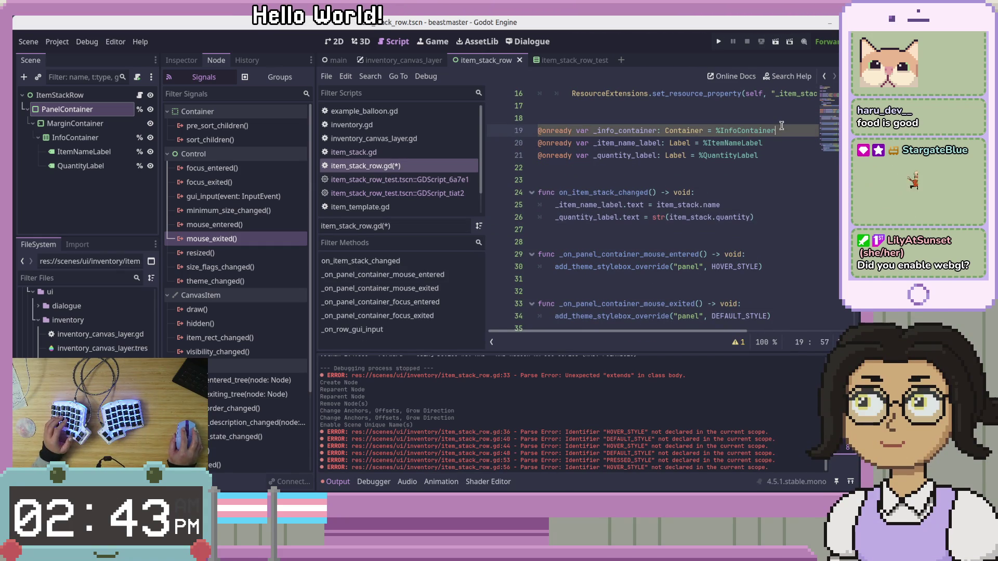
{"action": "left_click_drag", "start_coordinate": [780, 127], "coordinate": [494, 134]}
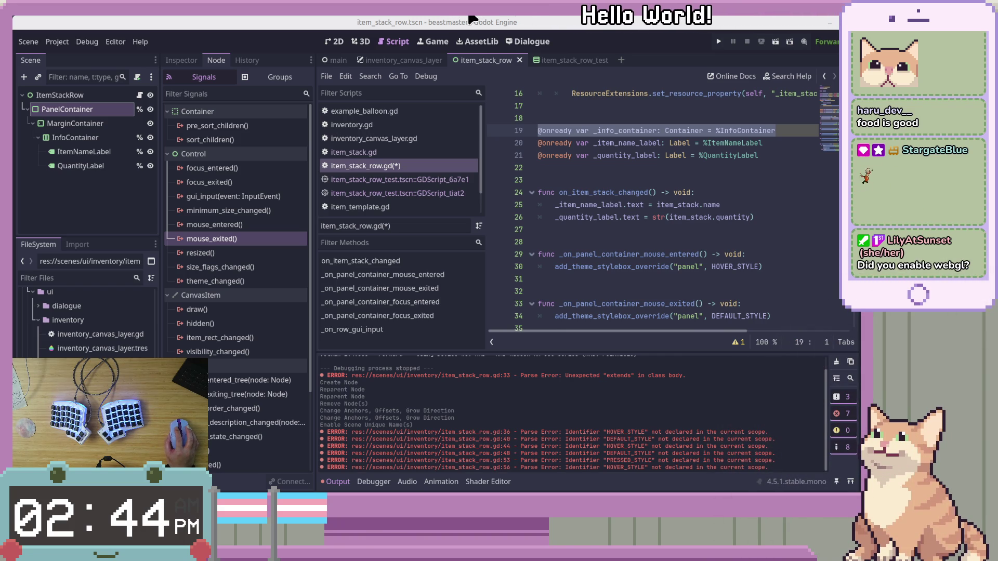
{"action": "left_click", "coordinate": [665, 155]}
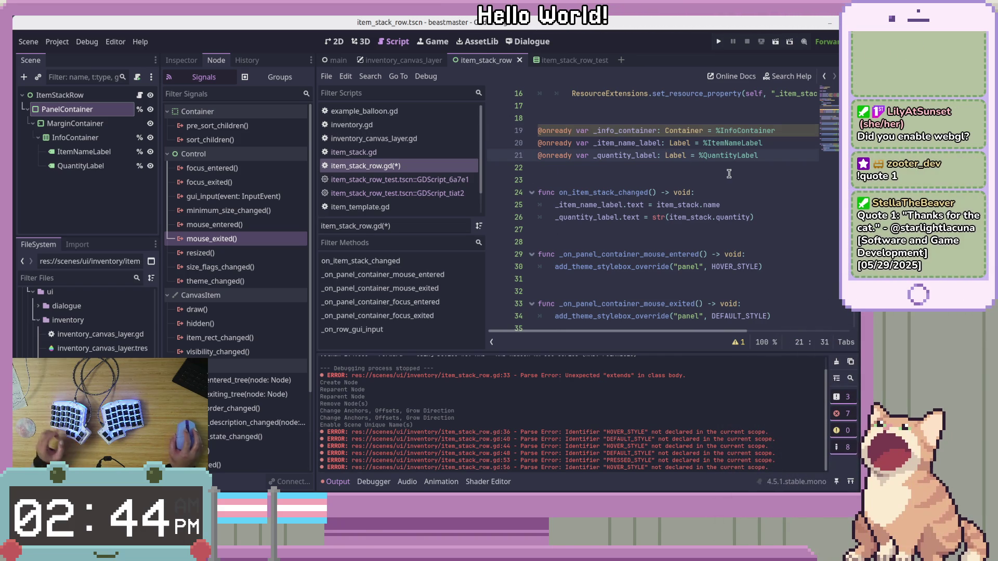
{"action": "left_click", "coordinate": [702, 257]}
{"action": "scroll", "coordinate": [703, 258], "scroll_direction": "down", "scroll_amount": 3}
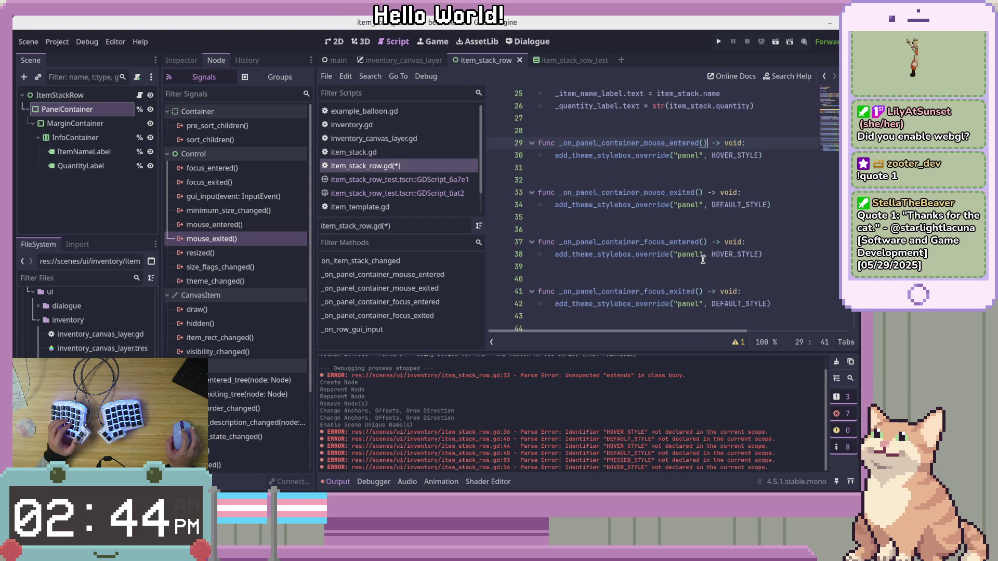
{"action": "scroll", "coordinate": [703, 258], "scroll_direction": "up", "scroll_amount": 3}
{"action": "left_click", "coordinate": [759, 130]}
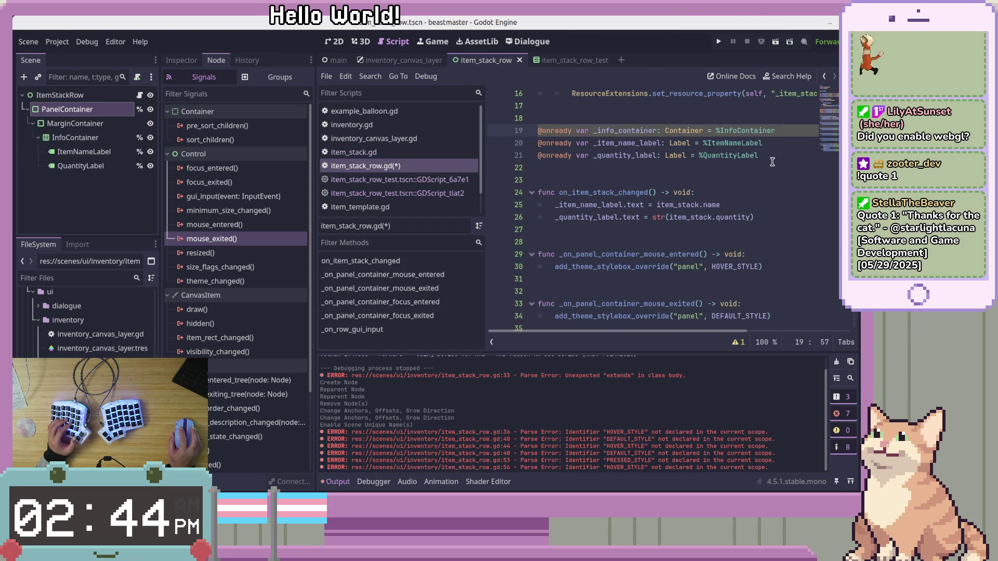
{"action": "scroll", "coordinate": [756, 202], "scroll_direction": "up", "scroll_amount": 2}
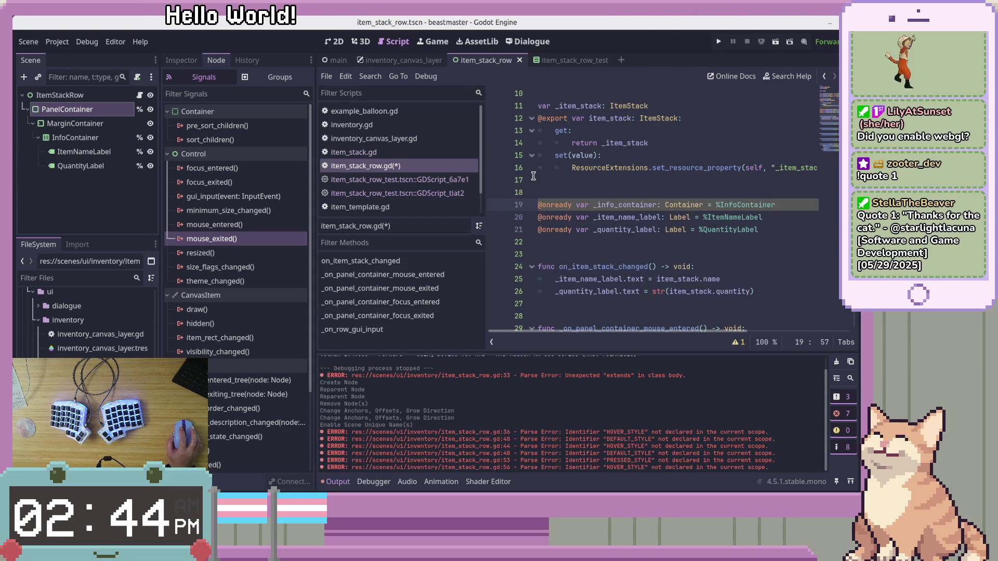
{"action": "left_click", "coordinate": [686, 217]}
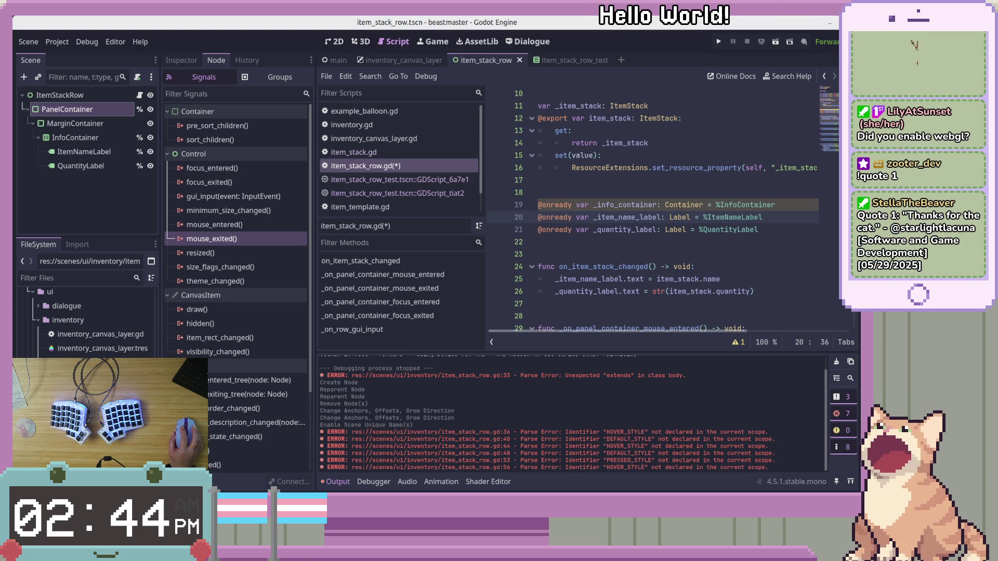
{"action": "scroll", "coordinate": [781, 139], "scroll_direction": "down", "scroll_amount": 3}
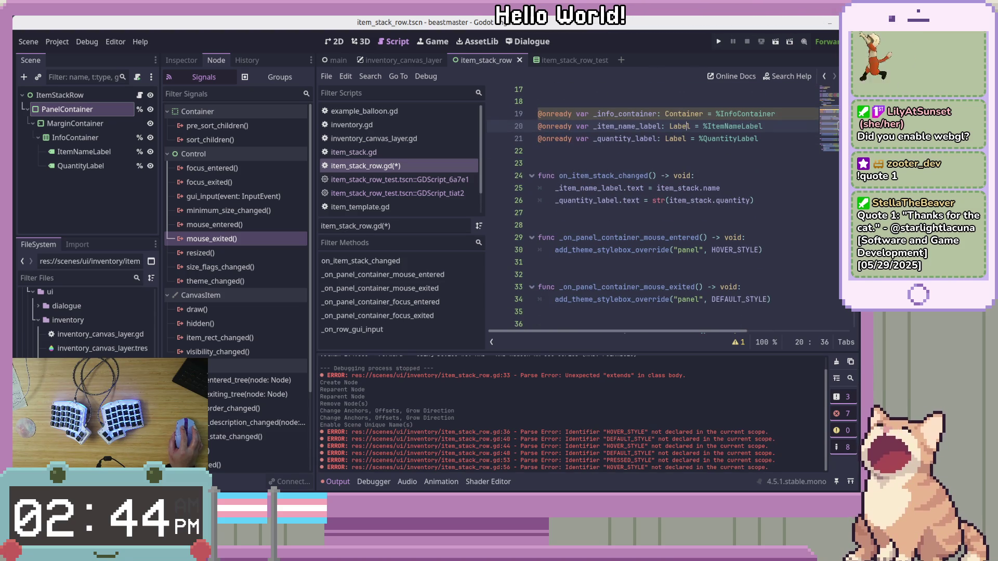
{"action": "left_click", "coordinate": [781, 139]}
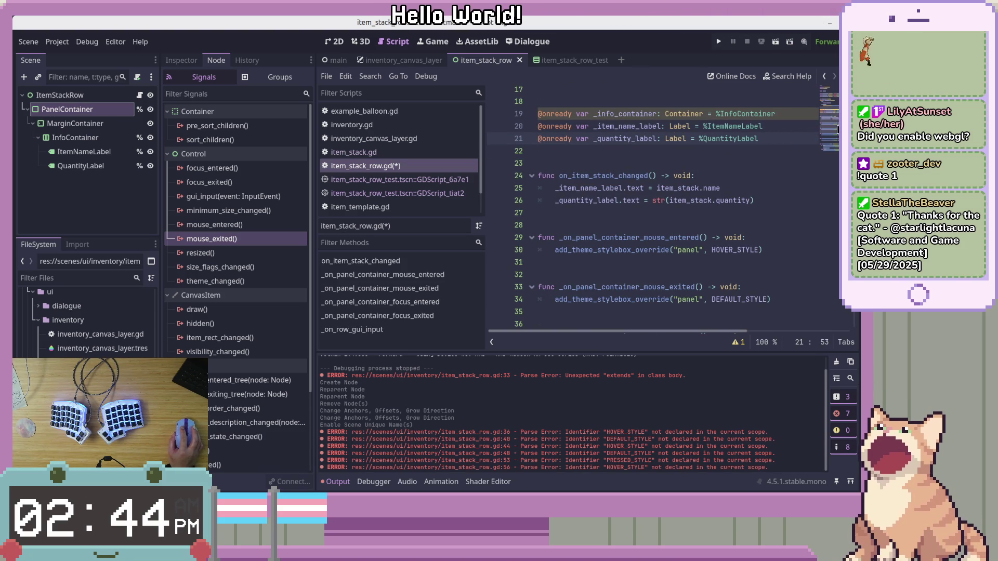
{"action": "scroll", "coordinate": [810, 156], "scroll_direction": "up", "scroll_amount": 2}
{"action": "scroll", "coordinate": [836, 124], "scroll_direction": "up", "scroll_amount": 1}
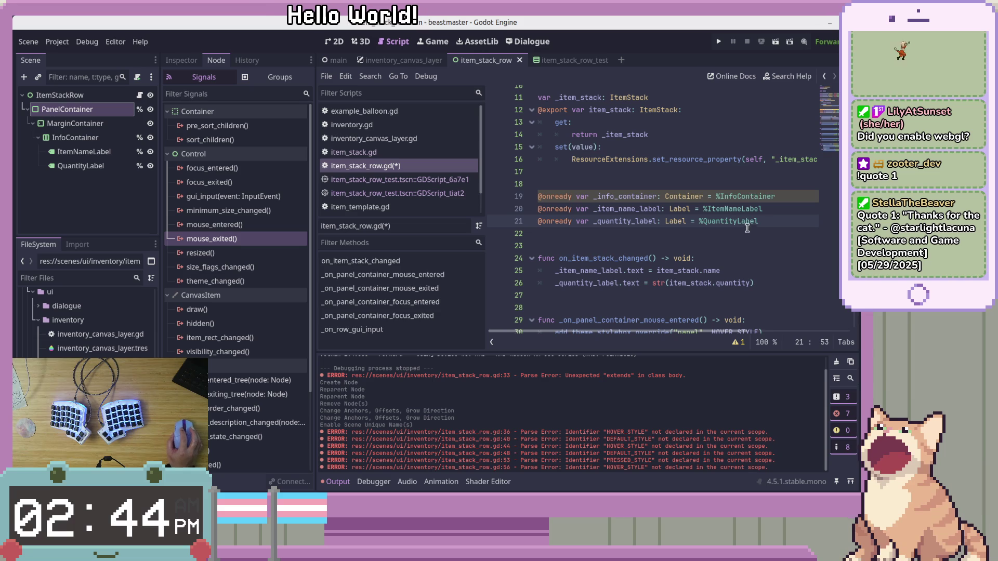
{"action": "left_click", "coordinate": [773, 214]}
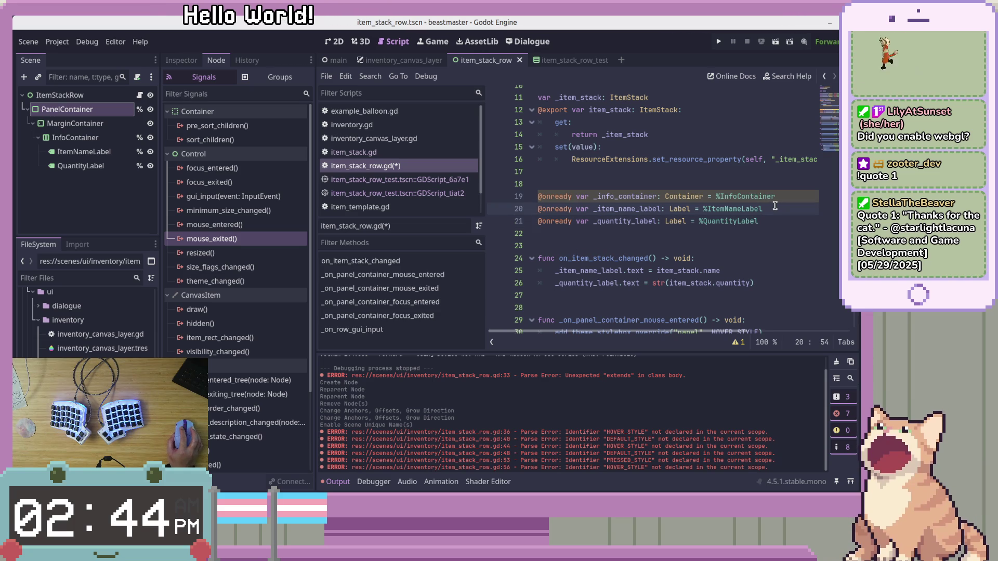
{"action": "scroll", "coordinate": [829, 139], "scroll_direction": "down", "scroll_amount": 5}
{"action": "scroll", "coordinate": [830, 139], "scroll_direction": "down", "scroll_amount": 3}
{"action": "left_click", "coordinate": [759, 247]}
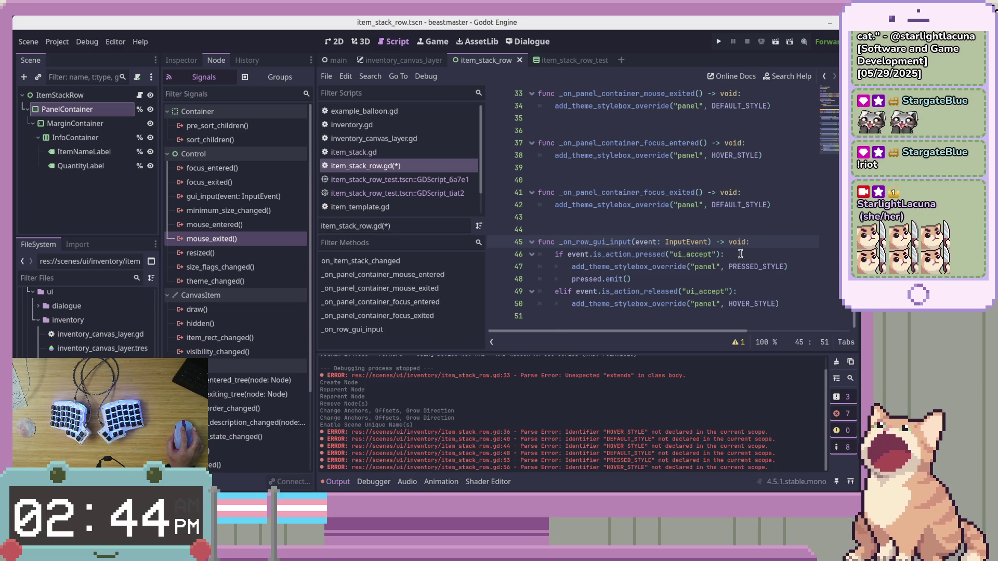
Move to the start of _on_row_gui_input and save item_stack_row.gd.
{"action": "scroll", "coordinate": [836, 146], "scroll_direction": "up", "scroll_amount": 3}
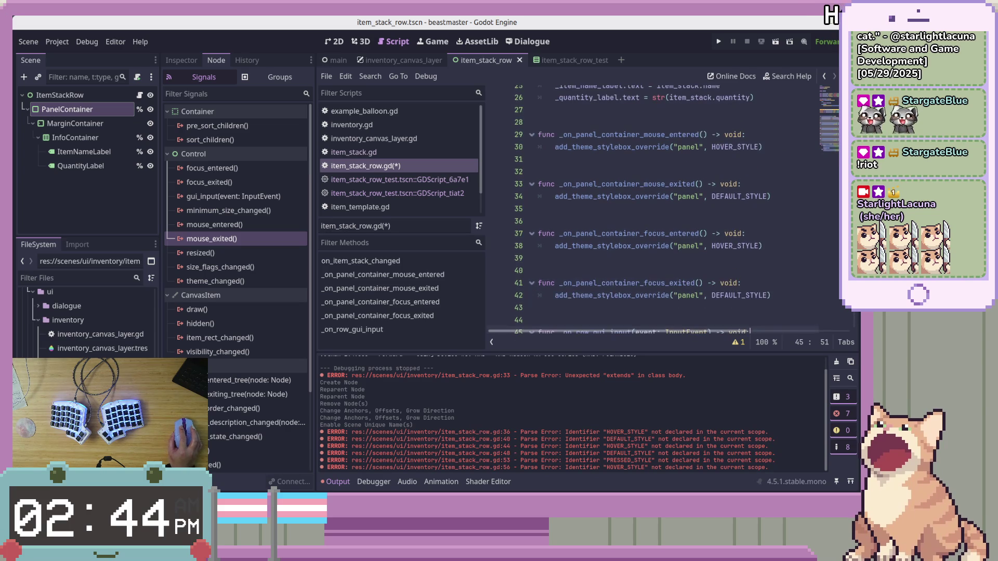
{"action": "scroll", "coordinate": [837, 167], "scroll_direction": "down", "scroll_amount": 3}
{"action": "left_click", "coordinate": [783, 229]}
{"action": "left_click", "coordinate": [787, 218]}
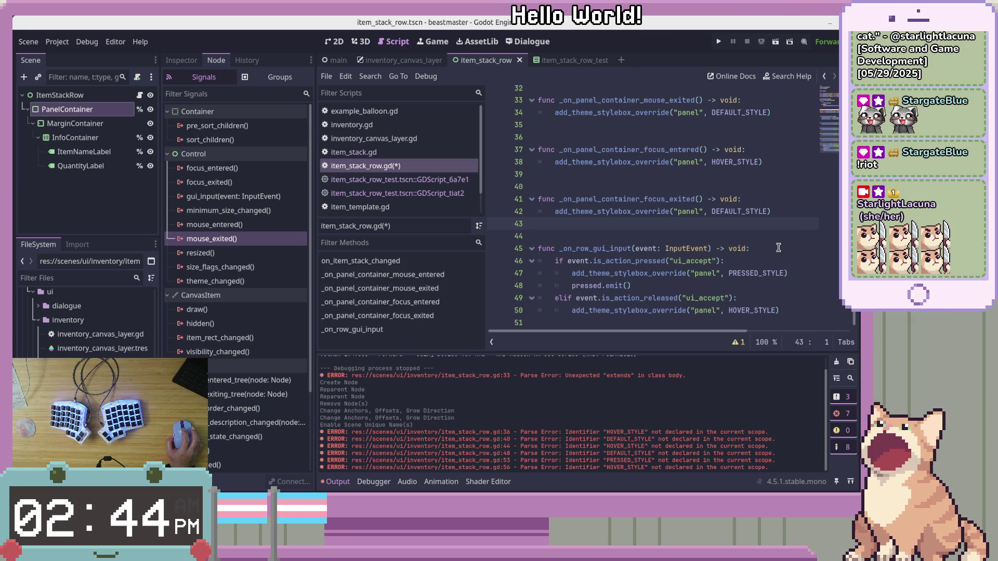
{"action": "scroll", "coordinate": [778, 247], "scroll_direction": "up", "scroll_amount": 5}
{"action": "scroll", "coordinate": [778, 246], "scroll_direction": "down", "scroll_amount": 5}
{"action": "left_click", "coordinate": [788, 231]}
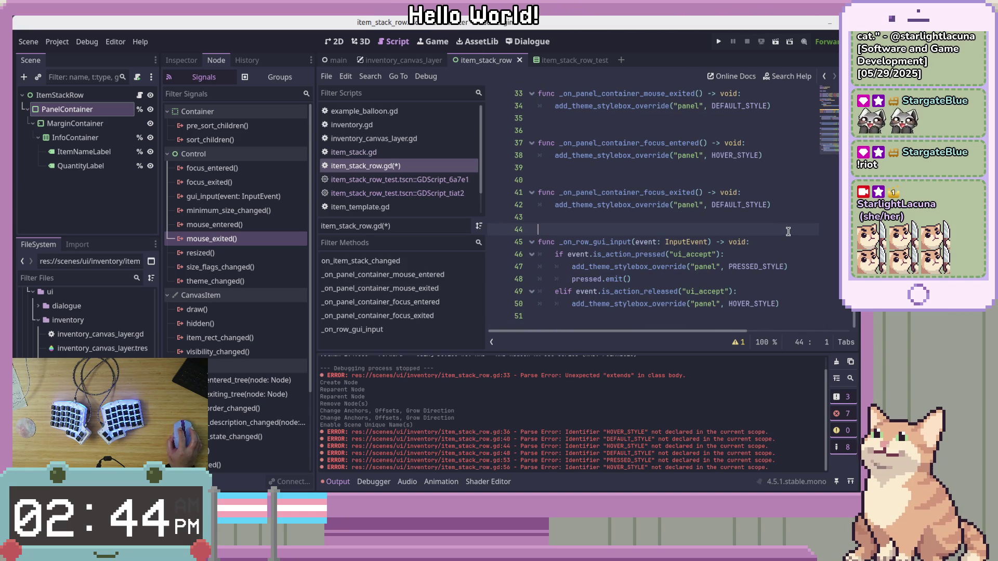
{"action": "left_click", "coordinate": [802, 248]}
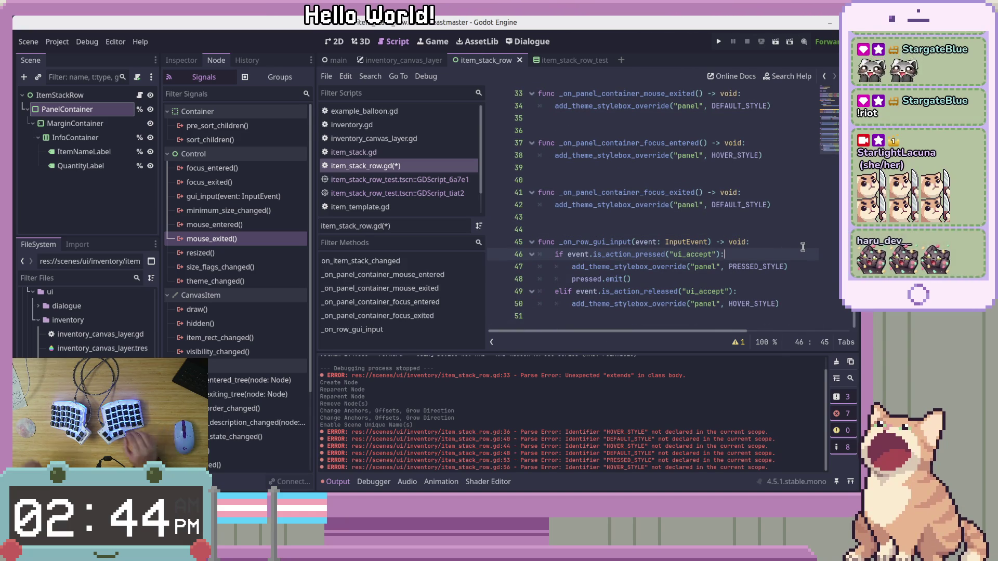
{"action": "key", "text": "Up"}
{"action": "key", "text": "Home"}
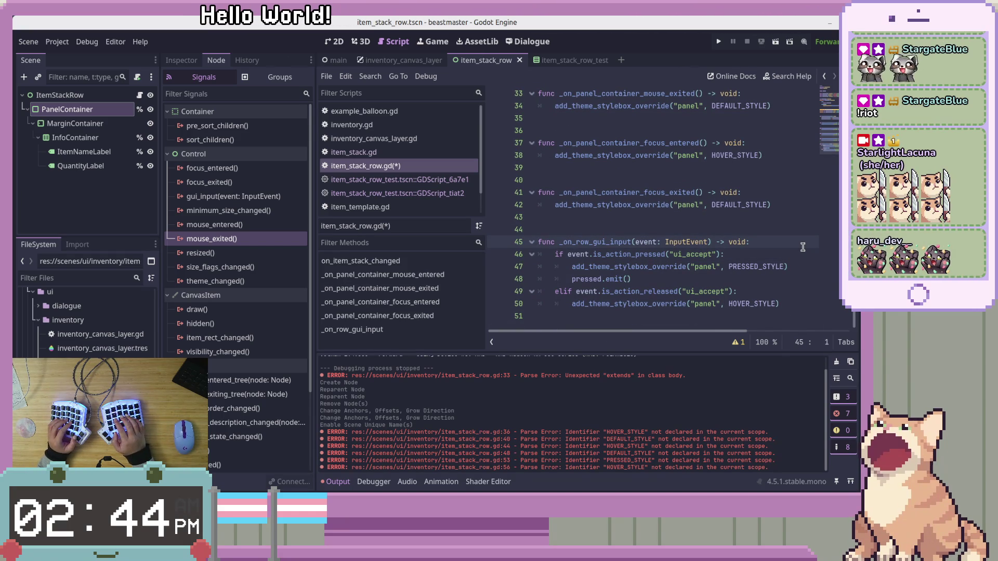
{"action": "key", "text": "ctrl+s"}
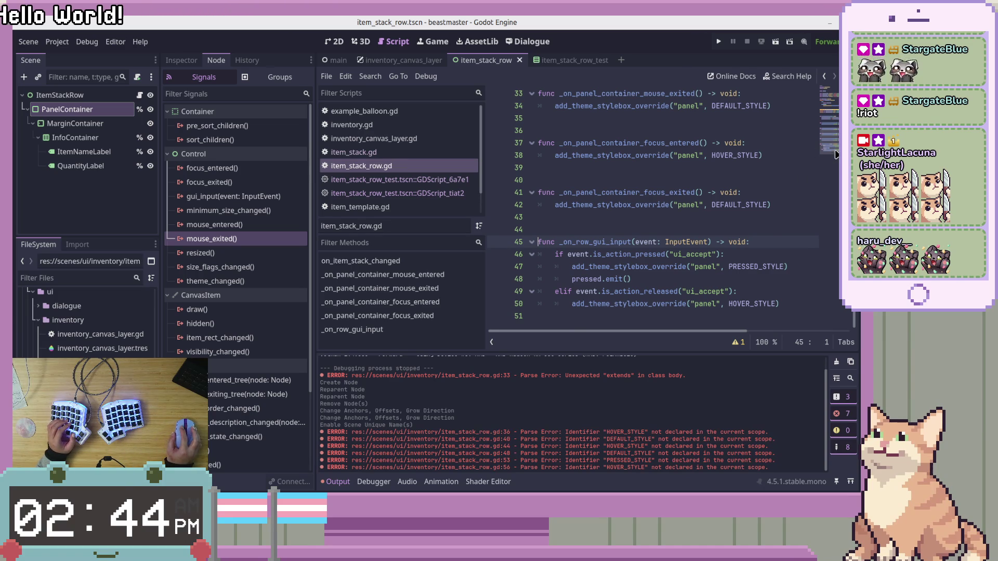
Return to the _info_container declaration on line 19.
{"action": "scroll", "coordinate": [802, 247], "scroll_direction": "up", "scroll_amount": 4}
{"action": "scroll", "coordinate": [802, 203], "scroll_direction": "up", "scroll_amount": 3}
{"action": "left_click", "coordinate": [803, 204]}
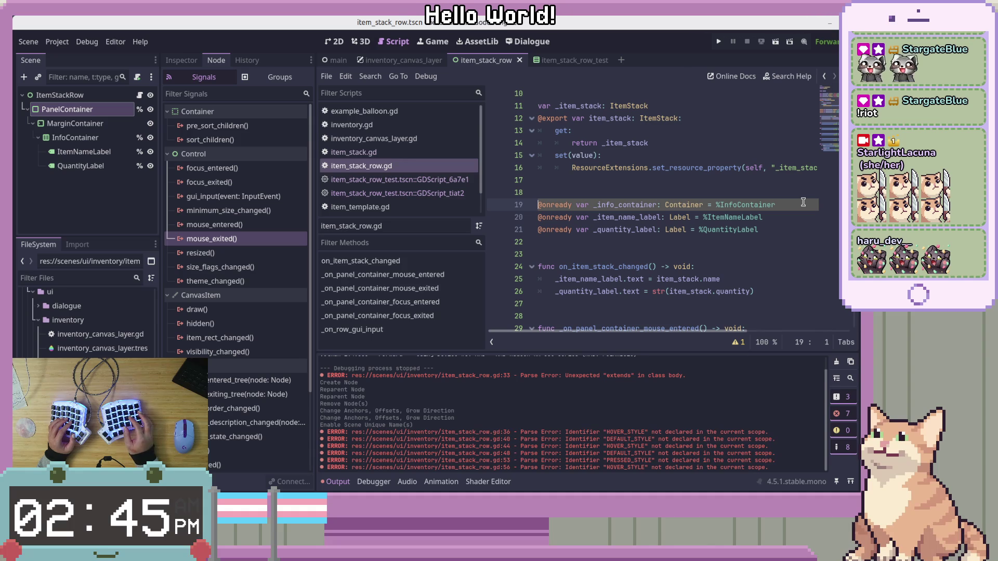
{"action": "left_click", "coordinate": [743, 204]}
{"action": "left_click", "coordinate": [784, 204]}
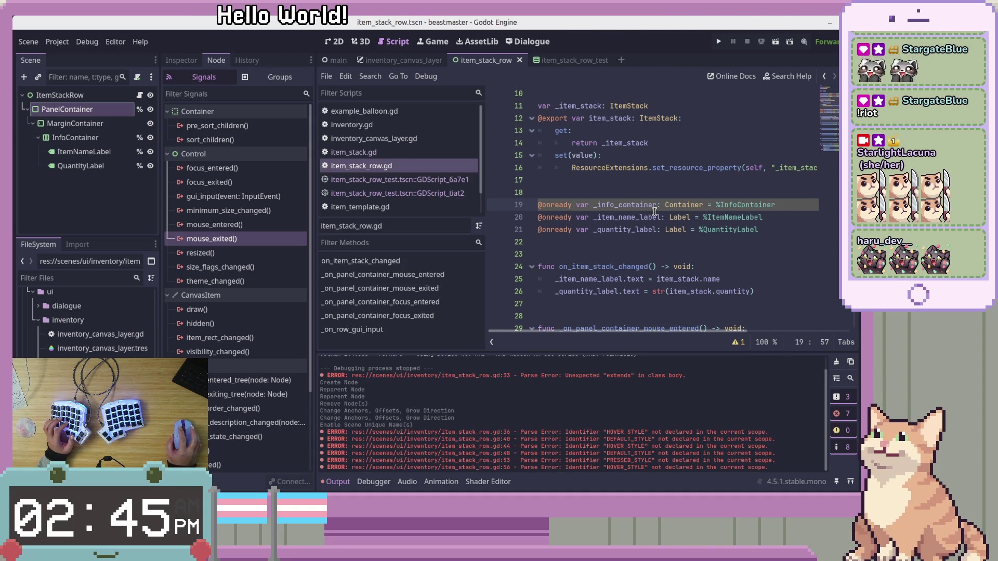
{"action": "left_click", "coordinate": [608, 204]}
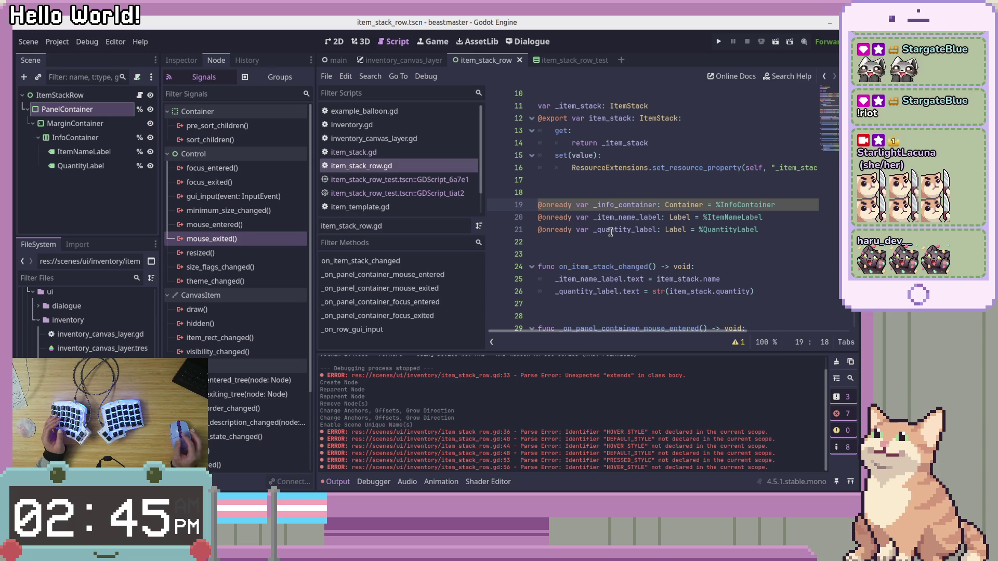
Delete the _info_container declaration and revoke InfoContainer's scene unique name.
{"action": "key", "text": "shift+Up"}
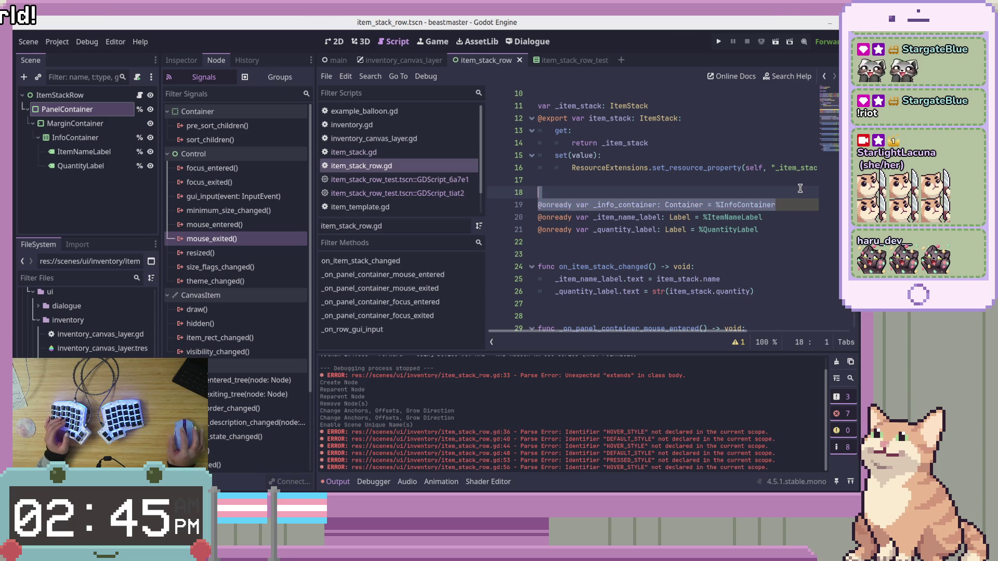
{"action": "key", "text": "BackSpace"}
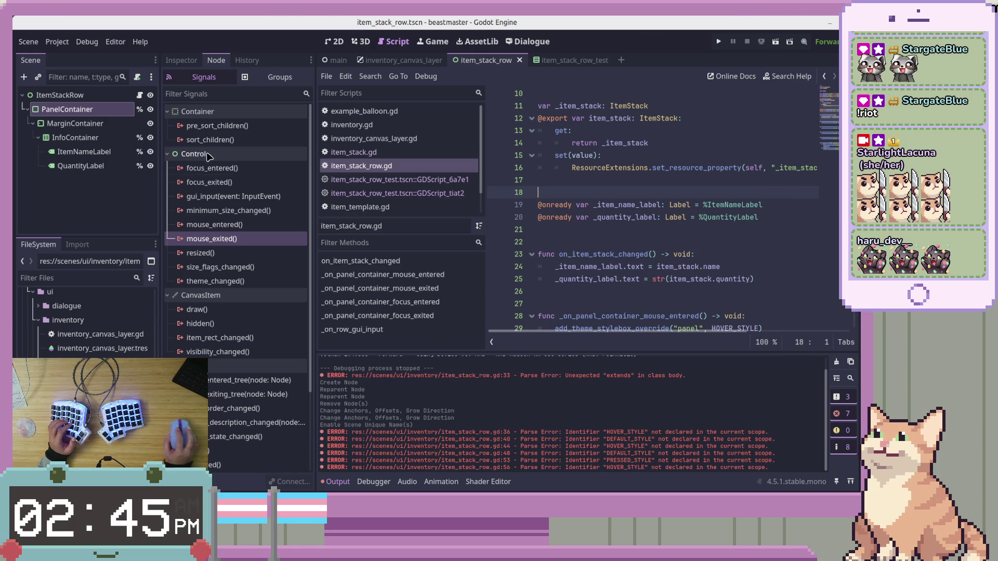
{"action": "left_click", "coordinate": [139, 138]}
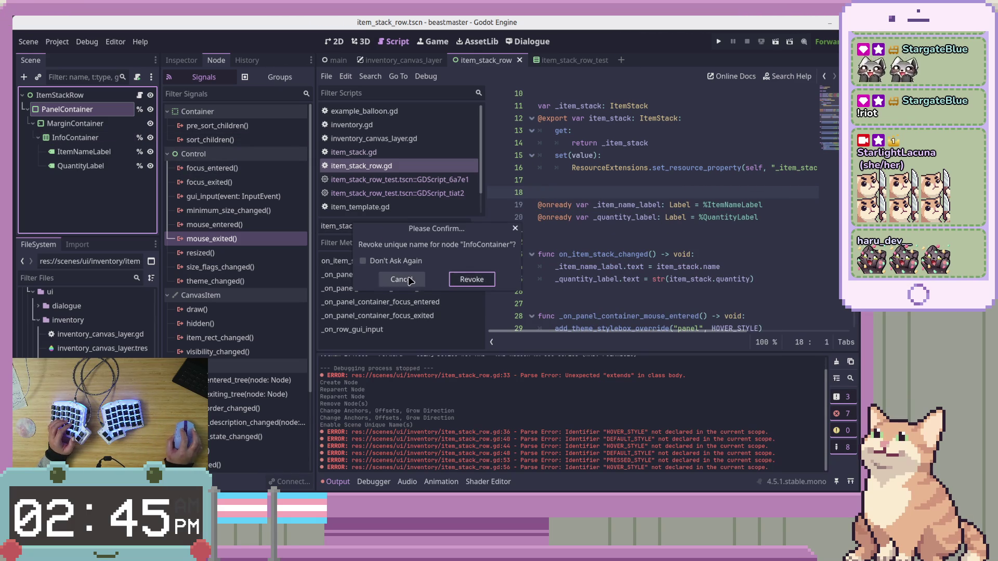
{"action": "left_click", "coordinate": [470, 283]}
{"action": "left_click", "coordinate": [75, 137]}
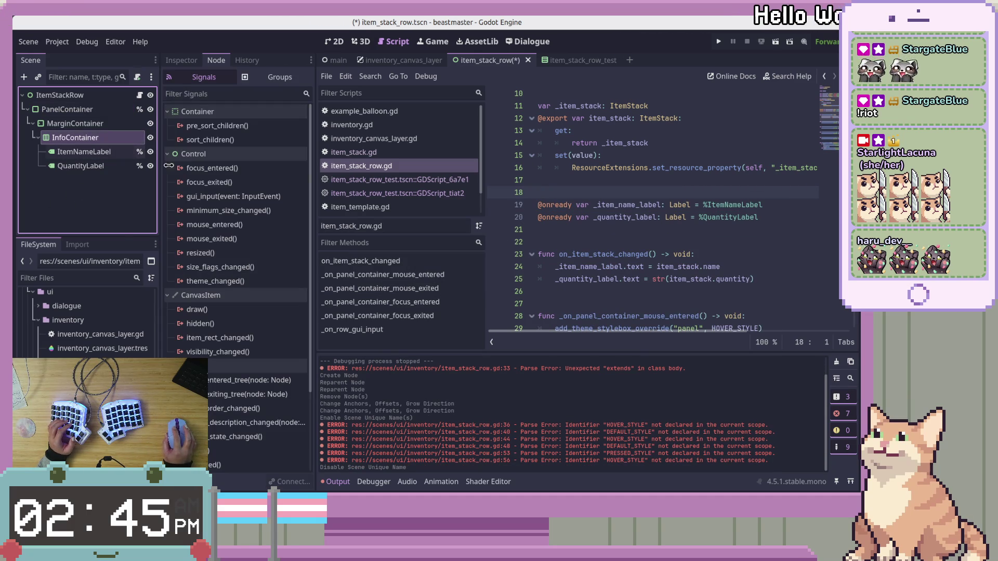
{"action": "left_click", "coordinate": [615, 217]}
Review the script from its last line back up to the top declarations.
{"action": "key", "text": "Up"}
{"action": "key", "text": "Up"}
{"action": "key", "text": "Up"}
{"action": "scroll", "coordinate": [681, 244], "scroll_direction": "down", "scroll_amount": 7}
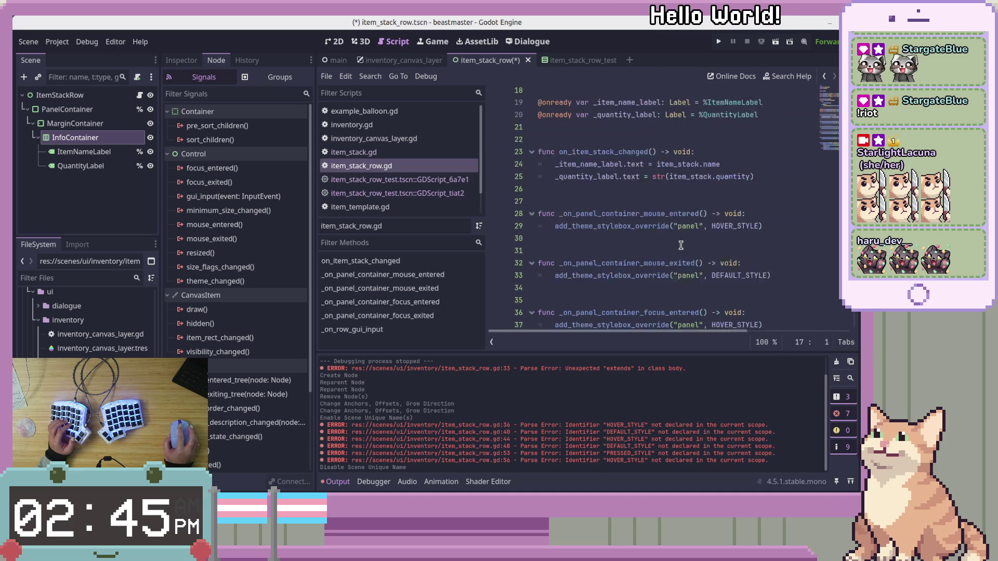
{"action": "left_click", "coordinate": [795, 291]}
{"action": "left_click", "coordinate": [801, 303]}
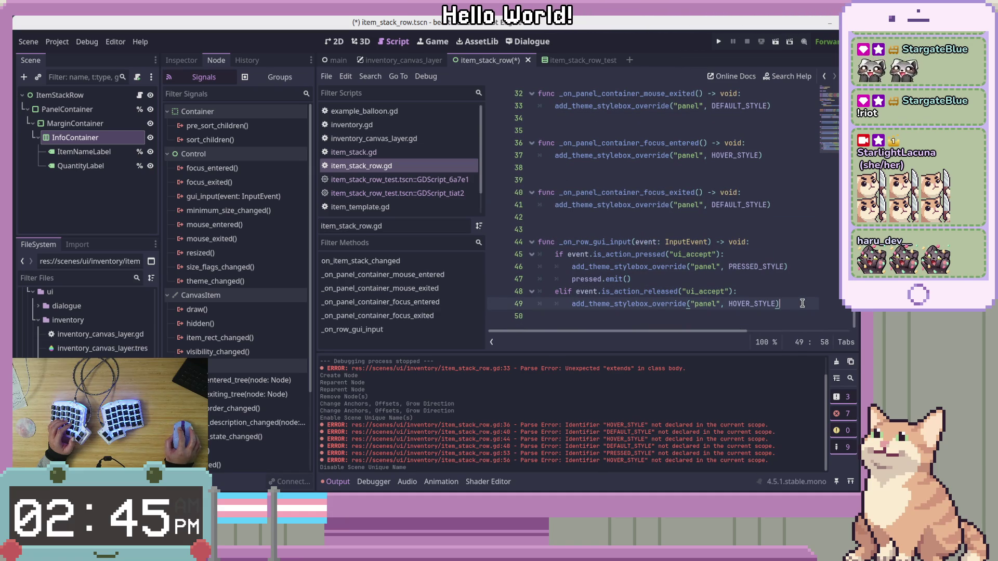
{"action": "scroll", "coordinate": [803, 301], "scroll_direction": "up", "scroll_amount": 8}
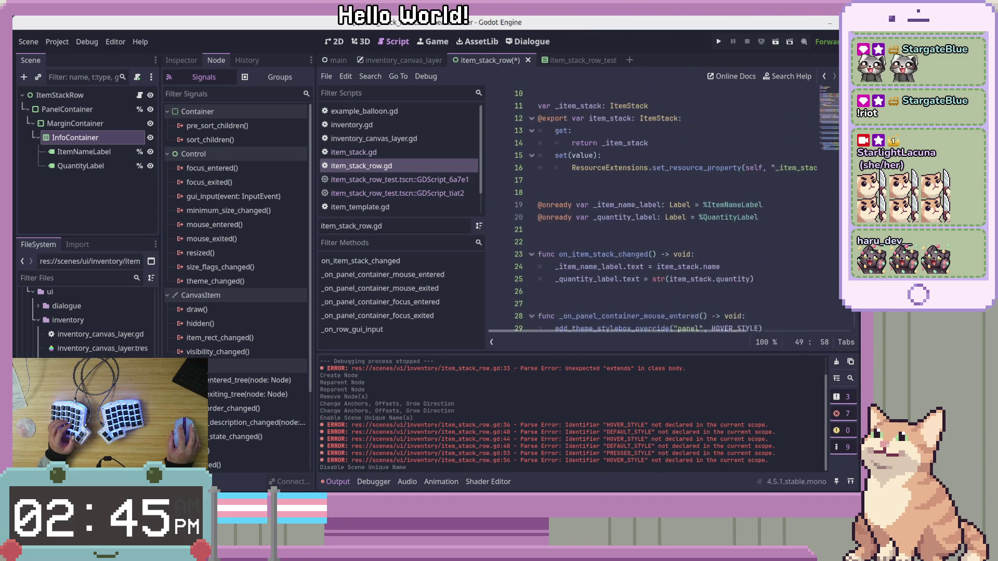
{"action": "scroll", "coordinate": [803, 301], "scroll_direction": "up", "scroll_amount": 2}
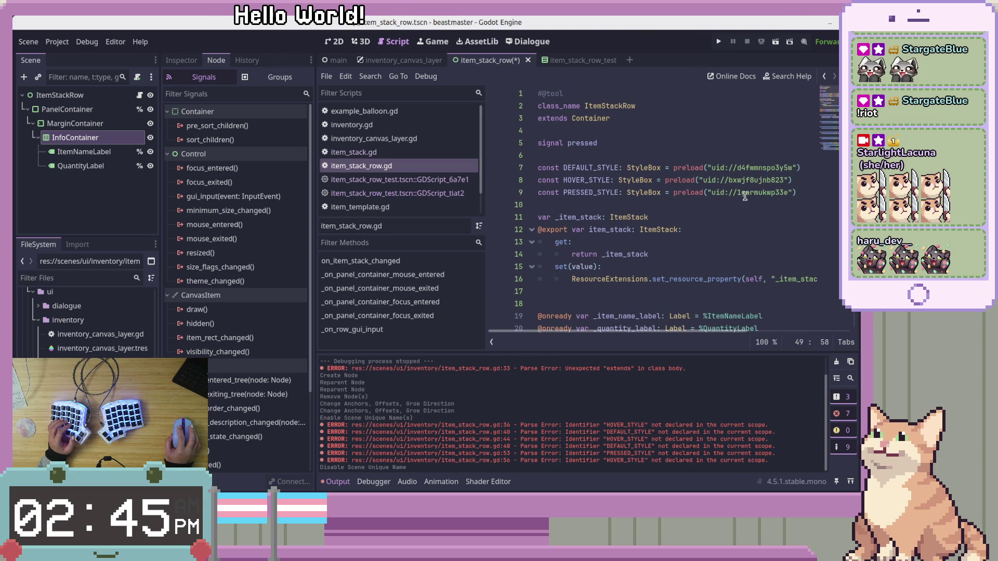
{"action": "left_click", "coordinate": [743, 203]}
Inspect on_item_stack_changed's name and quantity label updates on lines 23–25.
{"action": "scroll", "coordinate": [744, 188], "scroll_direction": "down", "scroll_amount": 6}
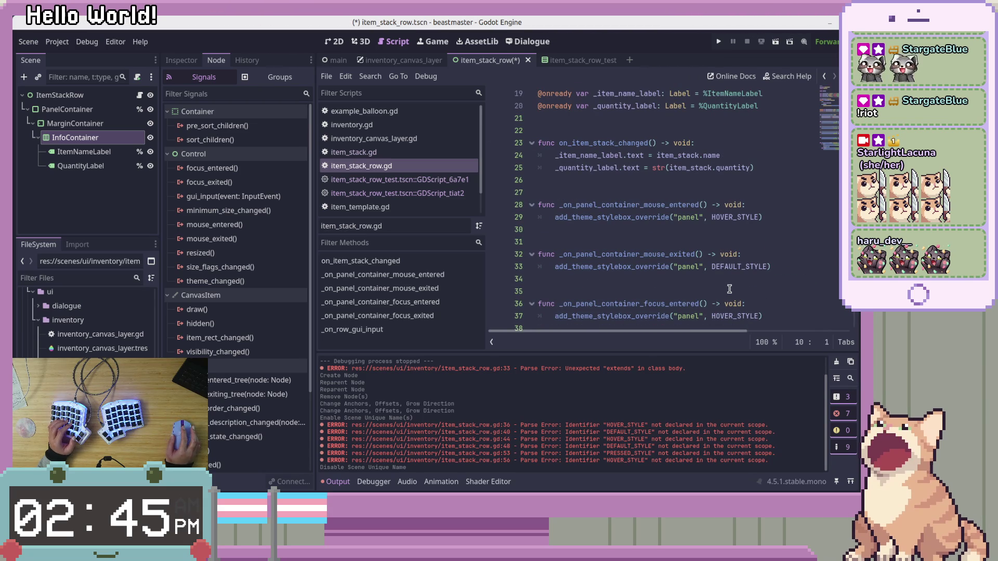
{"action": "scroll", "coordinate": [730, 290], "scroll_direction": "up", "scroll_amount": 3}
{"action": "left_click", "coordinate": [733, 282]}
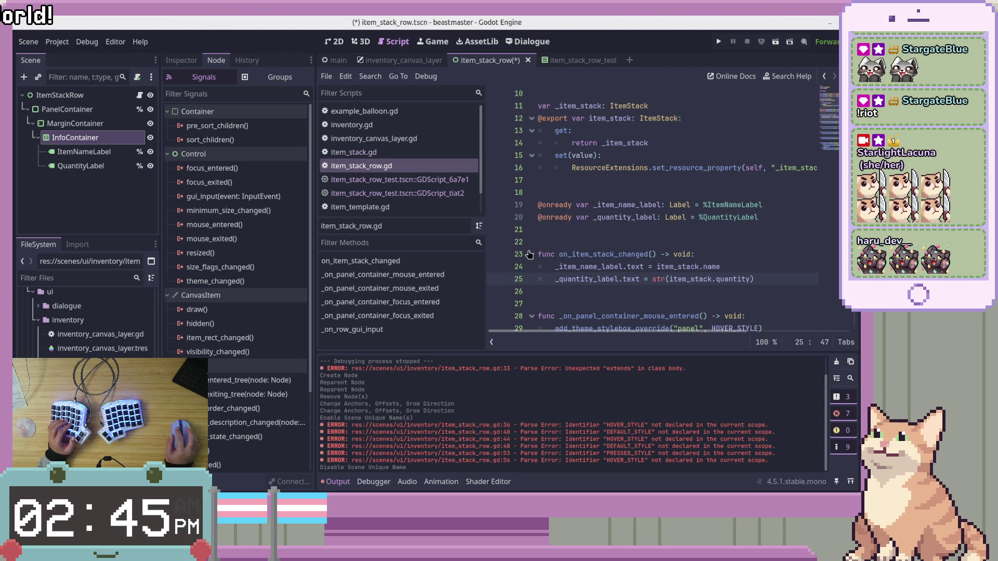
{"action": "left_click", "coordinate": [675, 253]}
{"action": "scroll", "coordinate": [709, 266], "scroll_direction": "down", "scroll_amount": 3}
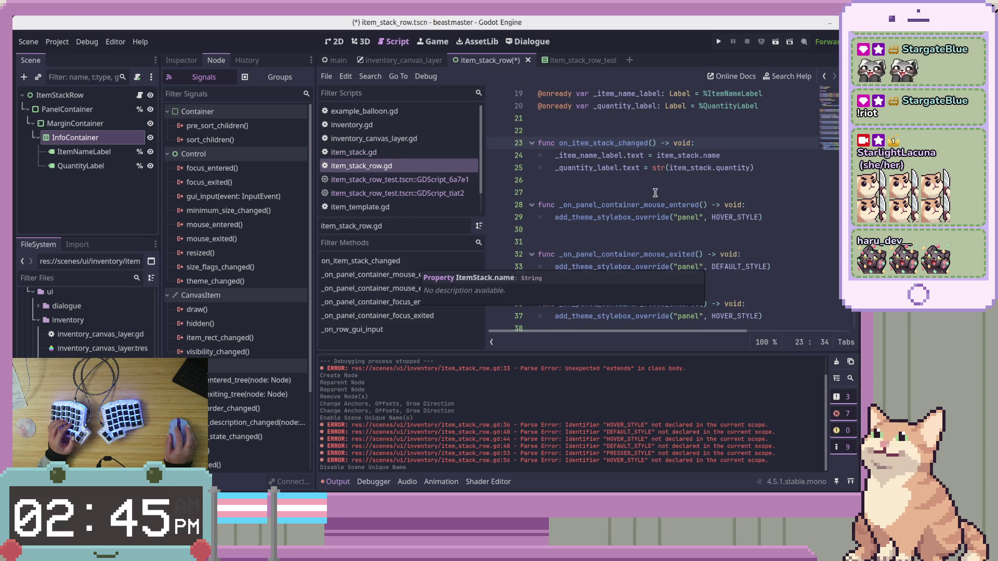
{"action": "scroll", "coordinate": [643, 174], "scroll_direction": "down", "scroll_amount": 3}
{"action": "left_click", "coordinate": [67, 110]}
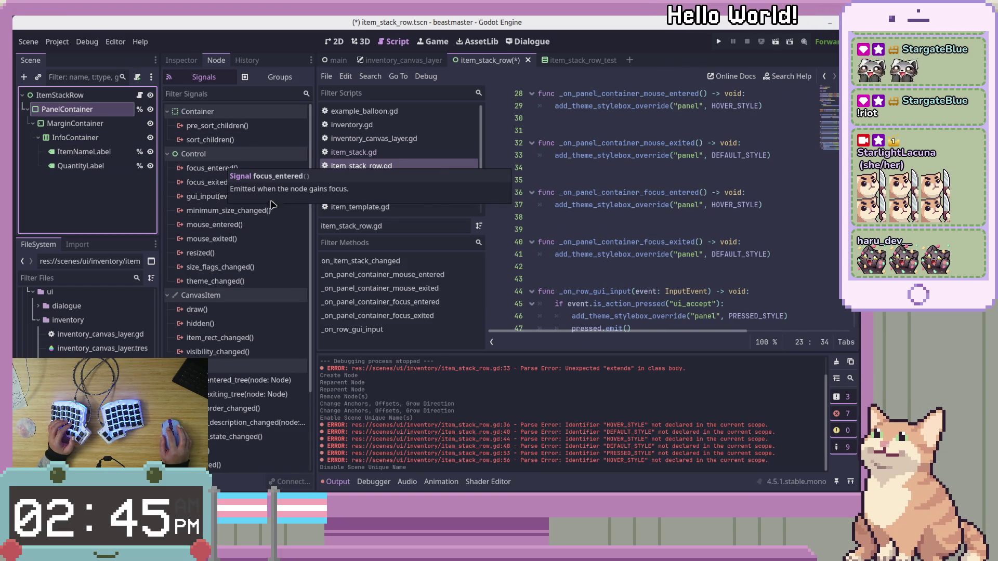
Connect PanelContainer's focus_entered and focus_exited signals to their handlers.
{"action": "left_click", "coordinate": [251, 231]}
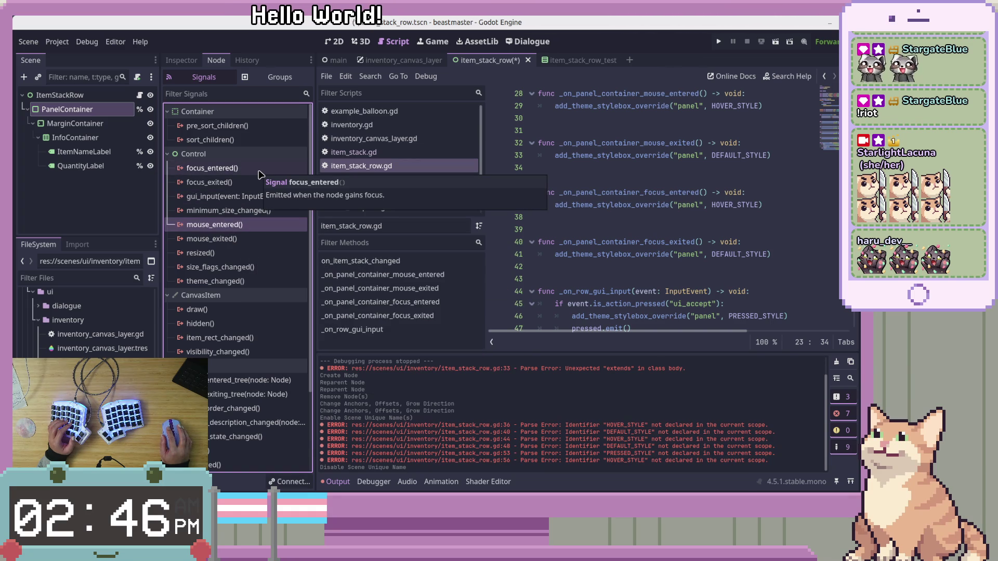
{"action": "left_click", "coordinate": [259, 174]}
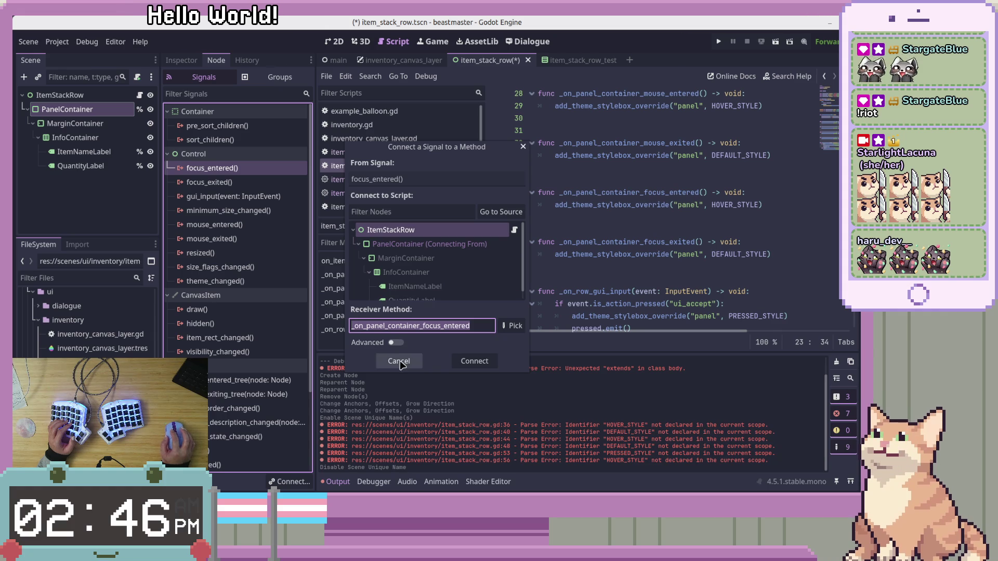
{"action": "left_click", "coordinate": [480, 364]}
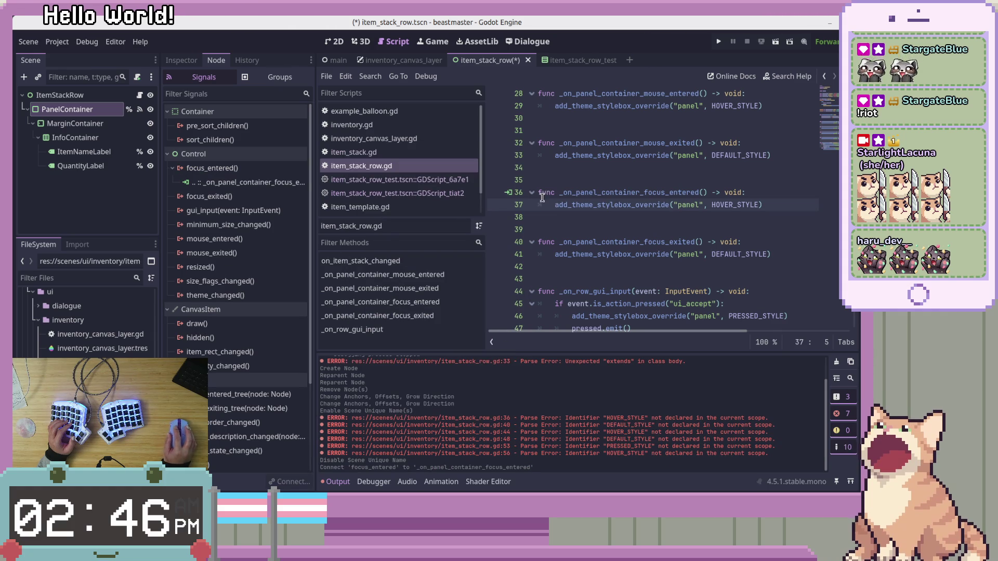
{"action": "double_click", "coordinate": [236, 197]}
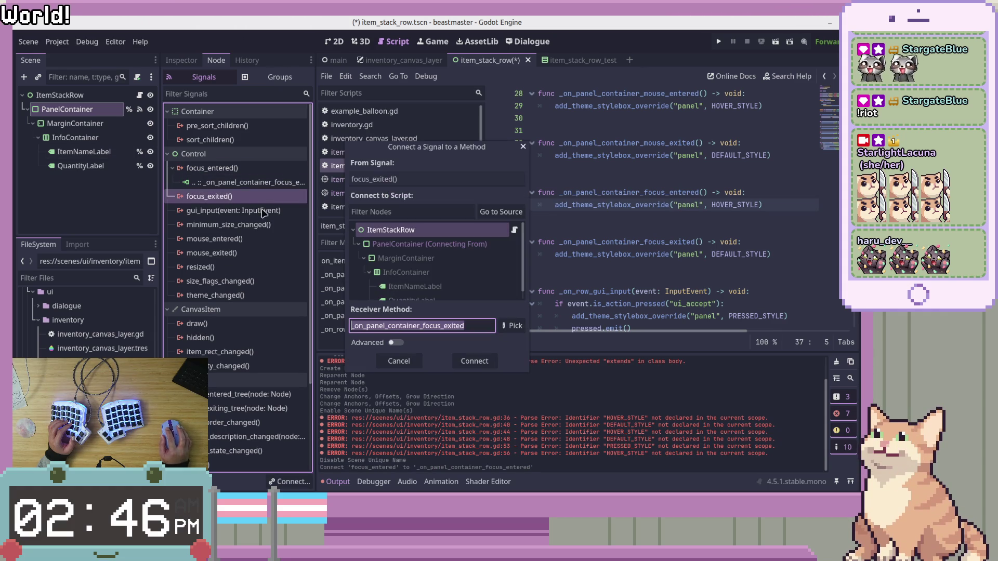
{"action": "left_click", "coordinate": [472, 364]}
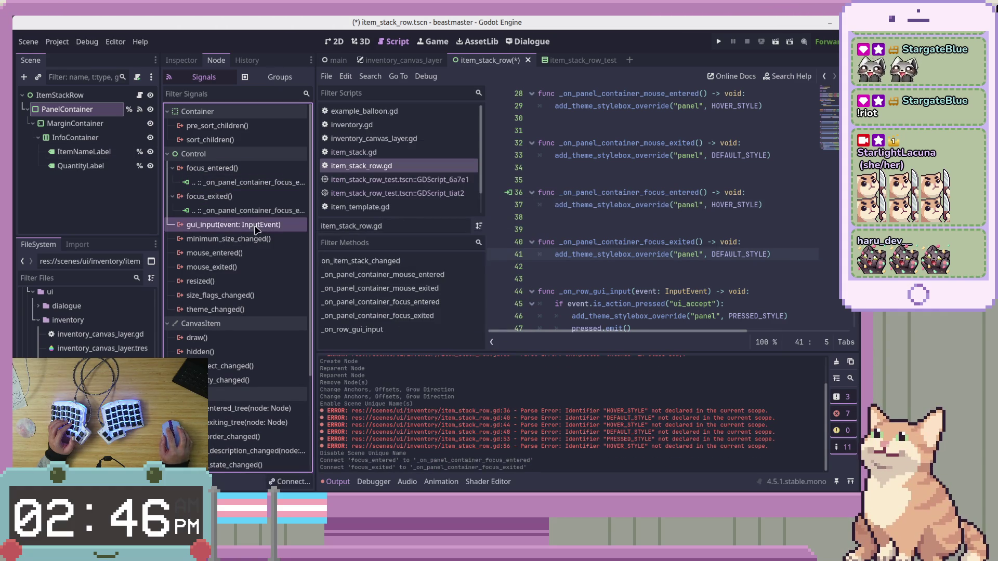
Connect the gui_input signal, then undo the newly generated handler stub.
{"action": "scroll", "coordinate": [608, 239], "scroll_direction": "down", "scroll_amount": 2}
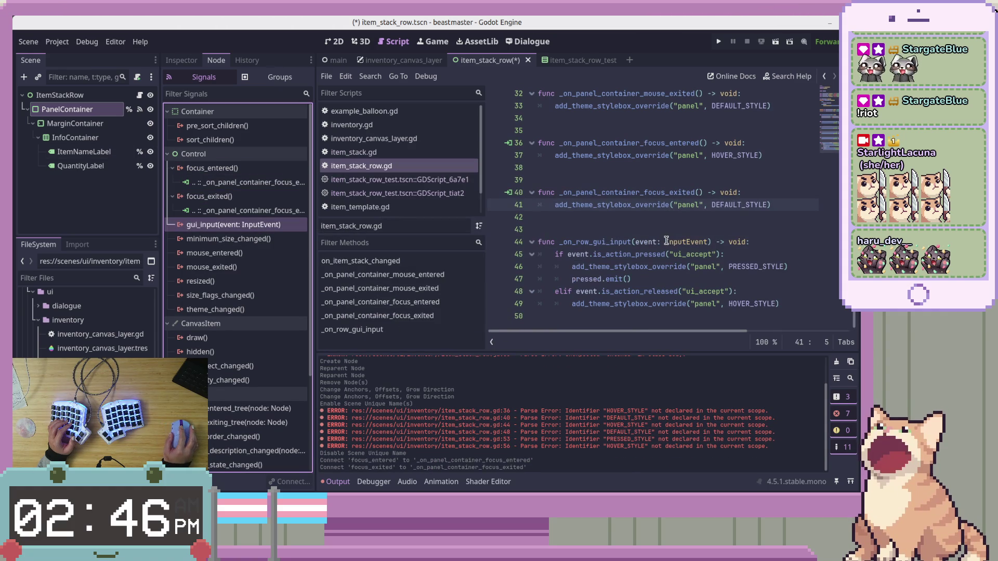
{"action": "double_click", "coordinate": [279, 226]}
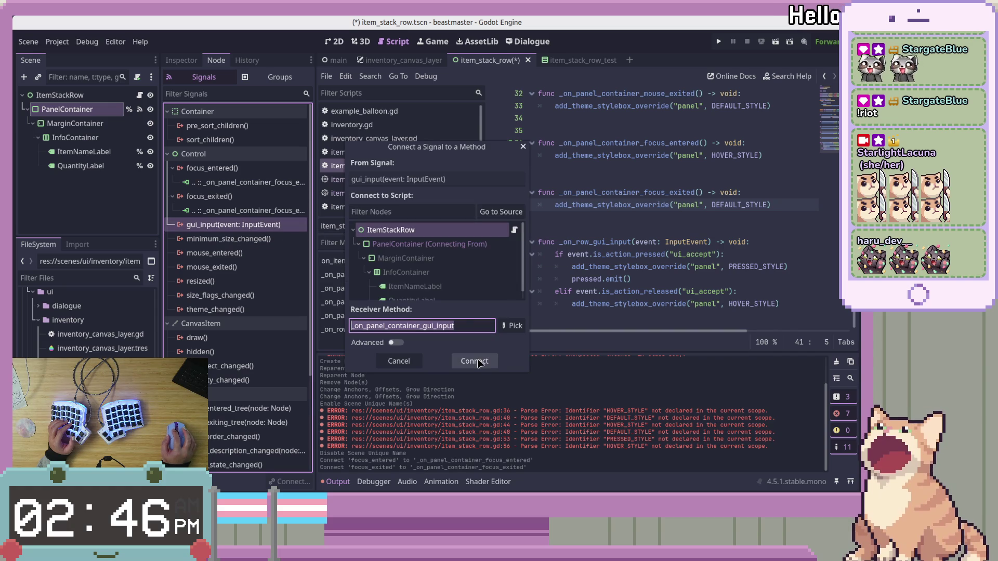
{"action": "left_click", "coordinate": [477, 362]}
{"action": "left_click", "coordinate": [637, 266]}
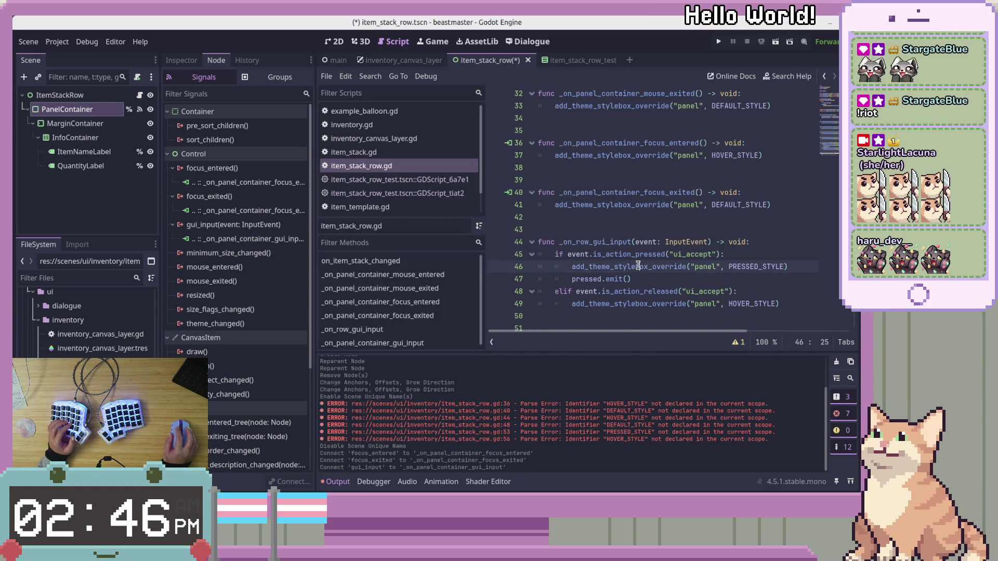
{"action": "mouse_move", "coordinate": [610, 253]}
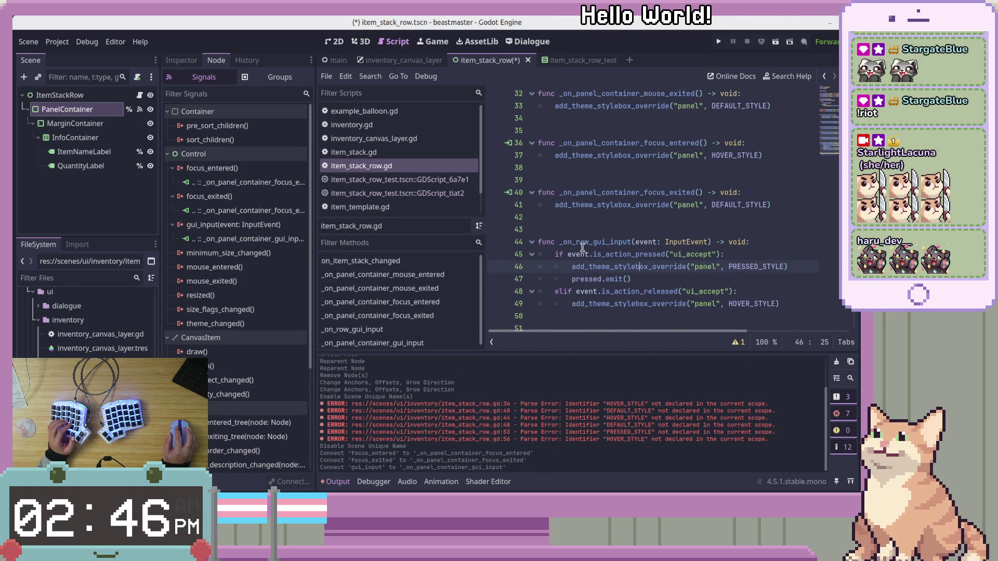
{"action": "key", "text": "ctrl+z"}
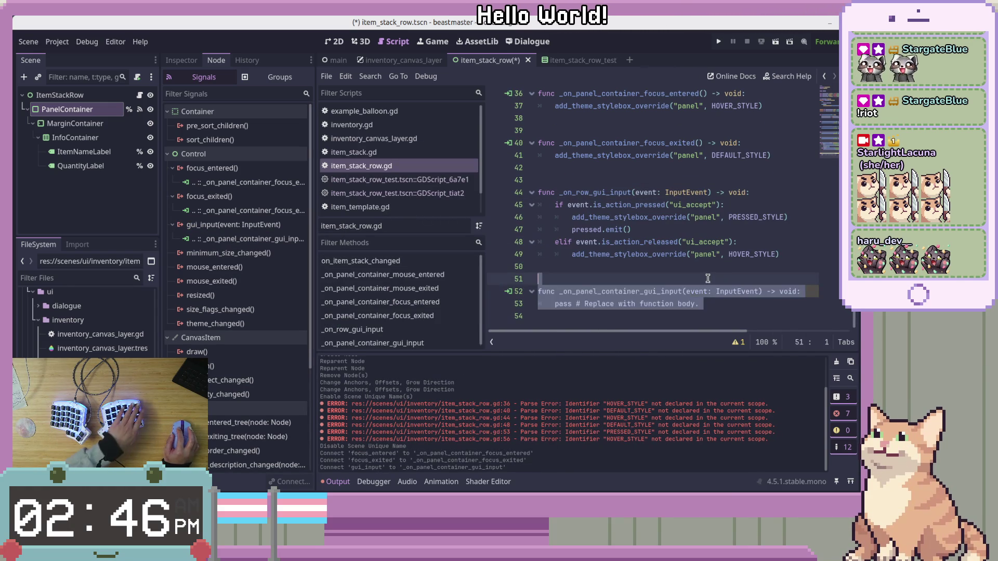
Undo back to the saved script and insert '_panel_container' into the _on_row_gui_input name.
{"action": "key", "text": "ctrl+z"}
{"action": "key", "text": "ctrl+z"}
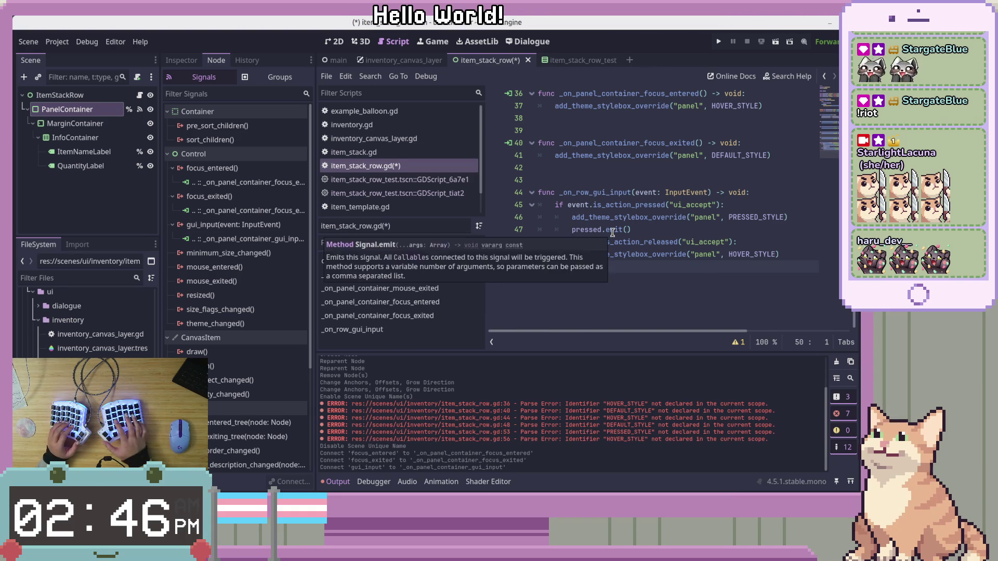
{"action": "key", "text": "ctrl+z"}
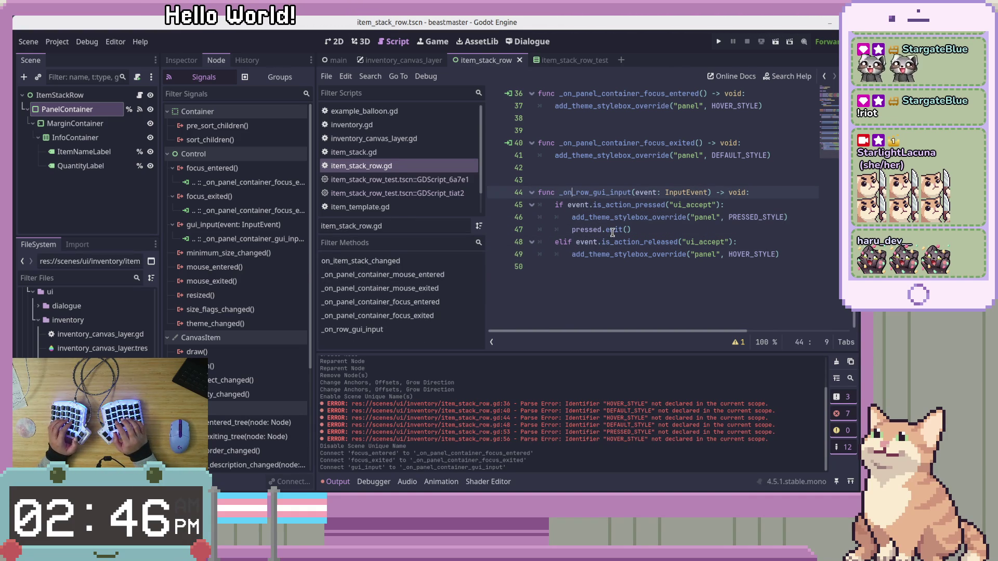
{"action": "type", "text": "pa"}
{"action": "key", "text": "BackSpace"}
{"action": "key", "text": "BackSpace"}
{"action": "type", "text": "_panel_container"}
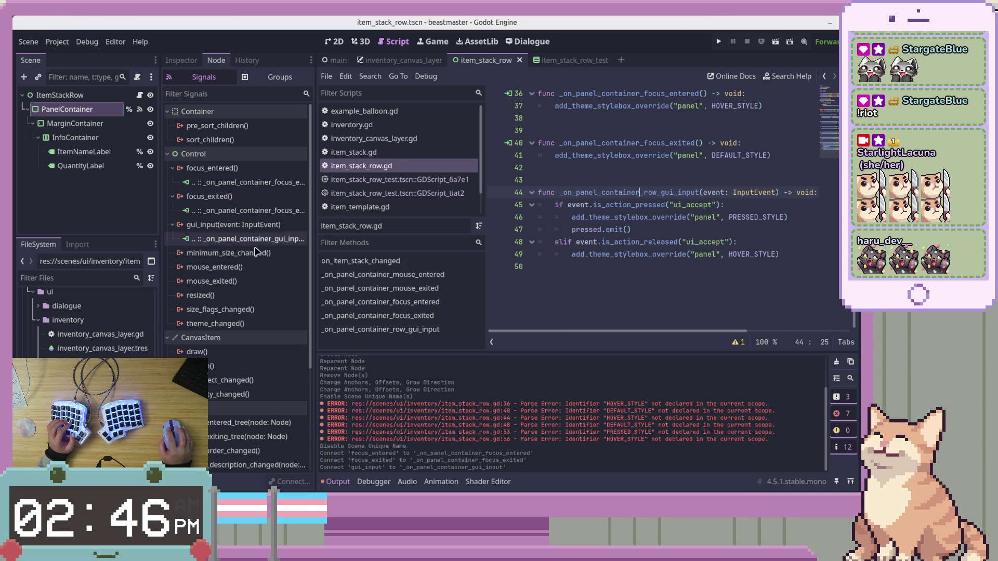
Remove '_row' so the handler is named _on_panel_container_gui_input.
{"action": "scroll", "coordinate": [671, 244], "scroll_direction": "up", "scroll_amount": 2}
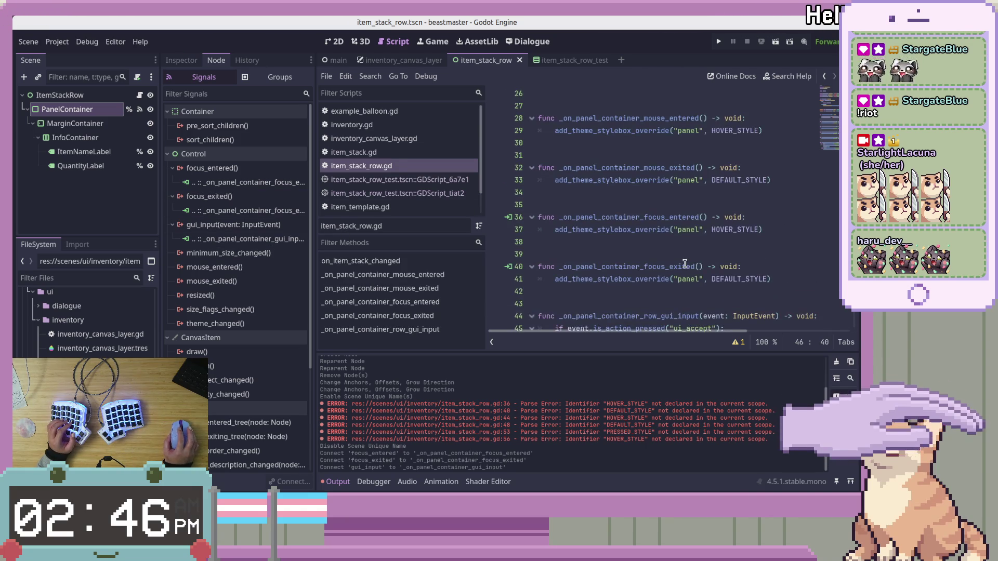
{"action": "left_click", "coordinate": [684, 266]}
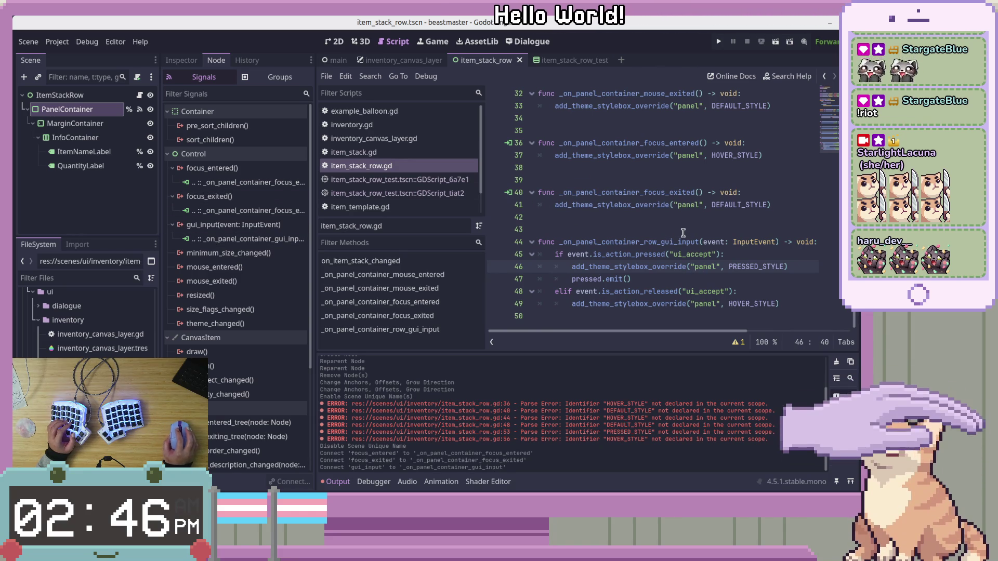
{"action": "left_click", "coordinate": [667, 239]}
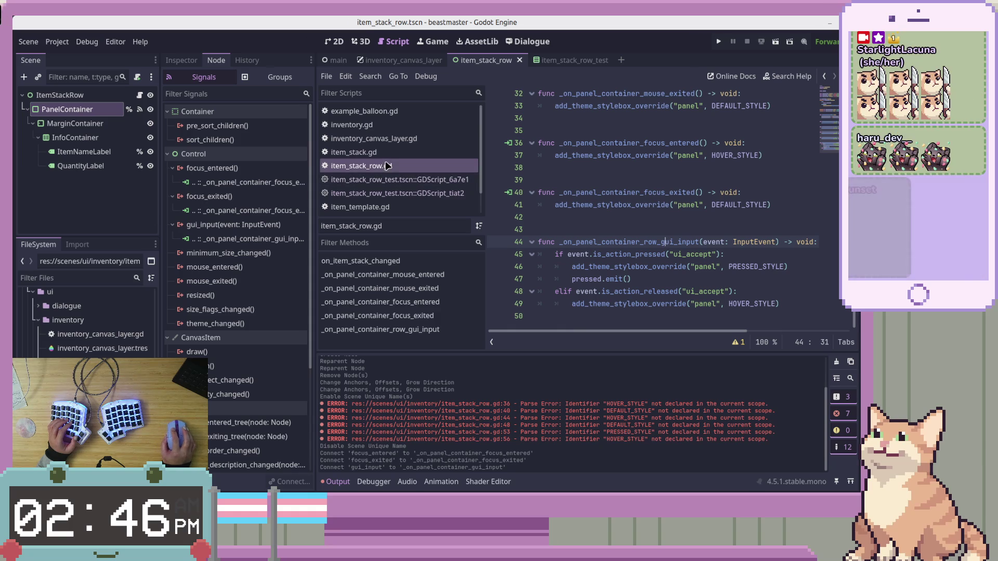
{"action": "left_click", "coordinate": [634, 172]}
{"action": "left_click", "coordinate": [617, 230]}
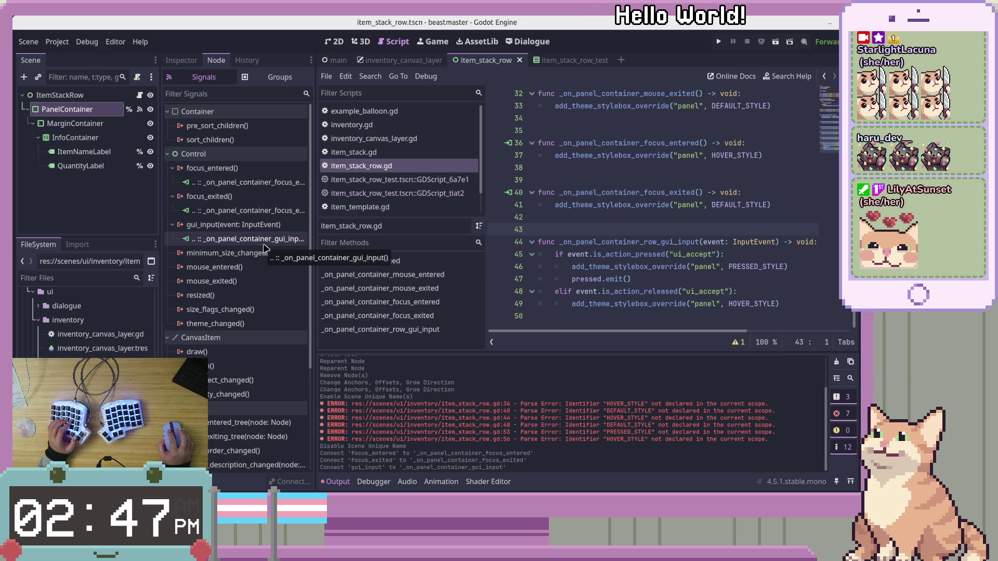
{"action": "left_click", "coordinate": [655, 243]}
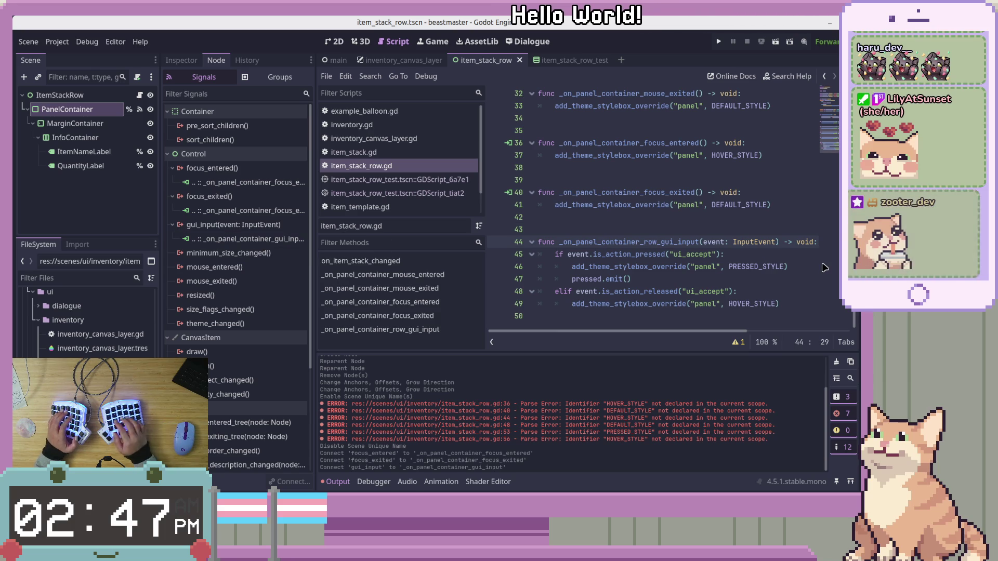
{"action": "key", "text": "BackSpace"}
{"action": "key", "text": "BackSpace"}
{"action": "key", "text": "BackSpace"}
Connect PanelContainer's mouse_entered and mouse_exited signals to their handlers.
{"action": "left_click", "coordinate": [694, 268]}
{"action": "scroll", "coordinate": [642, 154], "scroll_direction": "up", "scroll_amount": 4}
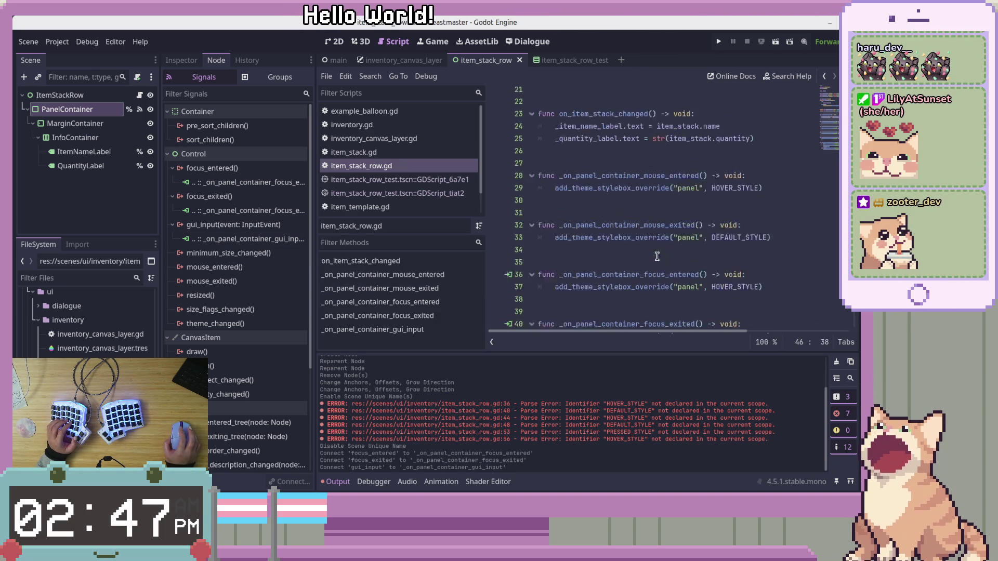
{"action": "left_click", "coordinate": [656, 241]}
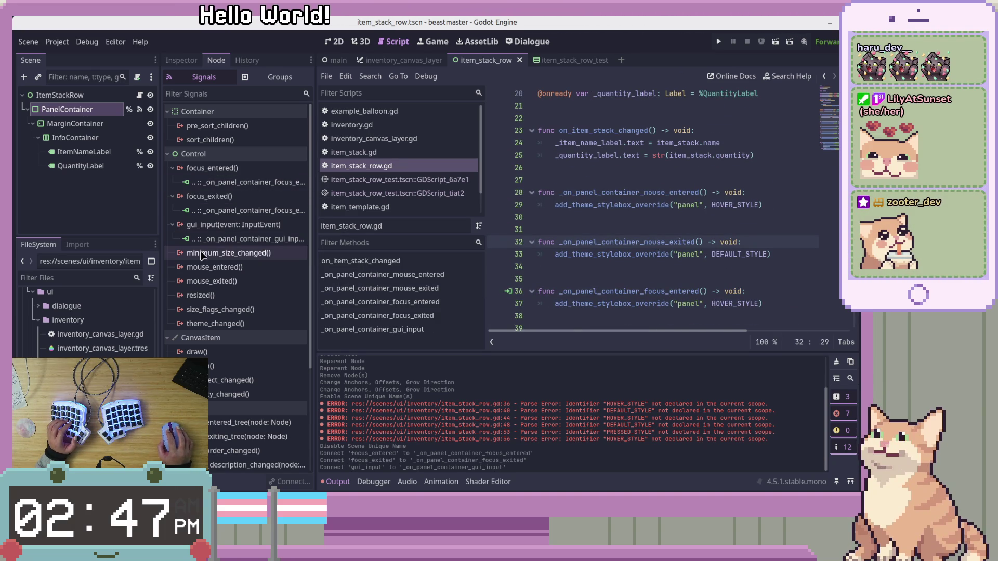
{"action": "double_click", "coordinate": [229, 267]}
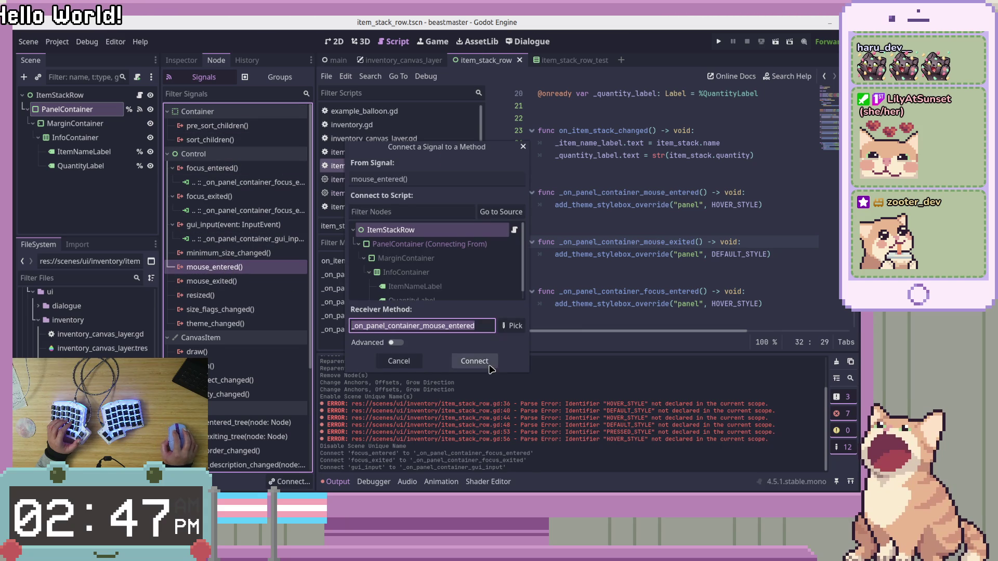
{"action": "left_click", "coordinate": [473, 360]}
{"action": "double_click", "coordinate": [229, 295]}
{"action": "left_click", "coordinate": [482, 364]}
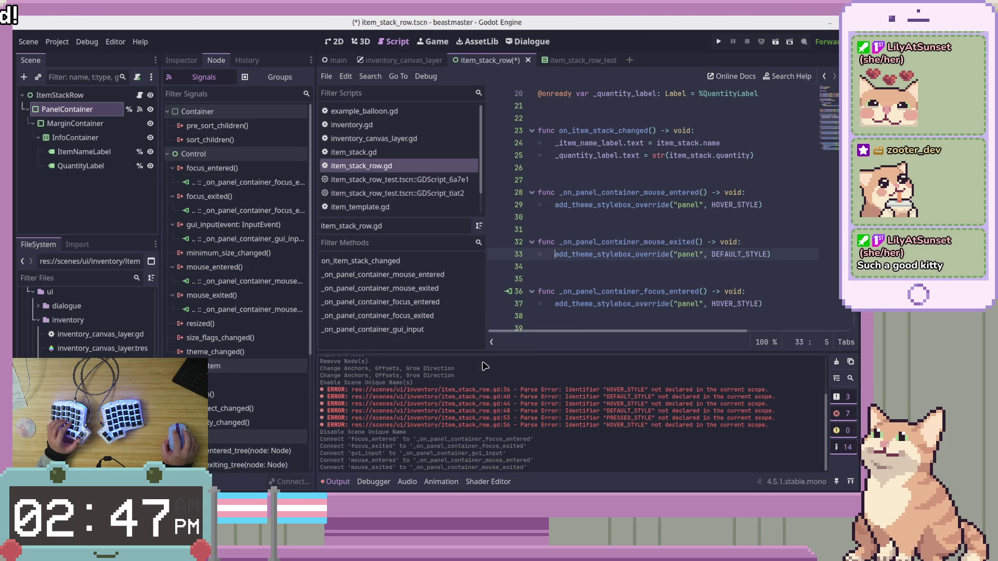
Save the item_stack_row scene and script.
{"action": "scroll", "coordinate": [678, 297], "scroll_direction": "up", "scroll_amount": 3}
{"action": "scroll", "coordinate": [678, 297], "scroll_direction": "down", "scroll_amount": 3}
{"action": "left_click", "coordinate": [786, 204]}
{"action": "scroll", "coordinate": [737, 208], "scroll_direction": "up", "scroll_amount": 4}
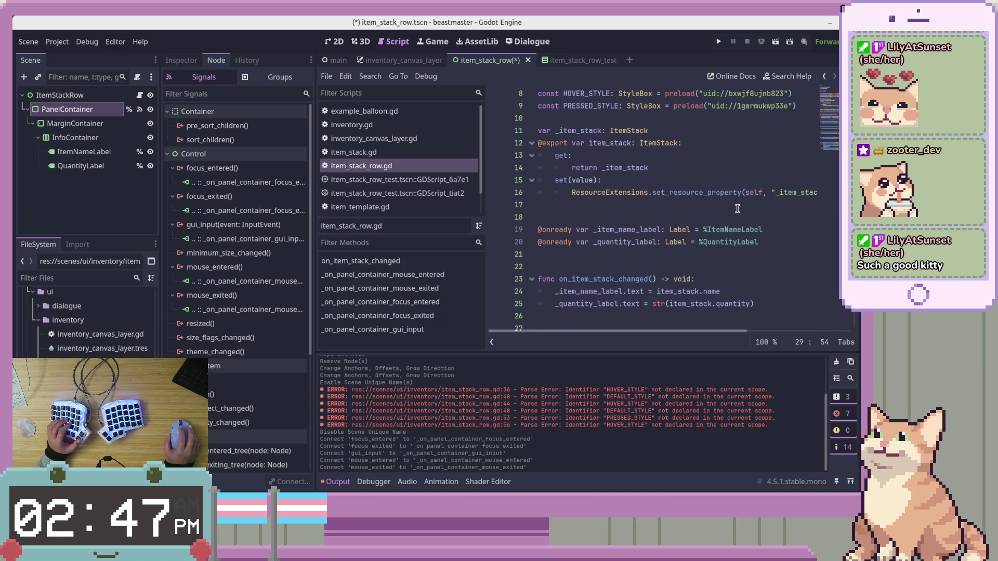
{"action": "left_click", "coordinate": [752, 208]}
{"action": "key", "text": "ctrl+s"}
Check the Inspector and signals list, then select the ItemStackRow root node.
{"action": "left_click", "coordinate": [706, 229]}
{"action": "left_click", "coordinate": [181, 61]}
{"action": "left_click", "coordinate": [225, 62]}
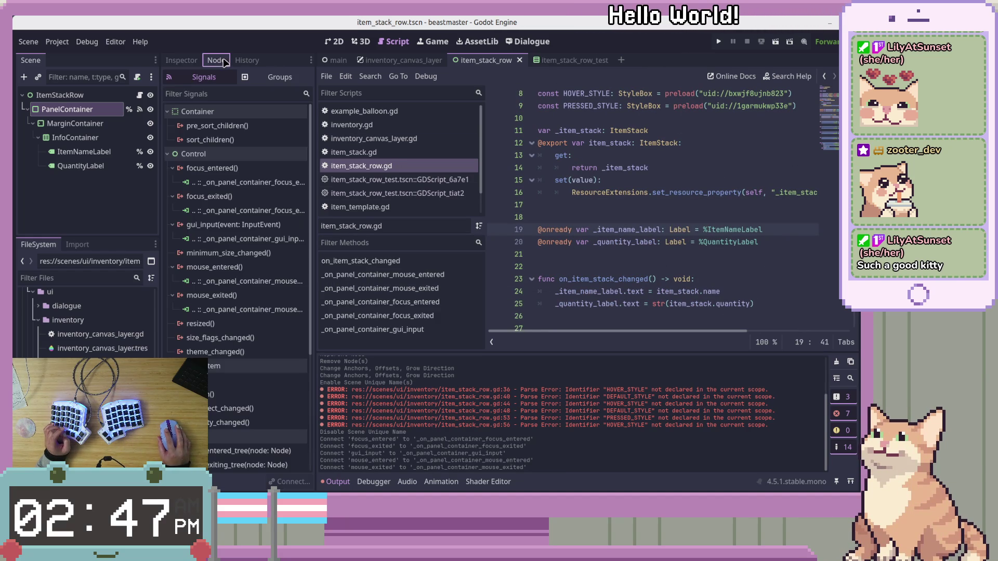
{"action": "left_click", "coordinate": [67, 96]}
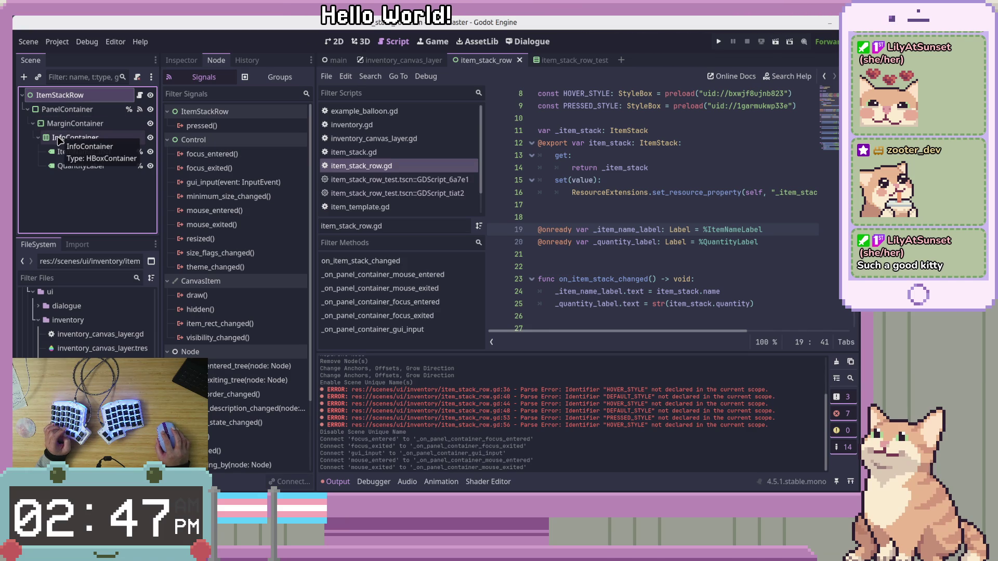
{"action": "left_click", "coordinate": [648, 204]}
{"action": "scroll", "coordinate": [648, 205], "scroll_direction": "down", "scroll_amount": 8}
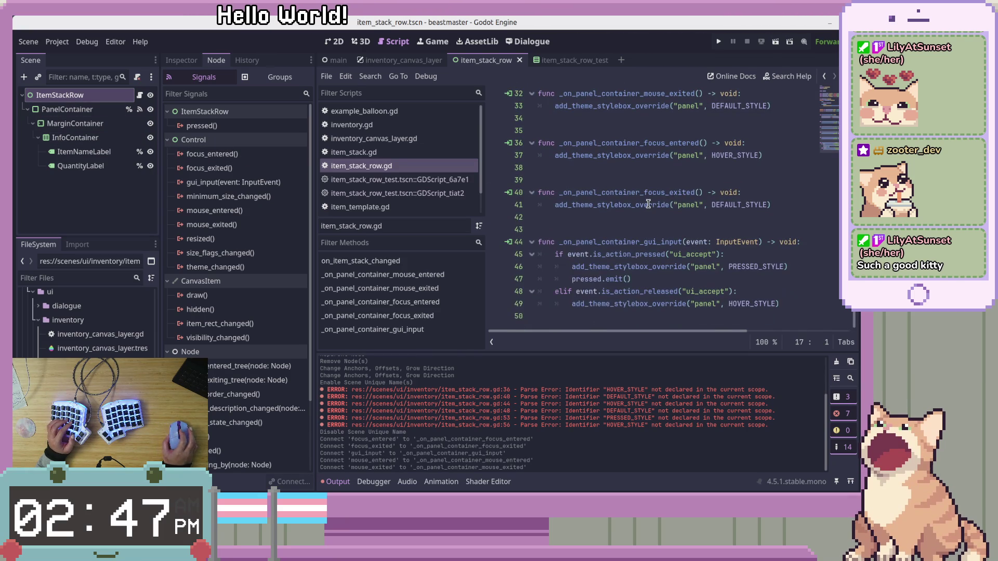
Switch to the 2D view, test-run the current scene, then stop it.
{"action": "left_click", "coordinate": [535, 229]}
{"action": "scroll", "coordinate": [535, 224], "scroll_direction": "up", "scroll_amount": 5}
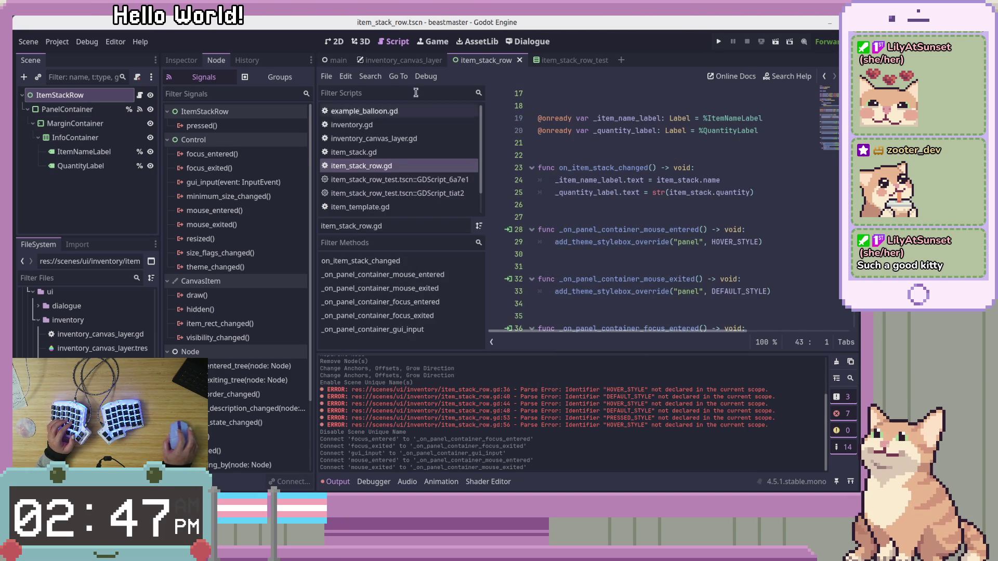
{"action": "key", "text": "ctrl+F1"}
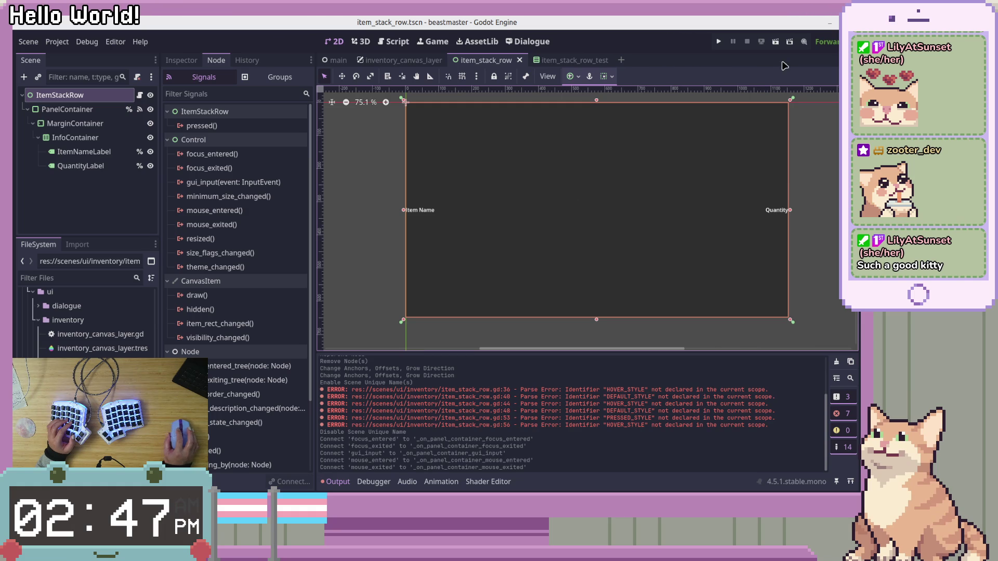
{"action": "left_click", "coordinate": [774, 46]}
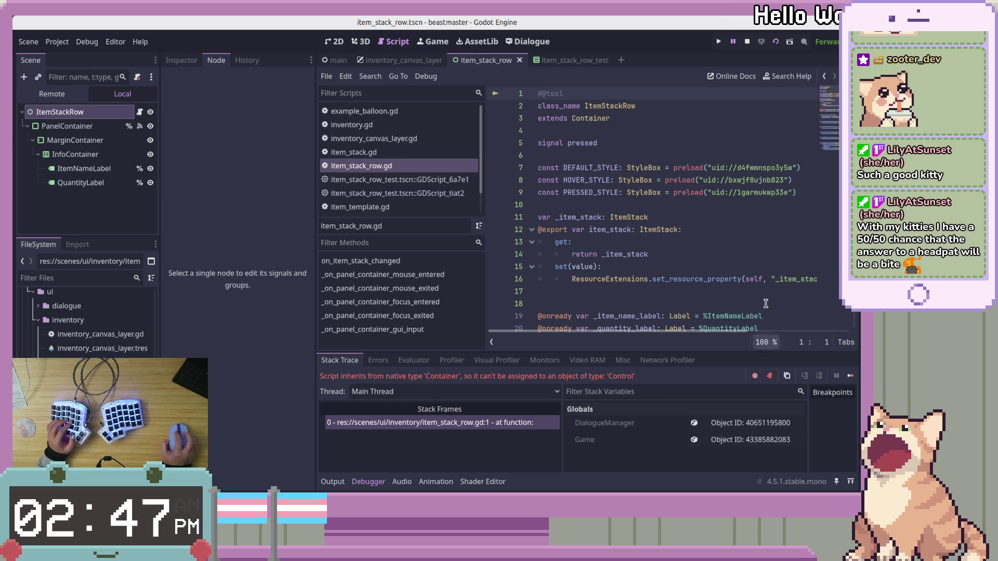
{"action": "key", "text": "F8"}
Change line 3 to 'extends Control' and run the item row scene again.
{"action": "left_click", "coordinate": [699, 119]}
{"action": "key", "text": "BackSpace"}
{"action": "key", "text": "BackSpace"}
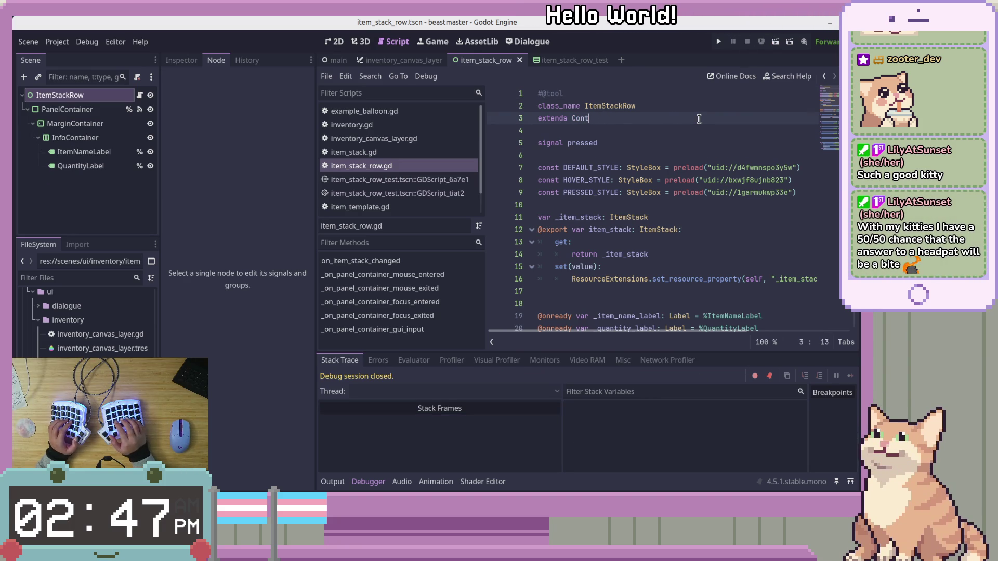
{"action": "type", "text": "rol"}
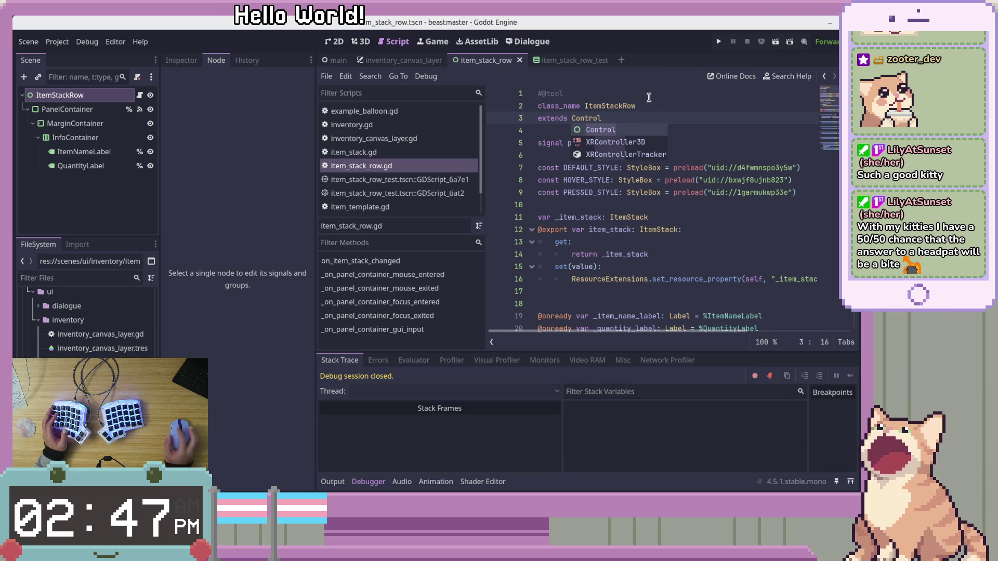
{"action": "left_click", "coordinate": [698, 116]}
{"action": "left_click", "coordinate": [774, 45]}
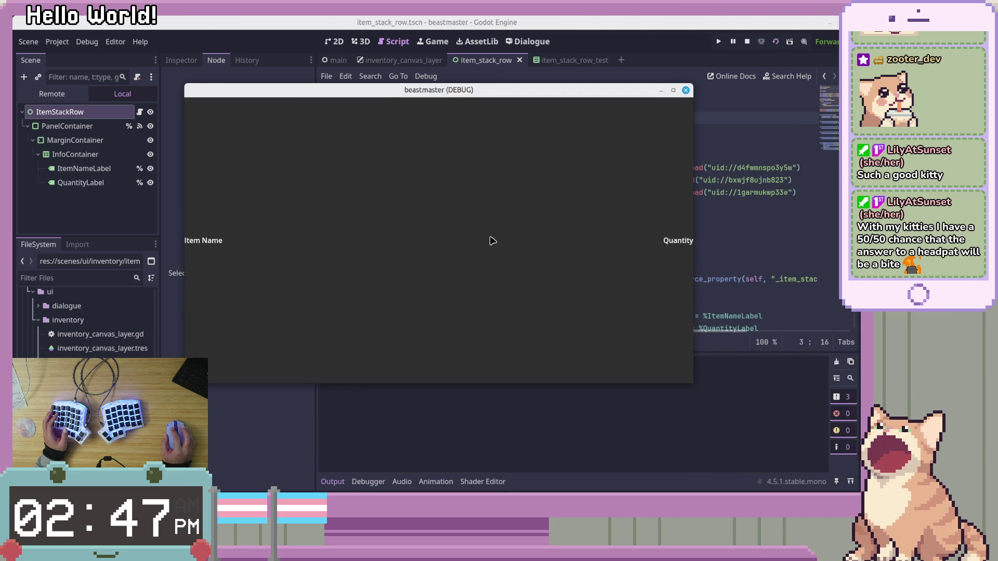
Check the running item row in the game window, then stop the game.
{"action": "key", "text": "F8"}
{"action": "left_click", "coordinate": [738, 204]}
{"action": "key", "text": "alt+Tab"}
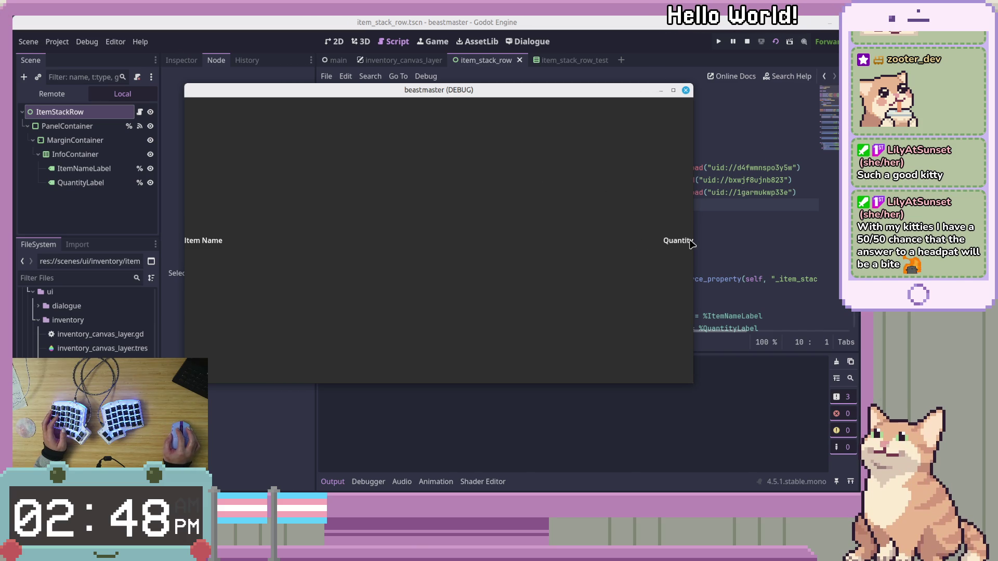
{"action": "left_click", "coordinate": [685, 90]}
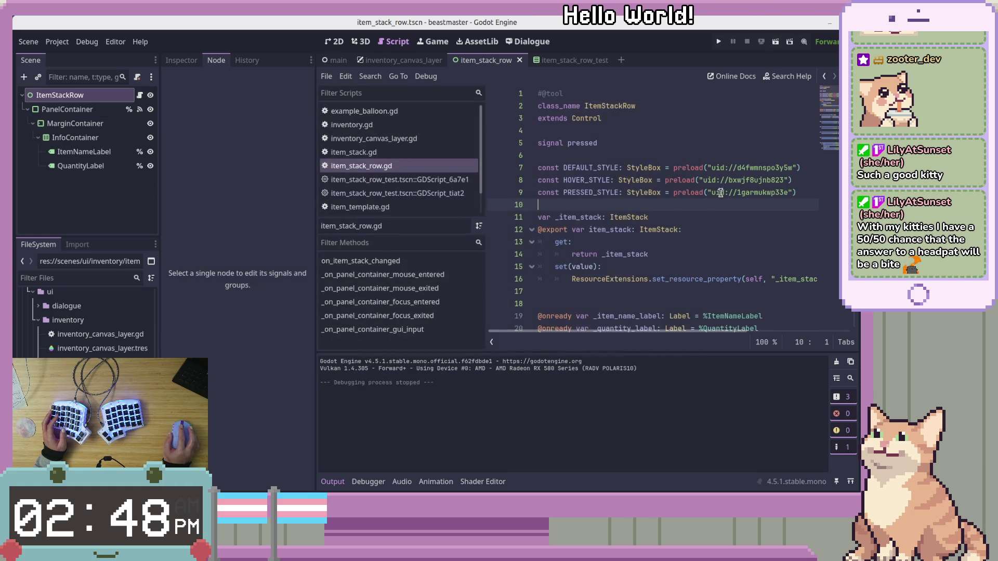
{"action": "scroll", "coordinate": [728, 179], "scroll_direction": "down", "scroll_amount": 3}
{"action": "scroll", "coordinate": [832, 136], "scroll_direction": "up", "scroll_amount": 8}
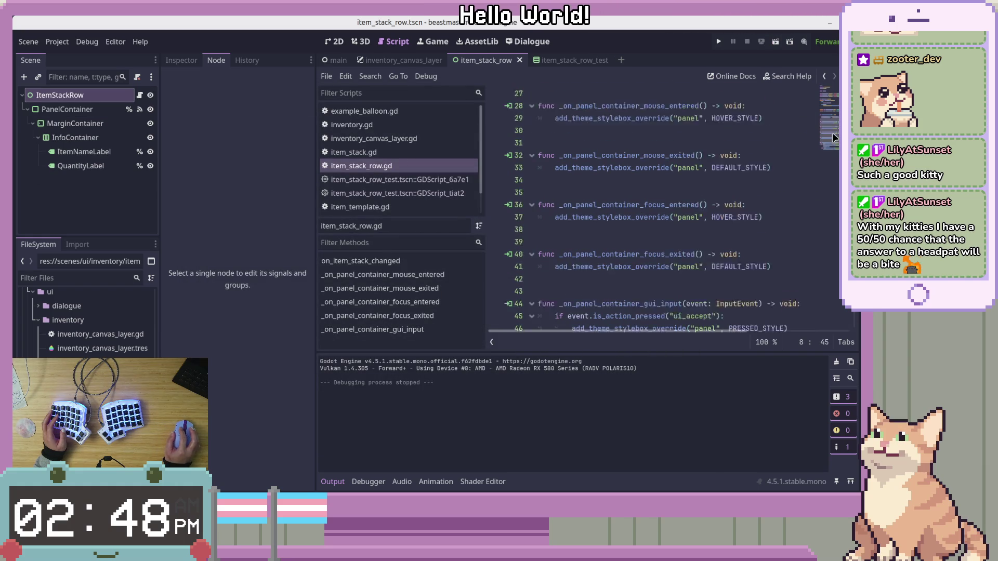
{"action": "scroll", "coordinate": [608, 222], "scroll_direction": "down", "scroll_amount": 4}
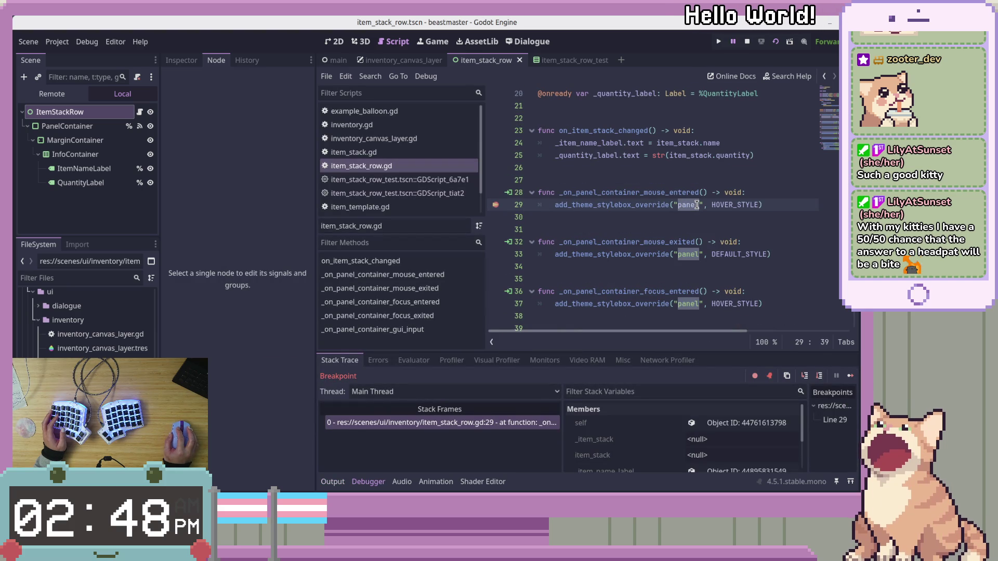
End the debug session paused at the line 29 breakpoint.
{"action": "left_click", "coordinate": [649, 205]}
{"action": "key", "text": "F8"}
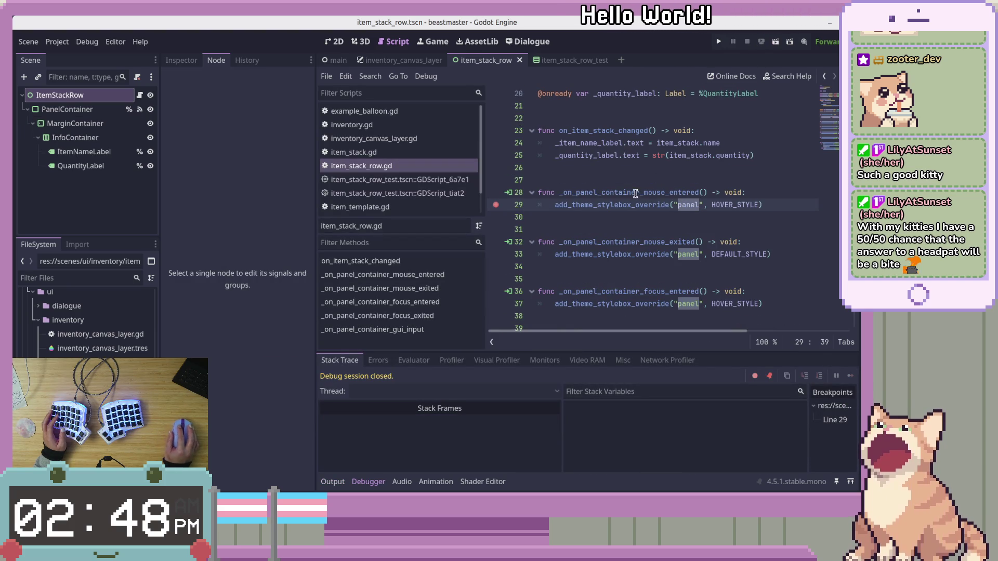
{"action": "key", "text": "Home"}
{"action": "key", "text": "Right"}
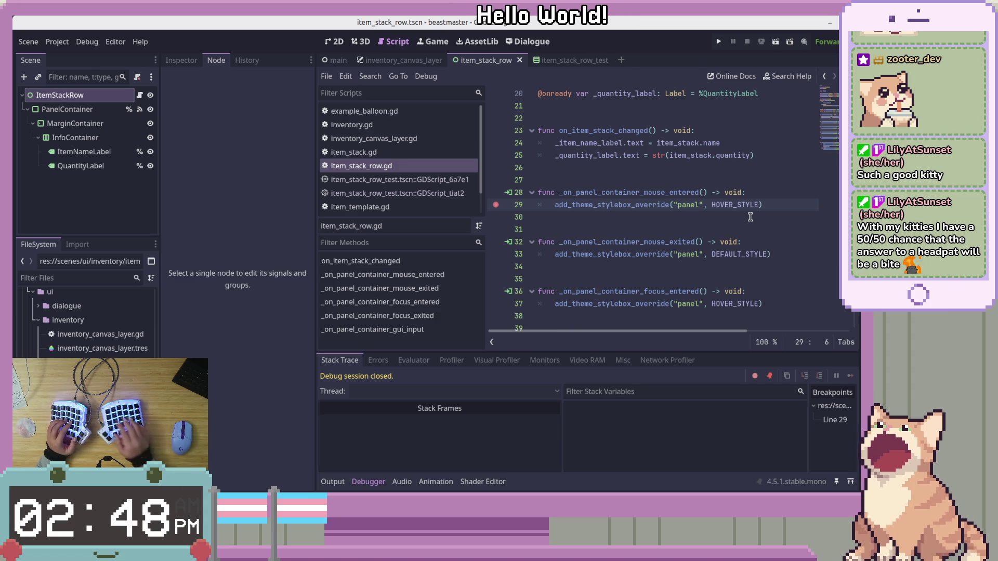
{"action": "scroll", "coordinate": [750, 217], "scroll_direction": "up", "scroll_amount": 6}
{"action": "left_click", "coordinate": [785, 218]}
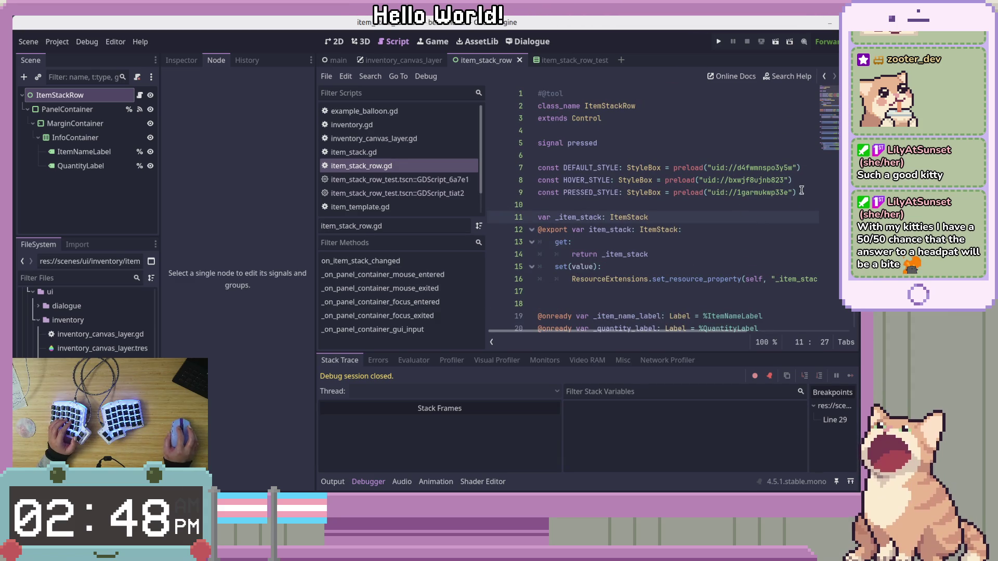
{"action": "scroll", "coordinate": [793, 218], "scroll_direction": "down", "scroll_amount": 3}
{"action": "left_click", "coordinate": [812, 215]}
{"action": "key", "text": "Return"}
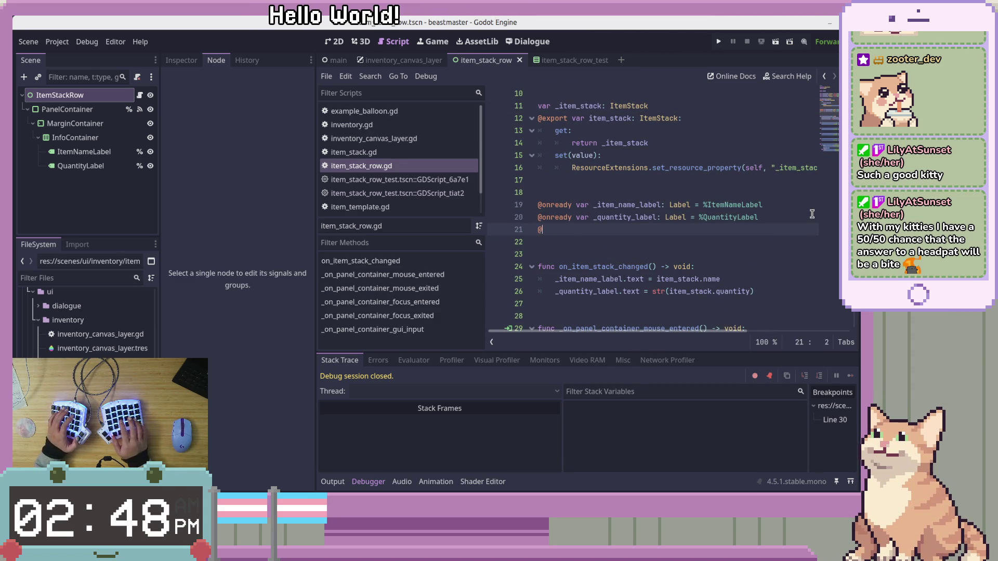
{"action": "type", "text": "onready var _panel_container: Pa"}
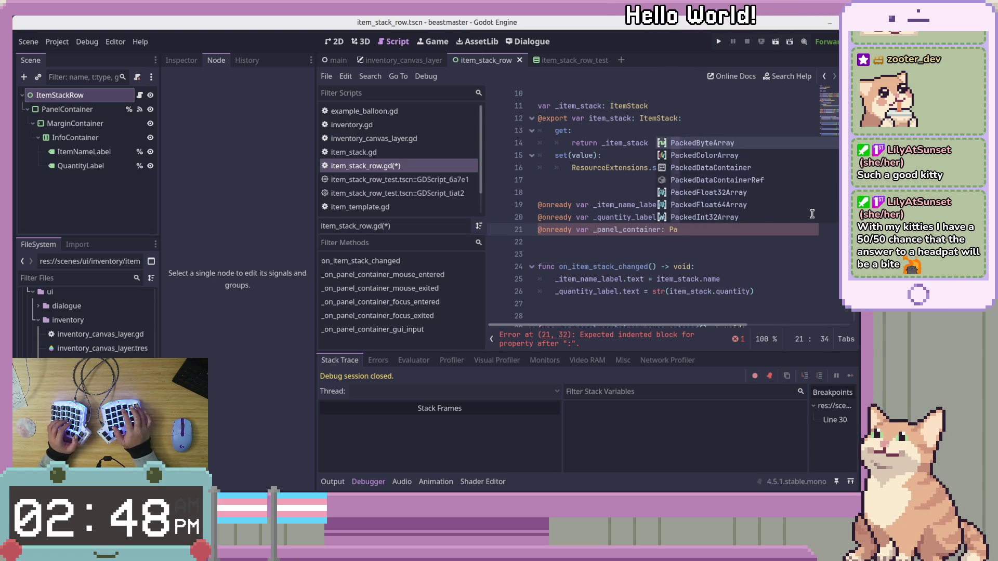
{"action": "key", "text": "BackSpace"}
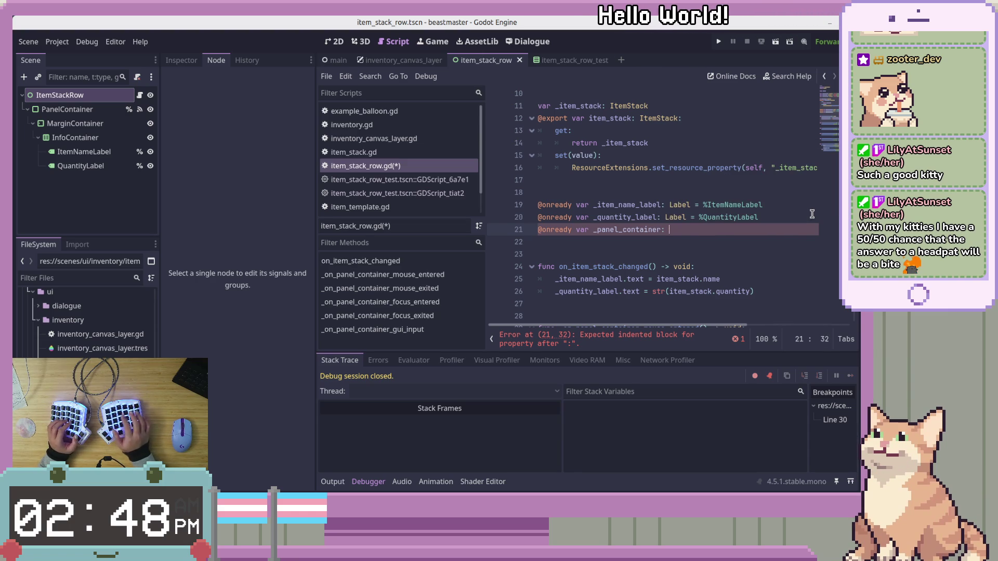
{"action": "type", "text": "Ca"}
{"action": "key", "text": "BackSpace"}
{"action": "type", "text": "ontainer"}
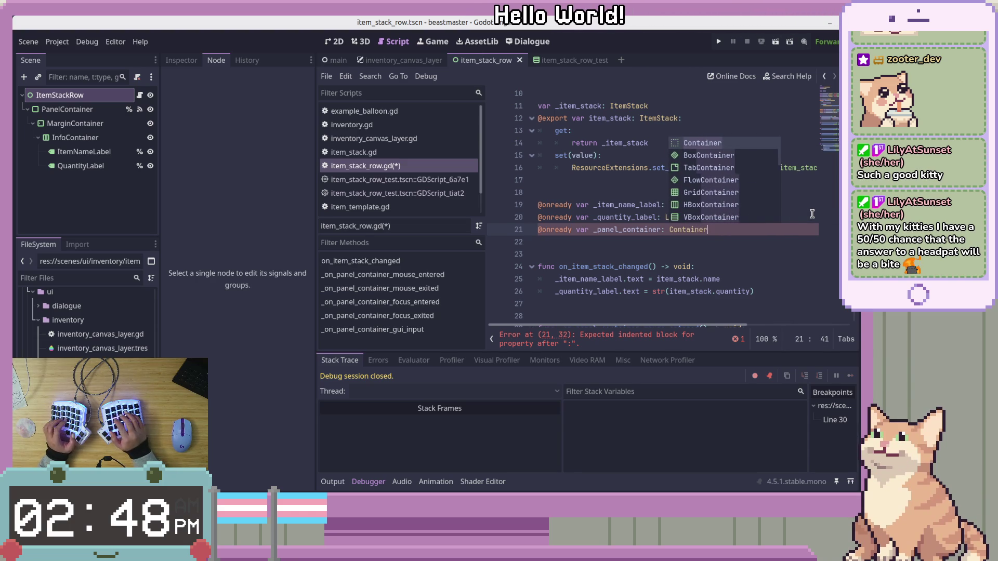
{"action": "key", "text": "Return"}
{"action": "type", "text": "%"}
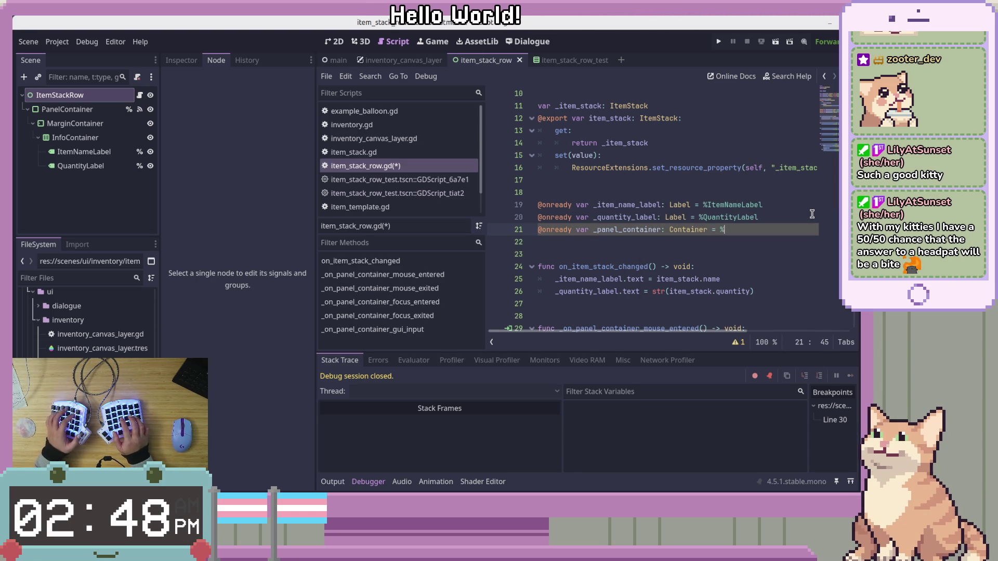
{"action": "type", "text": "PanelContainer"}
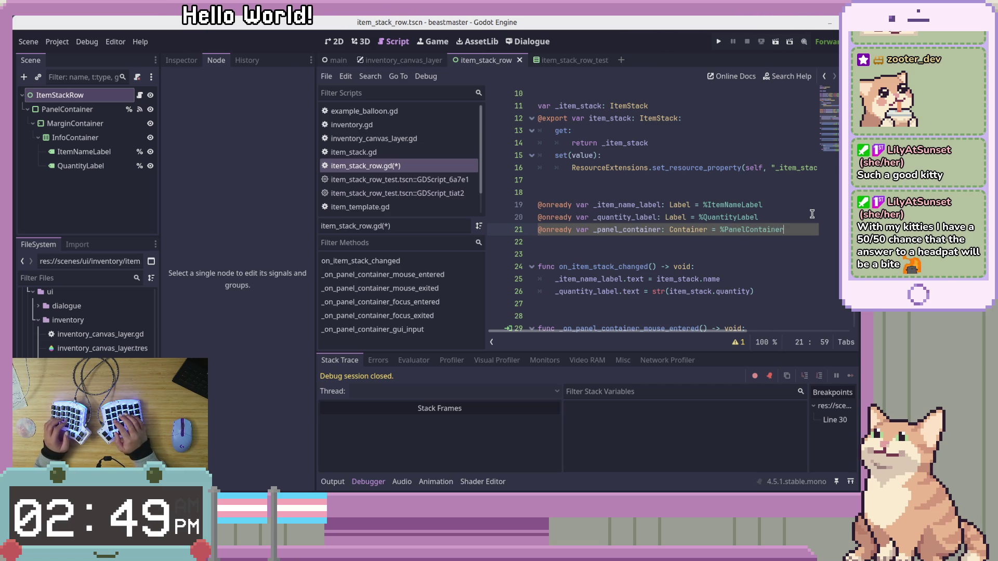
Move the _panel_container declaration above the label declarations with Alt+Up.
{"action": "scroll", "coordinate": [812, 214], "scroll_direction": "up", "scroll_amount": 1}
{"action": "key", "text": "alt+Up"}
{"action": "key", "text": "alt+Up"}
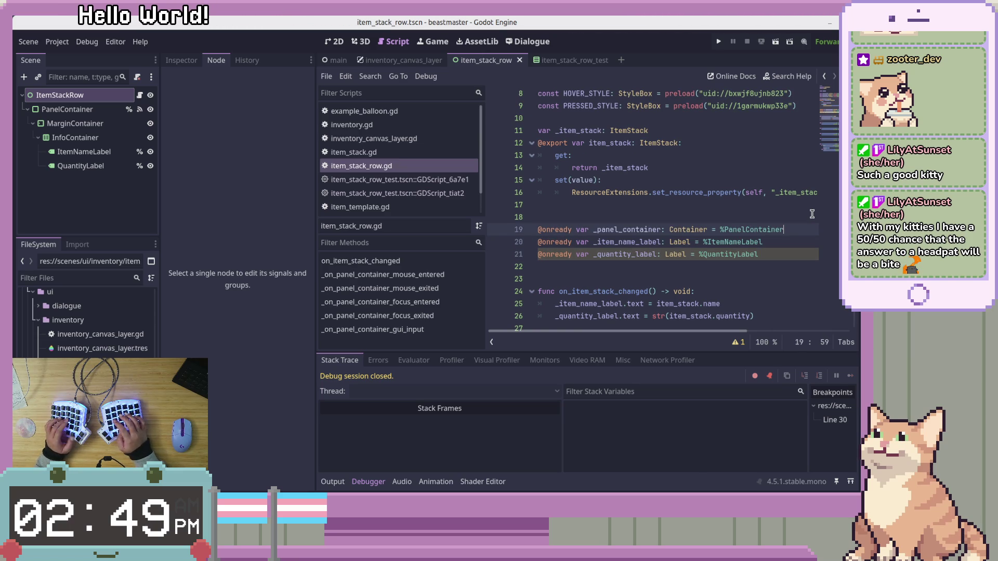
{"action": "key", "text": "Down"}
{"action": "scroll", "coordinate": [779, 215], "scroll_direction": "down", "scroll_amount": 8}
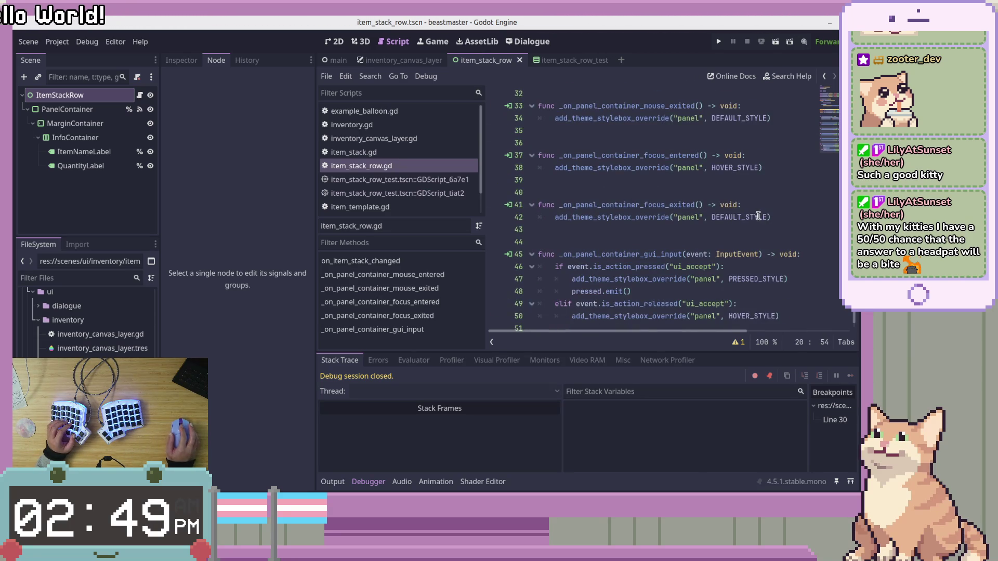
{"action": "scroll", "coordinate": [613, 212], "scroll_direction": "up", "scroll_amount": 4}
Prefix every add_theme_stylebox_override call with '_panel_container.' using multiple carets.
{"action": "double_click", "coordinate": [573, 218]}
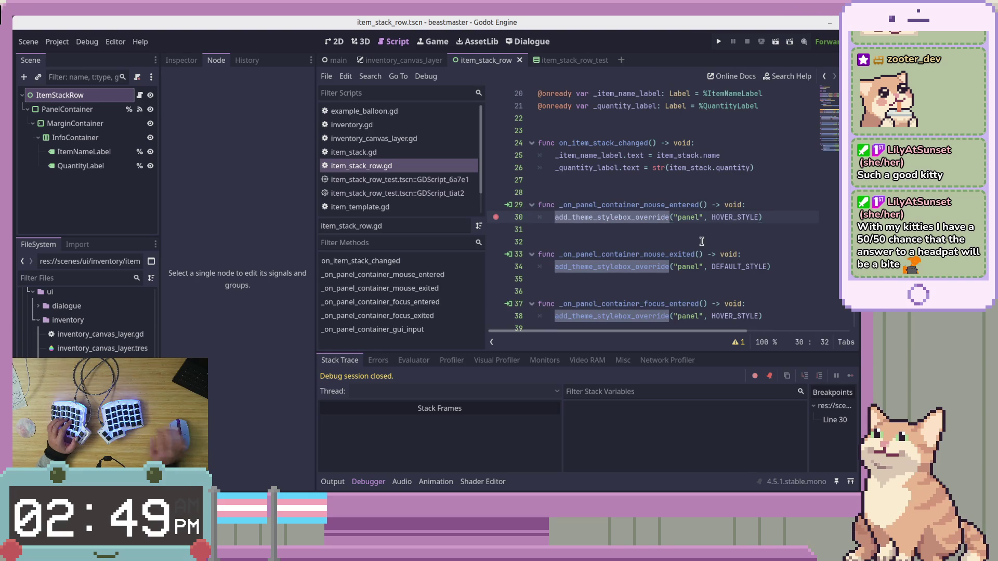
{"action": "scroll", "coordinate": [715, 239], "scroll_direction": "down", "scroll_amount": 4}
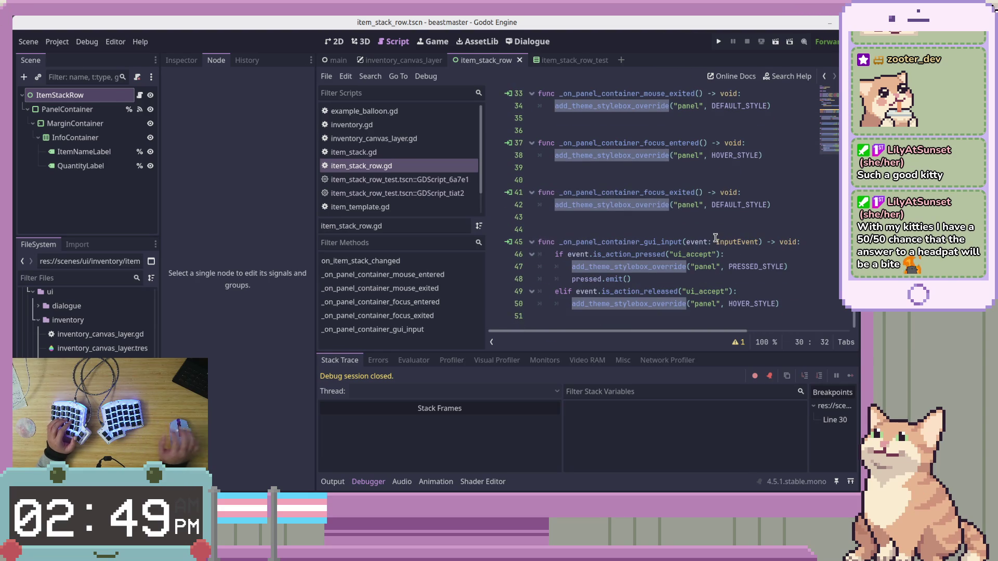
{"action": "mouse_move", "coordinate": [715, 238]}
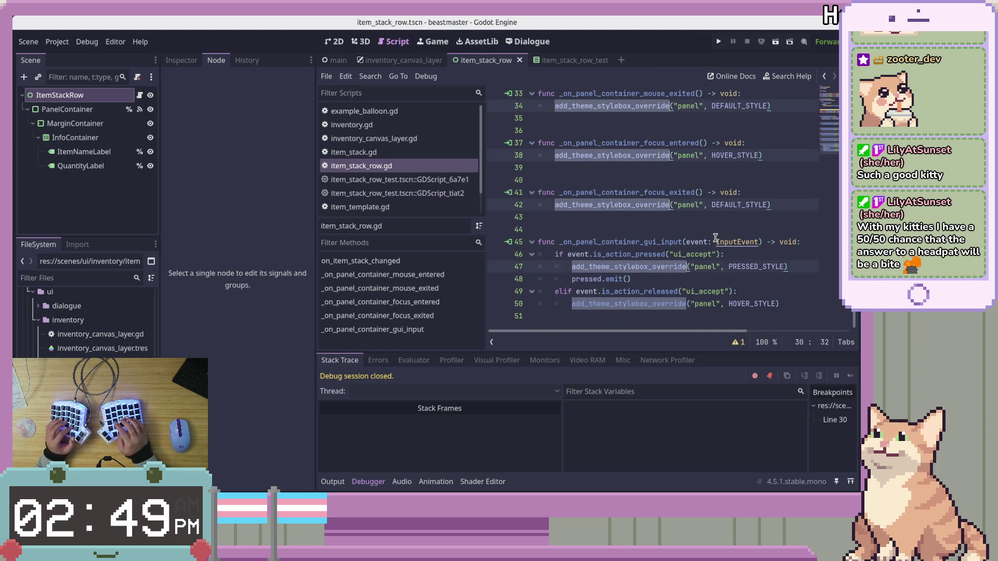
{"action": "key", "text": "Home"}
{"action": "type", "text": "_"}
{"action": "type", "text": "panel_contai"}
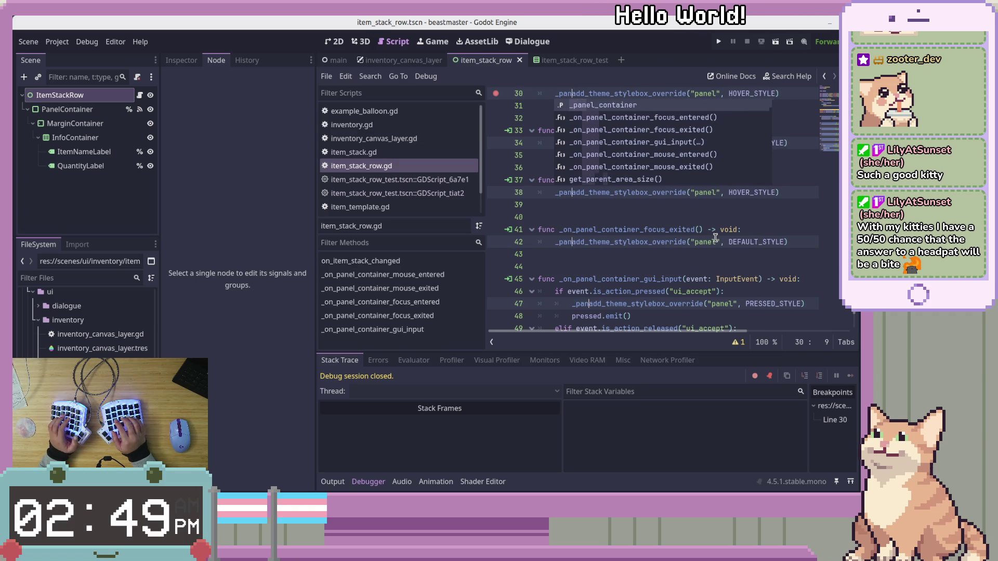
{"action": "type", "text": "ner."}
{"action": "key", "text": "Tab"}
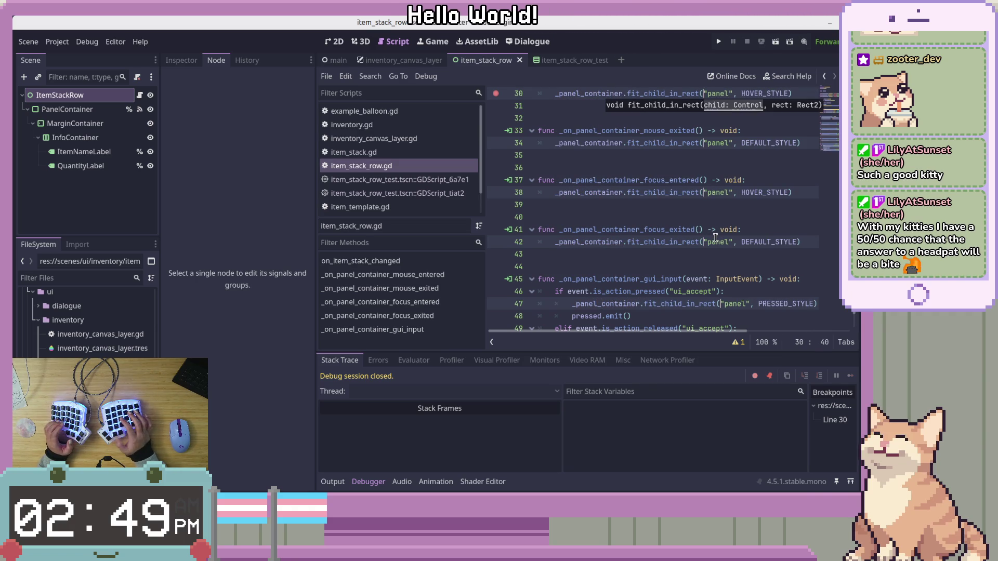
{"action": "key", "text": "ctrl+z"}
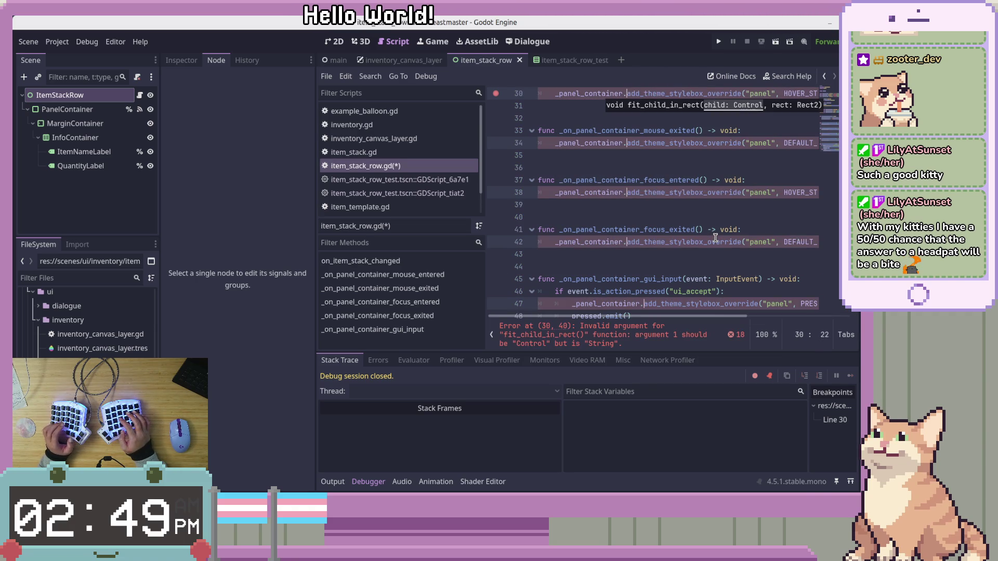
{"action": "left_click", "coordinate": [695, 193]}
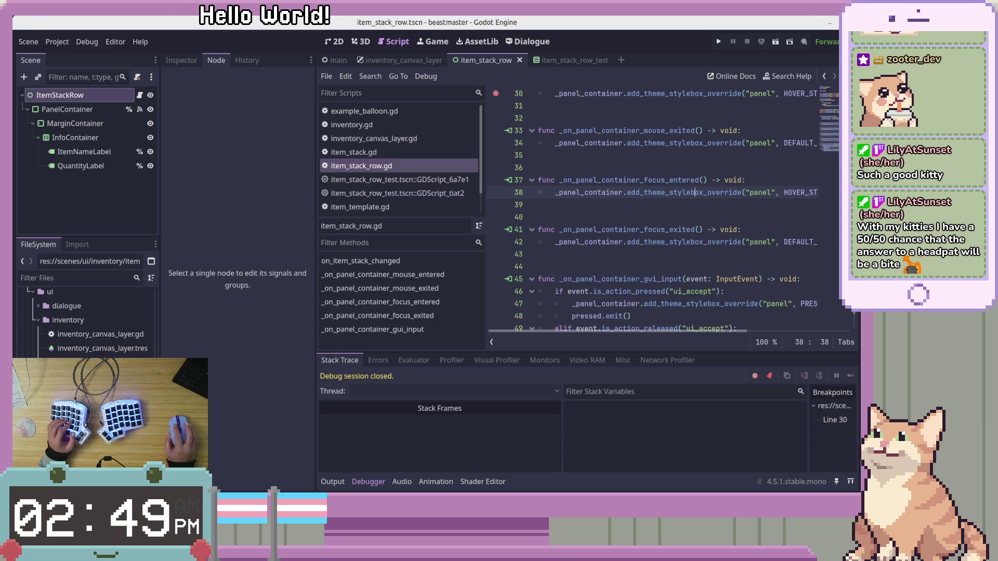
Run the item row scene and remove the breakpoint on line 30.
{"action": "left_click", "coordinate": [775, 42]}
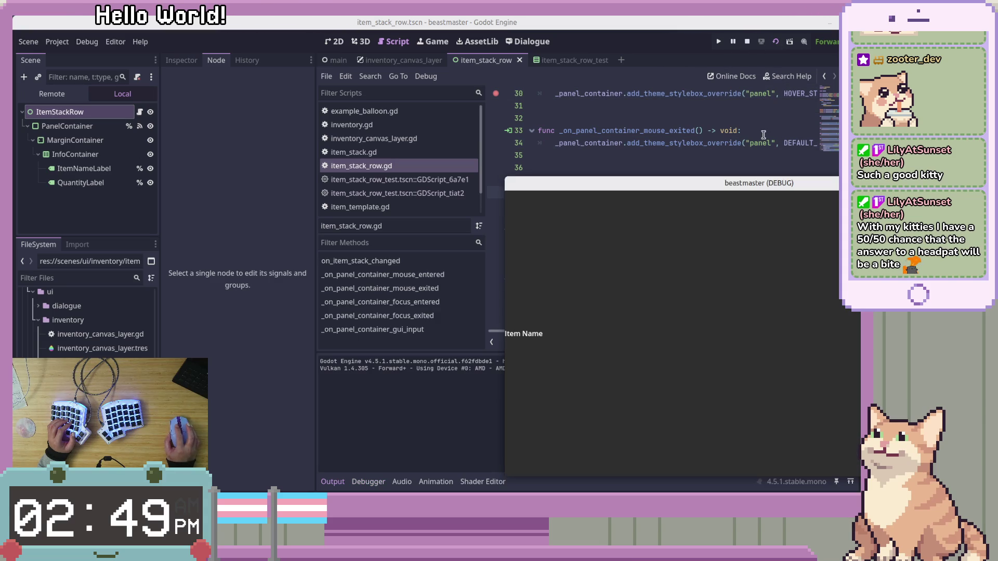
{"action": "left_click_drag", "start_coordinate": [756, 188], "coordinate": [585, 60]}
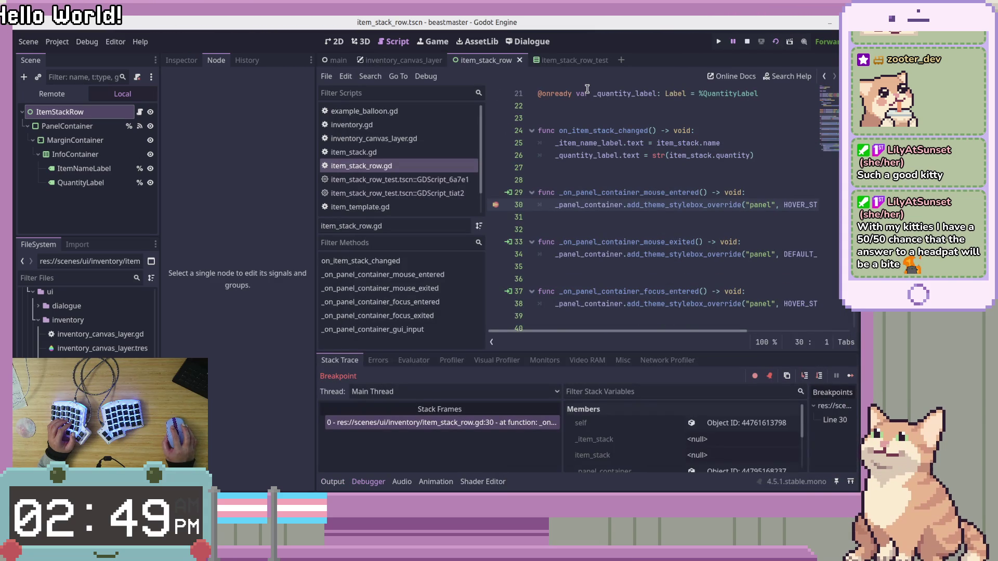
{"action": "left_click", "coordinate": [496, 205]}
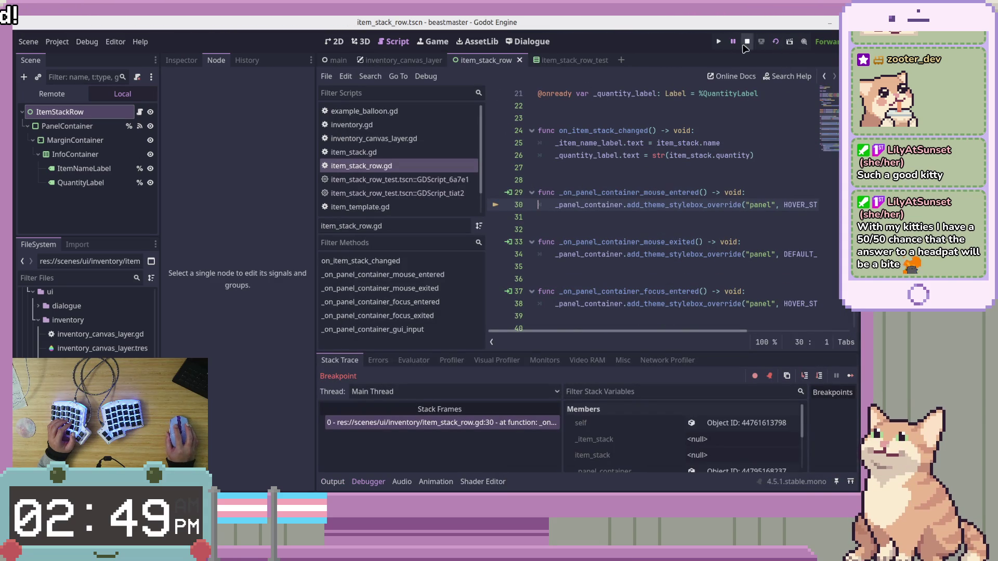
Test-run the whole project, then the row scene alone, and stop debugging.
{"action": "left_click", "coordinate": [719, 43]}
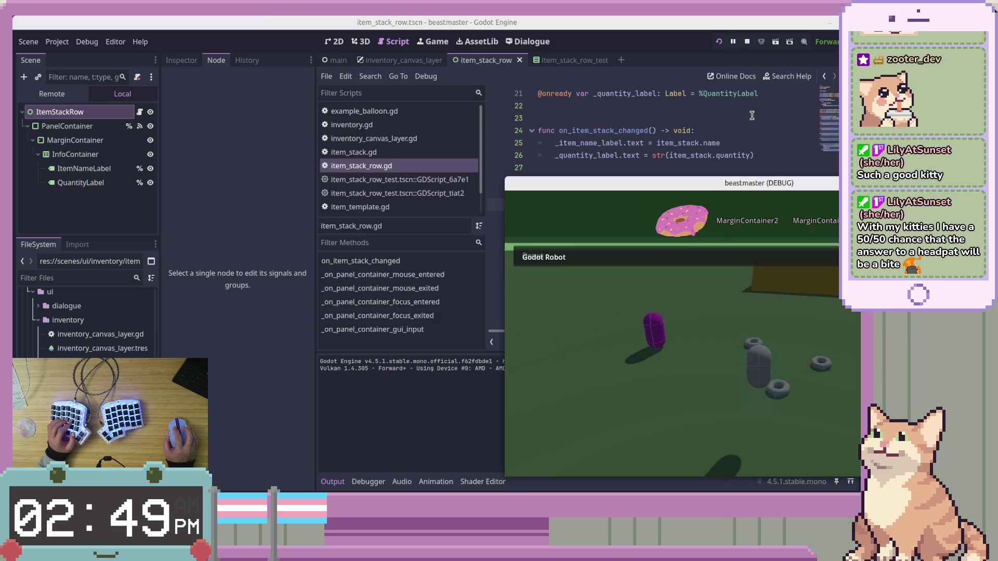
{"action": "left_click", "coordinate": [747, 42]}
{"action": "left_click", "coordinate": [775, 42]}
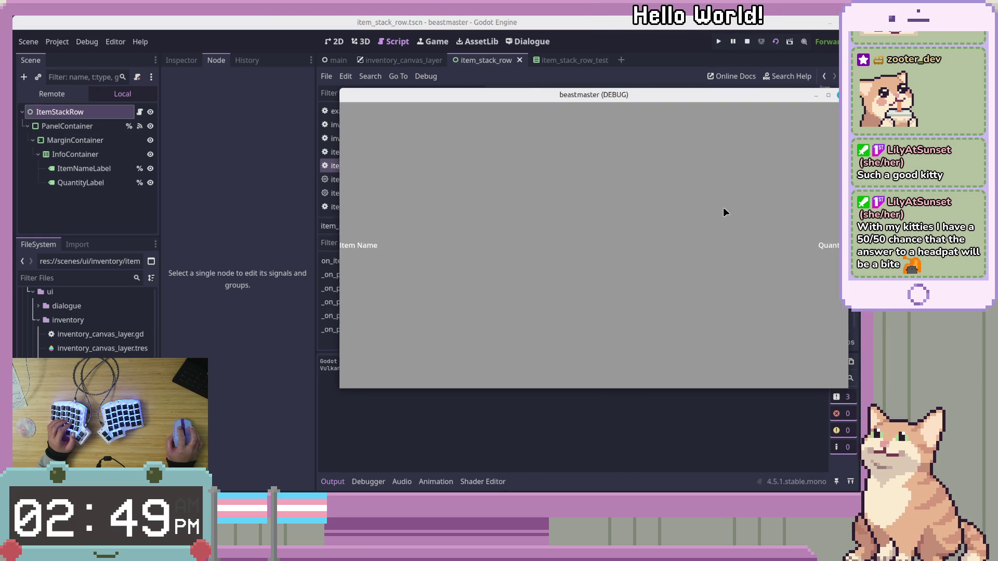
{"action": "key", "text": "F8"}
{"action": "left_click", "coordinate": [698, 192]}
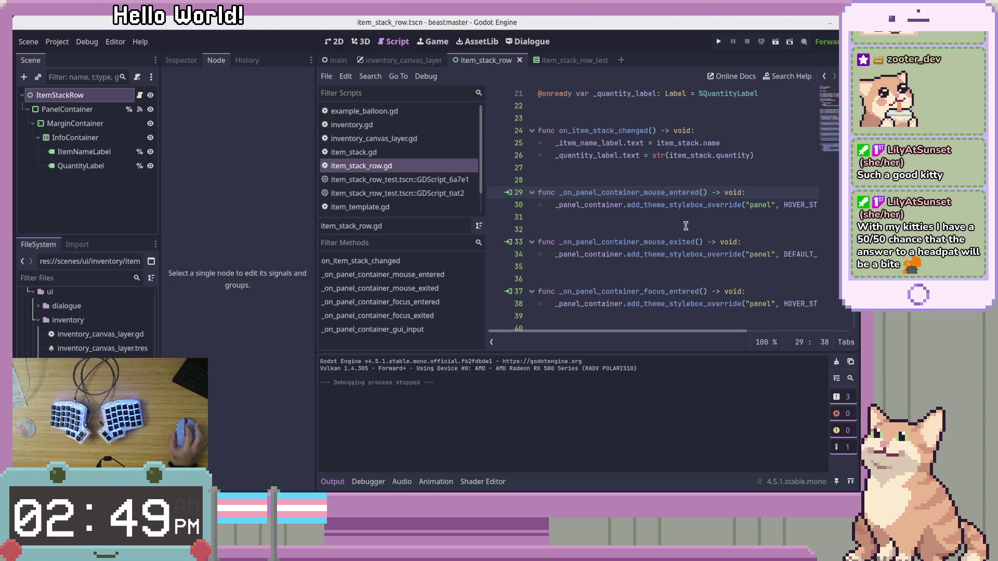
Review the style constants in item_stack_row.gd, undoing and redoing the last edit.
{"action": "scroll", "coordinate": [685, 226], "scroll_direction": "down", "scroll_amount": 4}
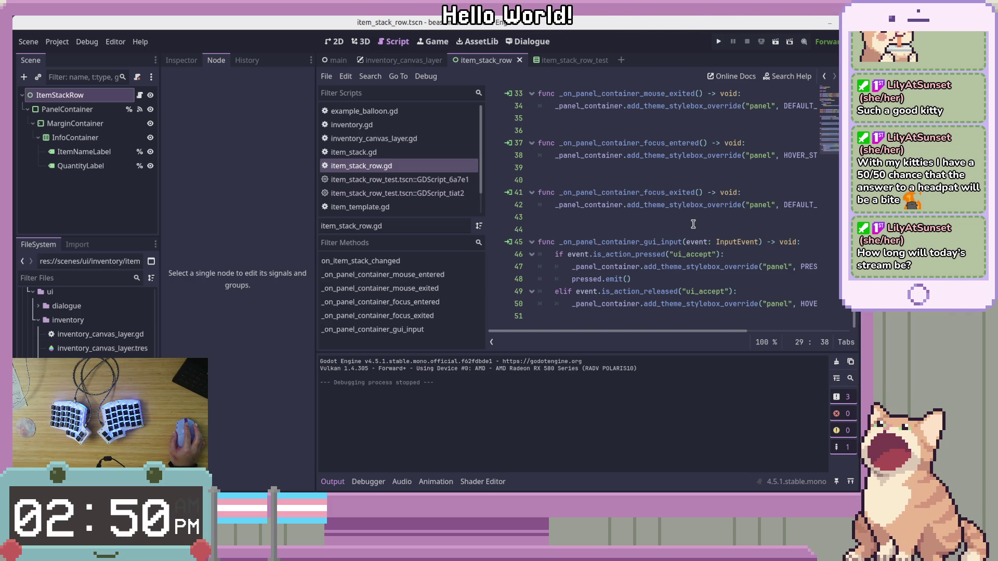
{"action": "scroll", "coordinate": [694, 224], "scroll_direction": "up", "scroll_amount": 10}
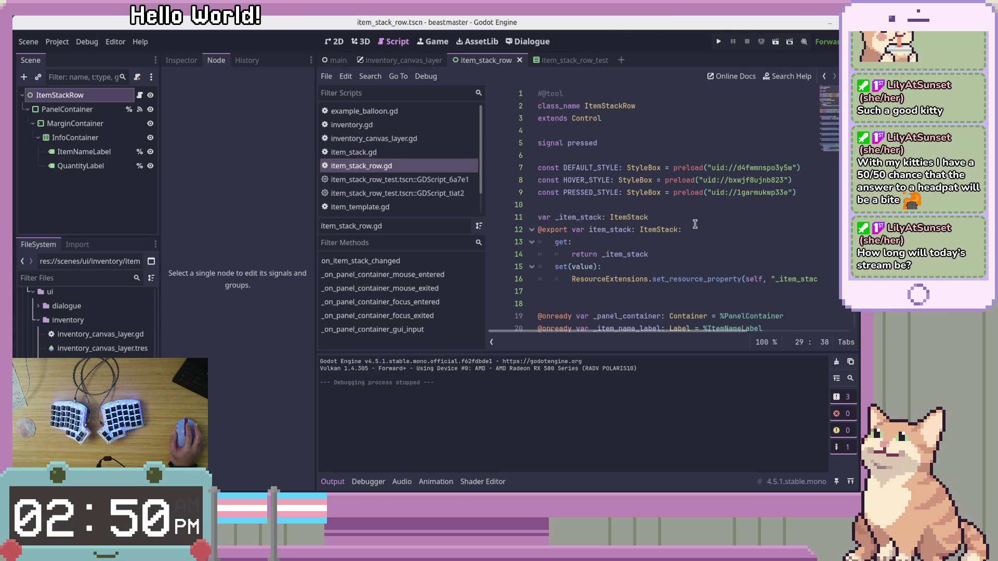
{"action": "scroll", "coordinate": [695, 224], "scroll_direction": "down", "scroll_amount": 3}
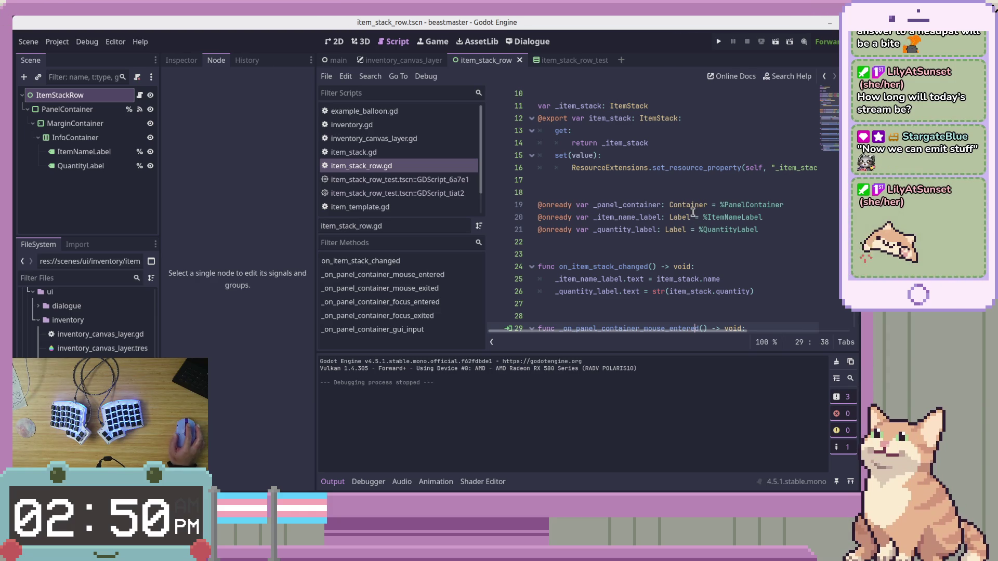
{"action": "scroll", "coordinate": [698, 233], "scroll_direction": "down", "scroll_amount": 5}
{"action": "scroll", "coordinate": [701, 224], "scroll_direction": "down", "scroll_amount": 3}
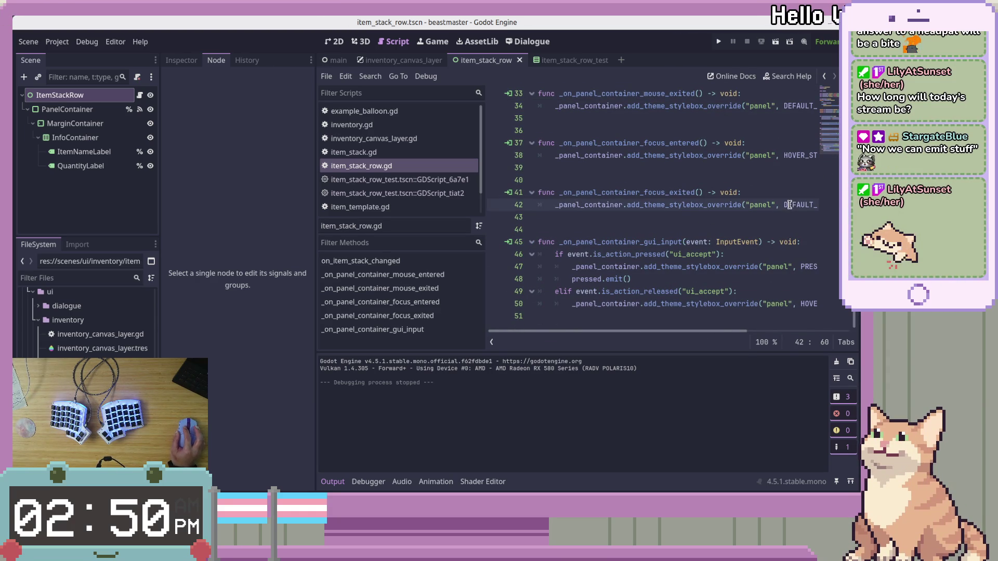
{"action": "left_click", "coordinate": [722, 232]}
{"action": "left_click", "coordinate": [776, 194]}
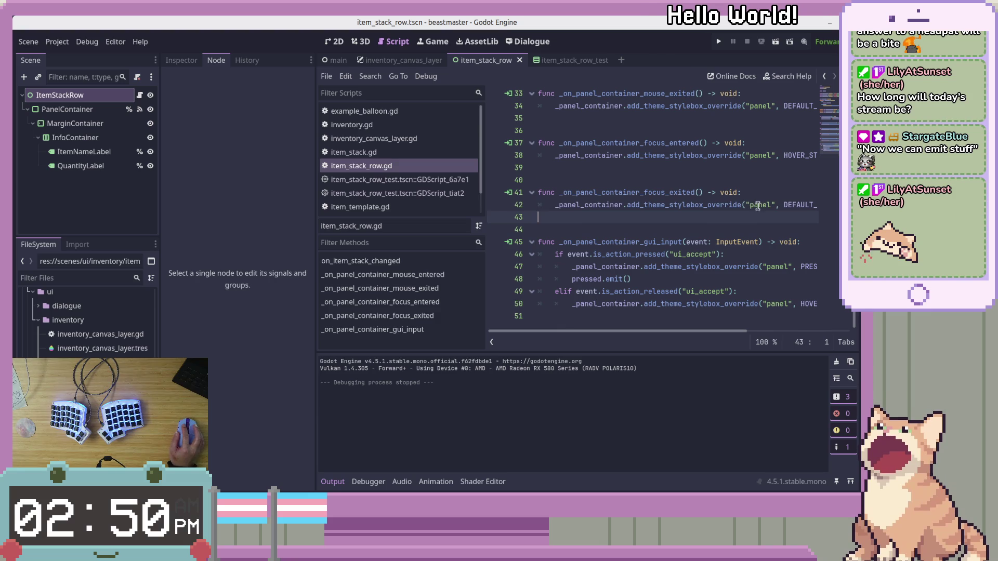
{"action": "left_click", "coordinate": [792, 205]}
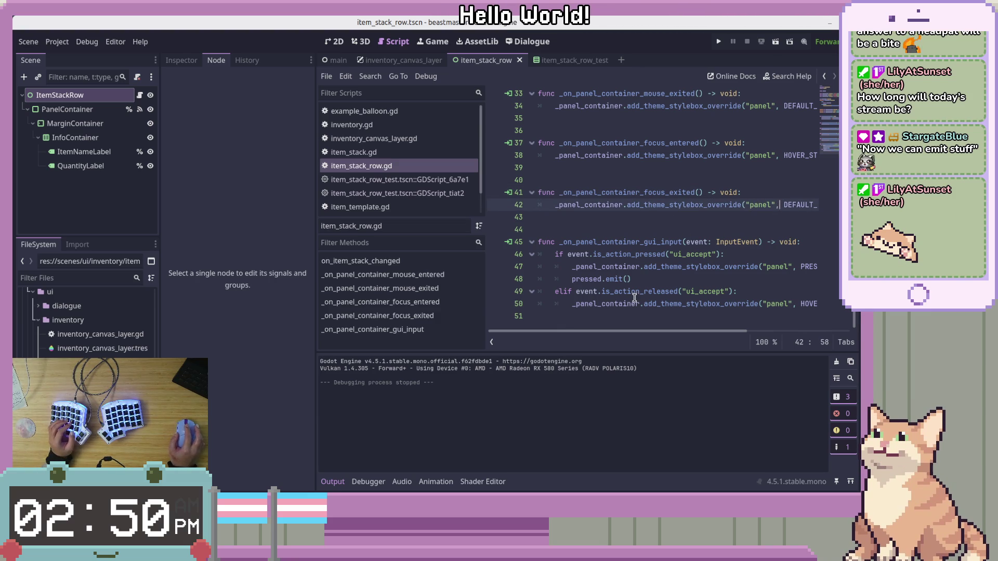
{"action": "left_click", "coordinate": [675, 315]}
{"action": "key", "text": "ctrl+z"}
{"action": "key", "text": "ctrl+z"}
{"action": "key", "text": "ctrl+shift+z"}
{"action": "key", "text": "ctrl+shift+z"}
Review the gui_input, focus_entered and pressed handlers in the script.
{"action": "left_click", "coordinate": [648, 241]}
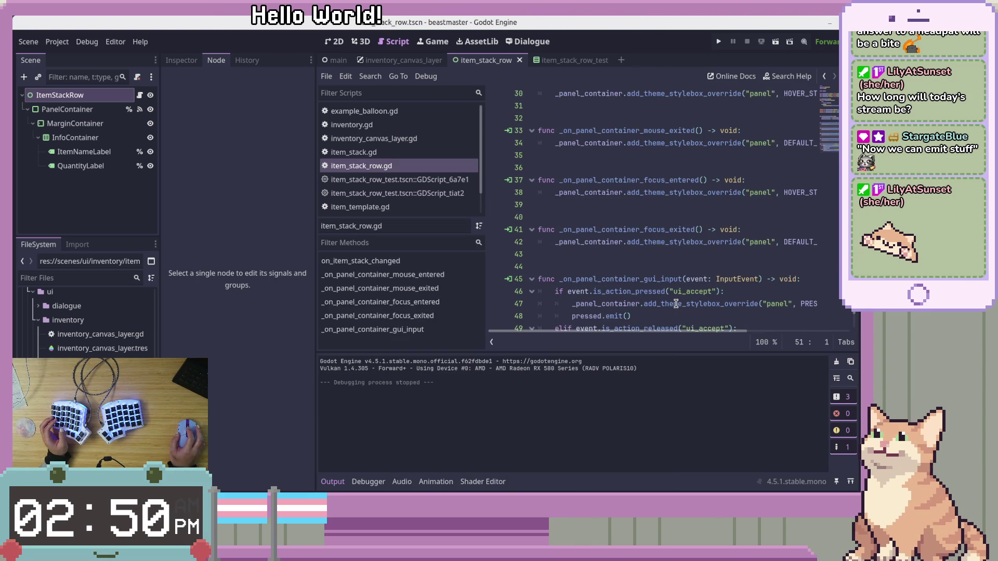
{"action": "scroll", "coordinate": [681, 283], "scroll_direction": "up", "scroll_amount": 3}
{"action": "left_click", "coordinate": [712, 254]}
{"action": "scroll", "coordinate": [711, 267], "scroll_direction": "up", "scroll_amount": 3}
{"action": "scroll", "coordinate": [712, 268], "scroll_direction": "down", "scroll_amount": 4}
{"action": "scroll", "coordinate": [711, 269], "scroll_direction": "down", "scroll_amount": 2}
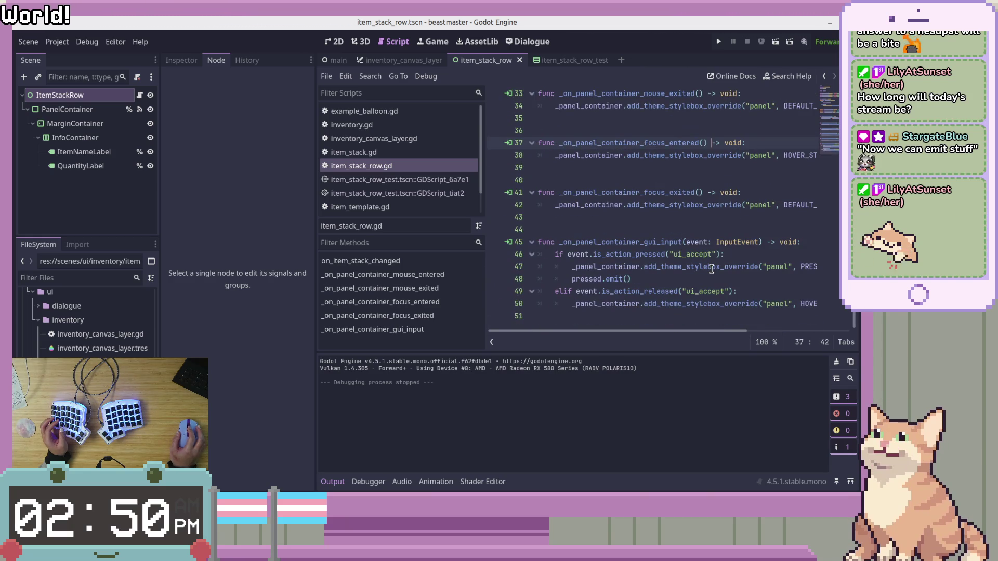
{"action": "left_click", "coordinate": [642, 280]}
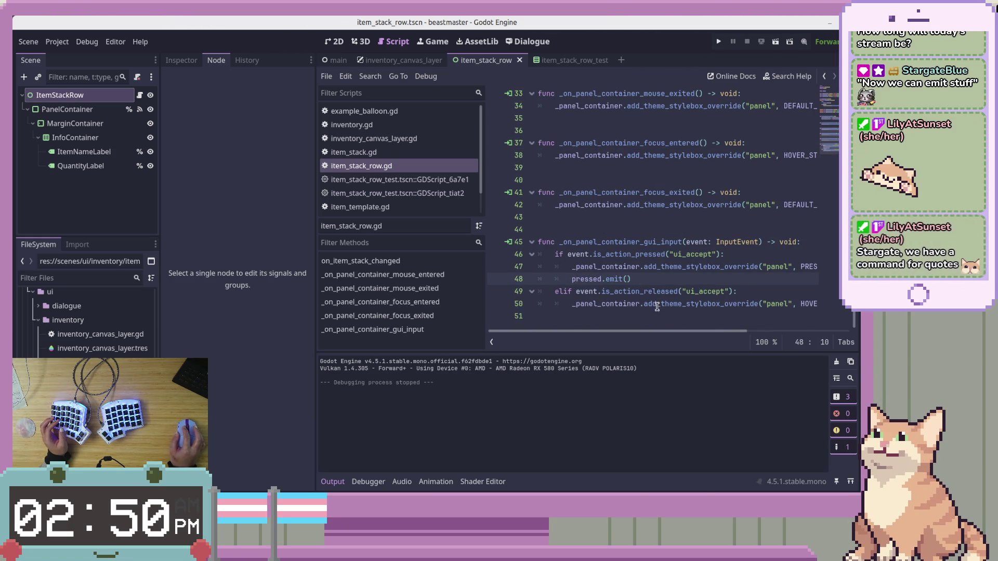
{"action": "scroll", "coordinate": [667, 299], "scroll_direction": "up", "scroll_amount": 11}
{"action": "left_click", "coordinate": [718, 230]}
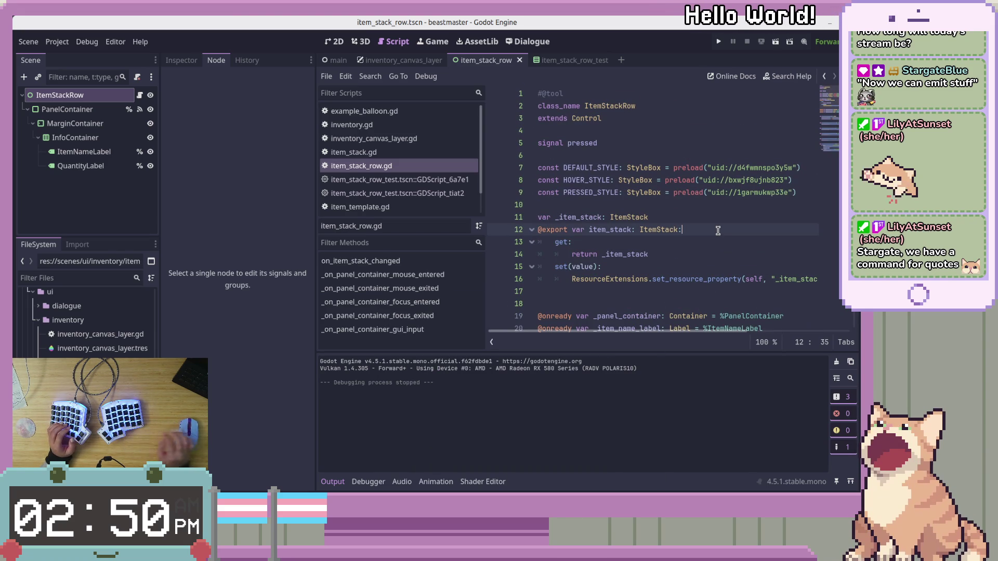
{"action": "left_click", "coordinate": [686, 143]}
{"action": "left_click", "coordinate": [559, 94]}
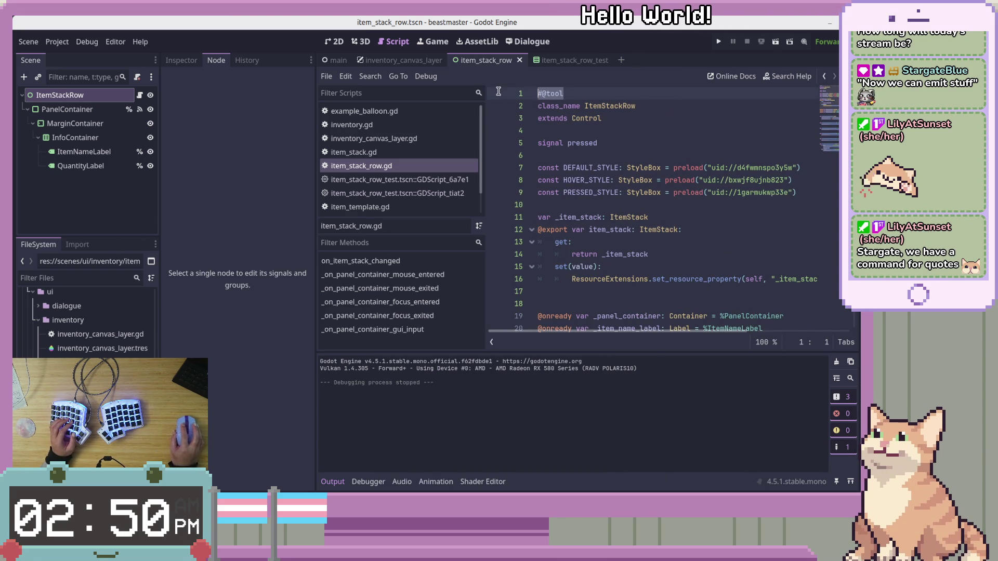
{"action": "key", "text": "ctrl+shift+k"}
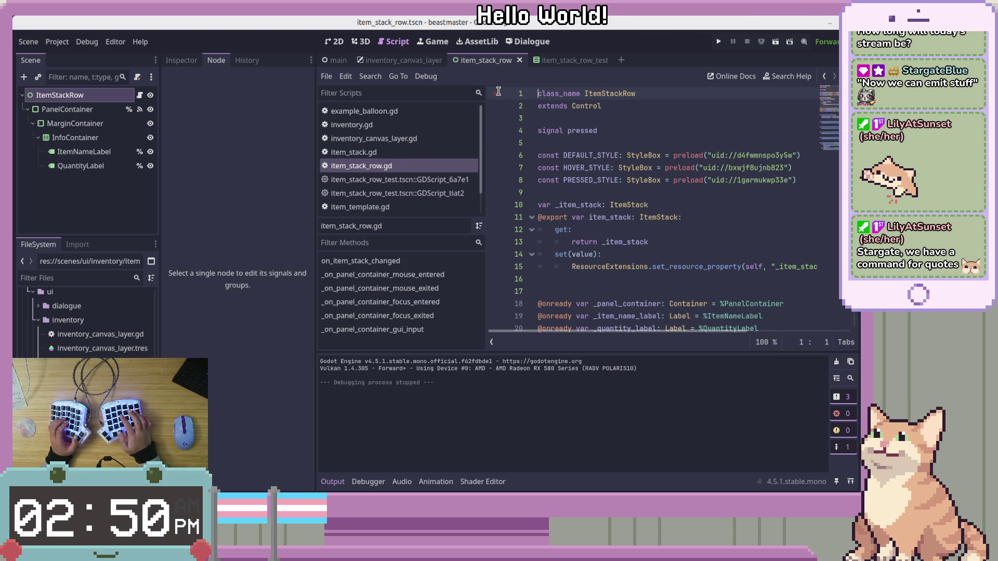
Select the item_stack_row stylebox .tres files in FileSystem and open their context menu.
{"action": "left_click_drag", "start_coordinate": [670, 155], "coordinate": [539, 142]}
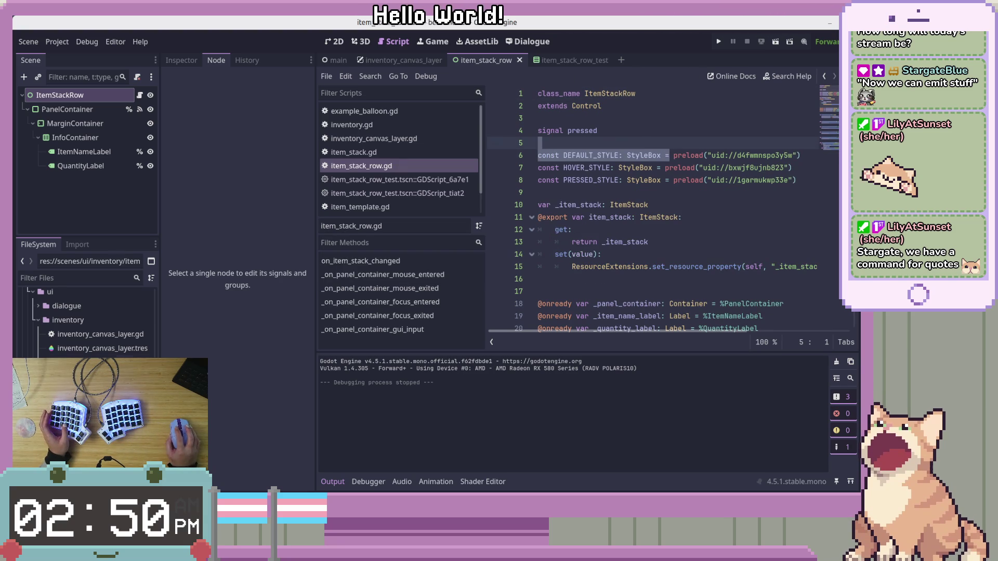
{"action": "scroll", "coordinate": [88, 319], "scroll_direction": "down", "scroll_amount": 5}
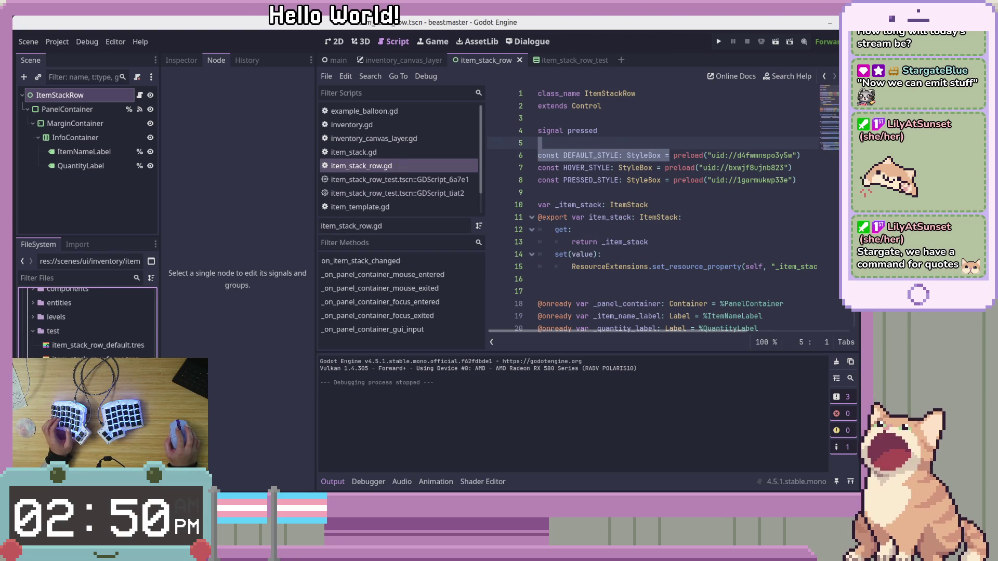
{"action": "left_click", "coordinate": [133, 347]}
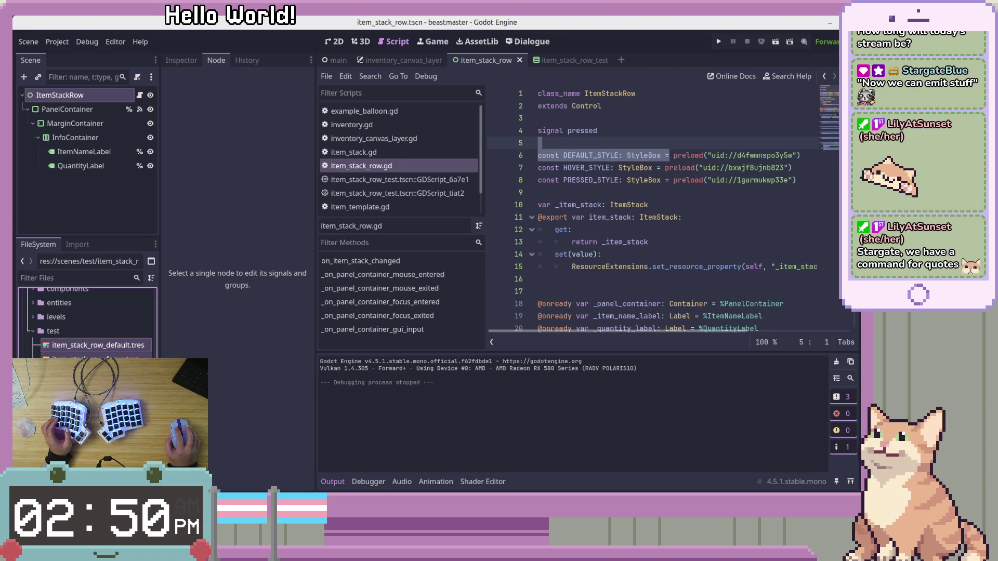
{"action": "right_click", "coordinate": [133, 347]}
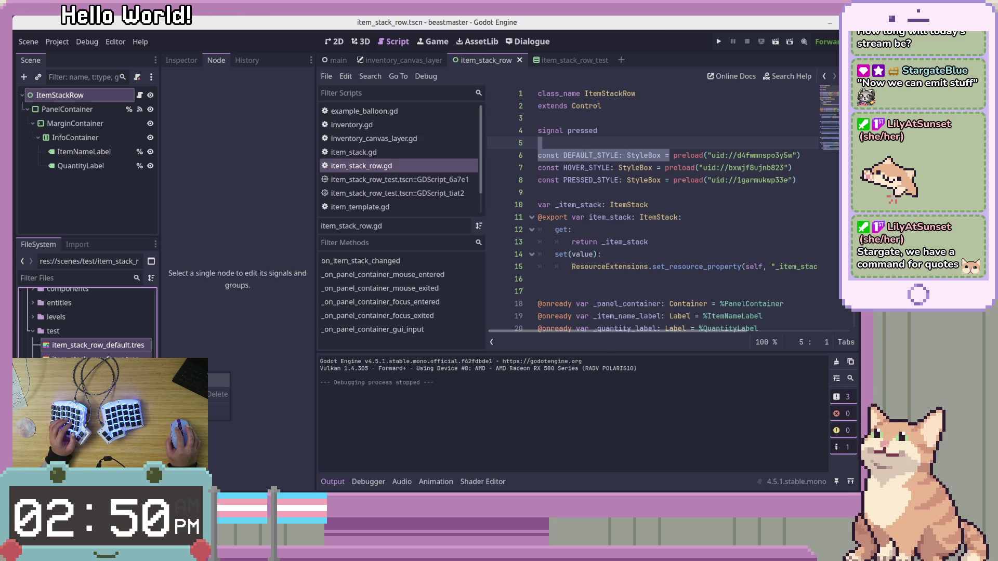
Move the four item_stack_row stylebox .tres files into the chosen destination folder.
{"action": "left_click", "coordinate": [197, 380]}
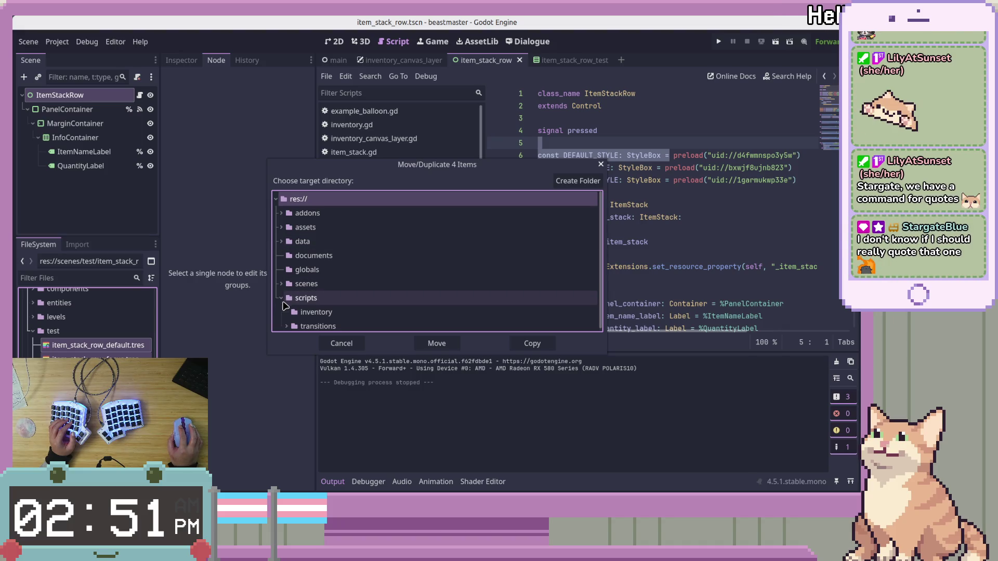
{"action": "left_click", "coordinate": [306, 298]}
{"action": "left_click", "coordinate": [436, 343]}
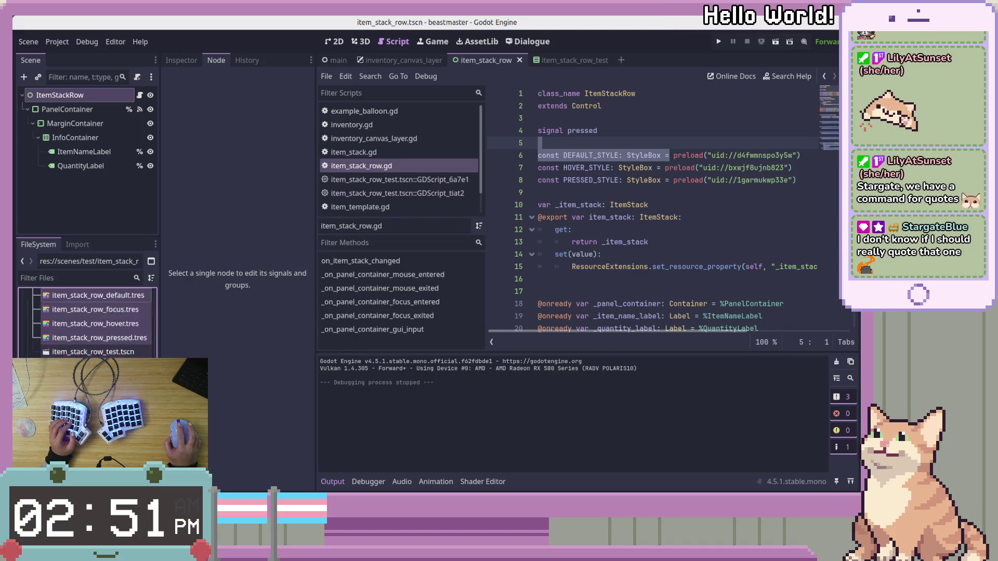
{"action": "left_click", "coordinate": [106, 276]}
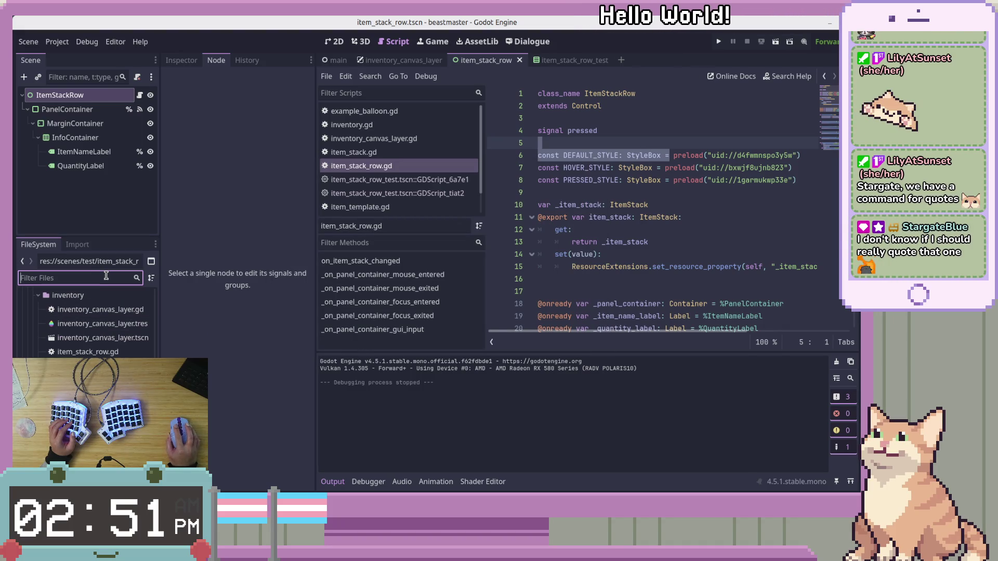
Filter the FileSystem dock to '.tres' files and scroll through the matches.
{"action": "type", "text": "."}
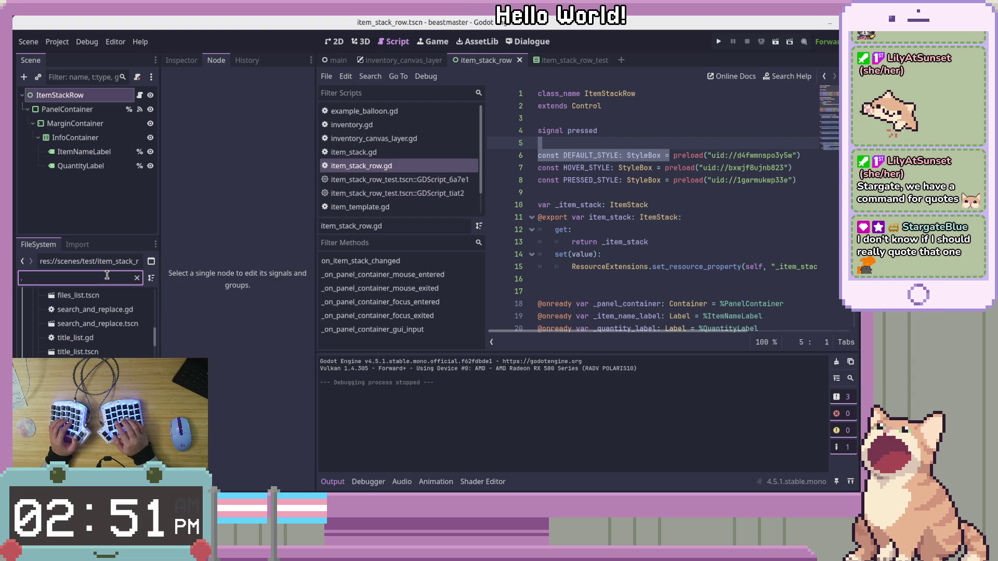
{"action": "type", "text": "tres"}
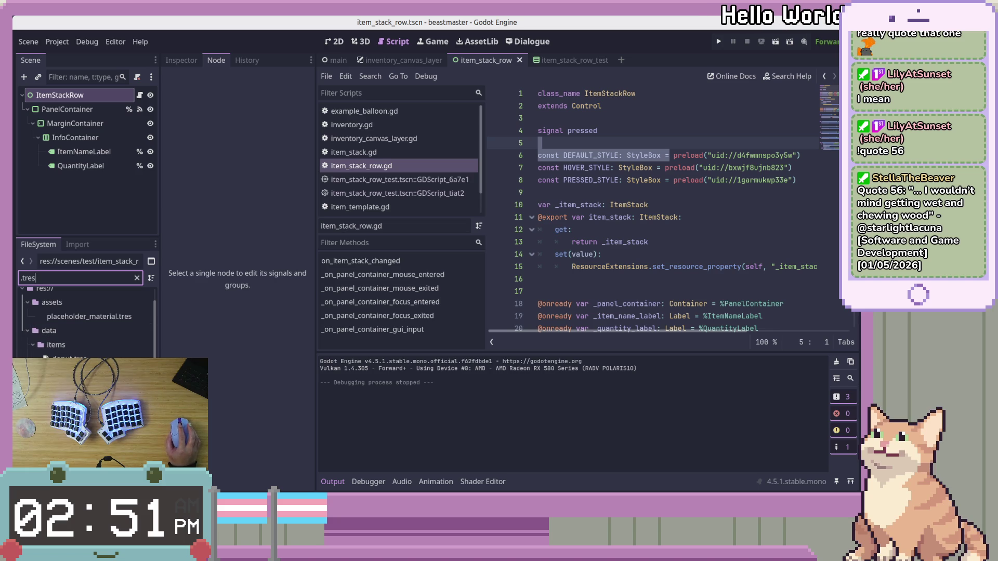
{"action": "scroll", "coordinate": [86, 322], "scroll_direction": "up", "scroll_amount": 1}
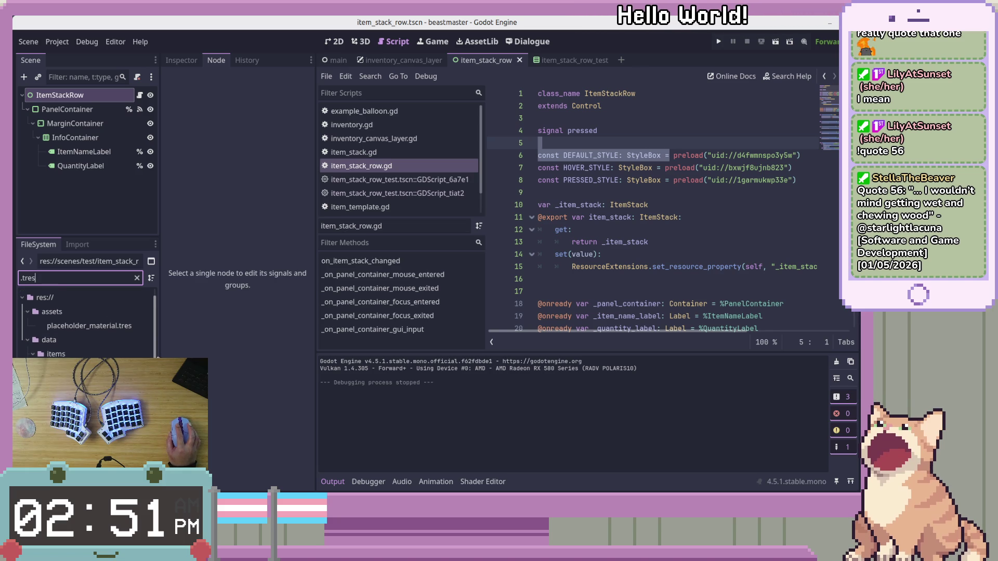
{"action": "scroll", "coordinate": [86, 322], "scroll_direction": "down", "scroll_amount": 5}
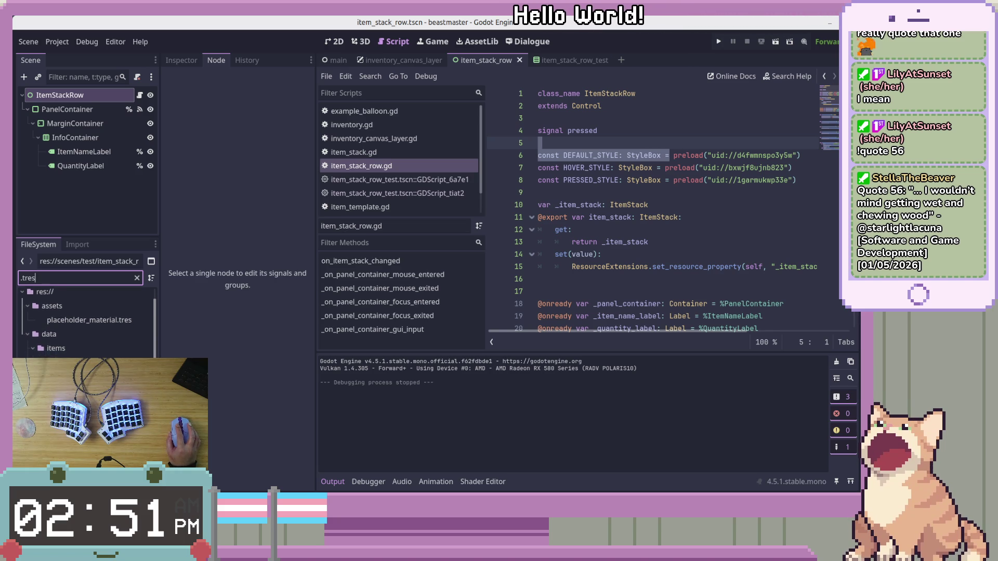
{"action": "scroll", "coordinate": [85, 322], "scroll_direction": "down", "scroll_amount": 4}
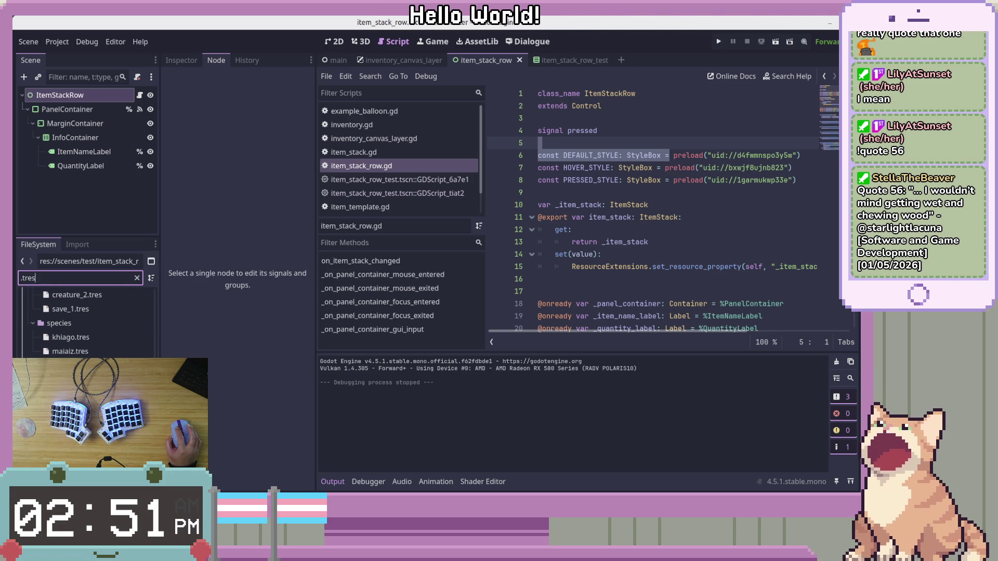
{"action": "scroll", "coordinate": [86, 322], "scroll_direction": "up", "scroll_amount": 2}
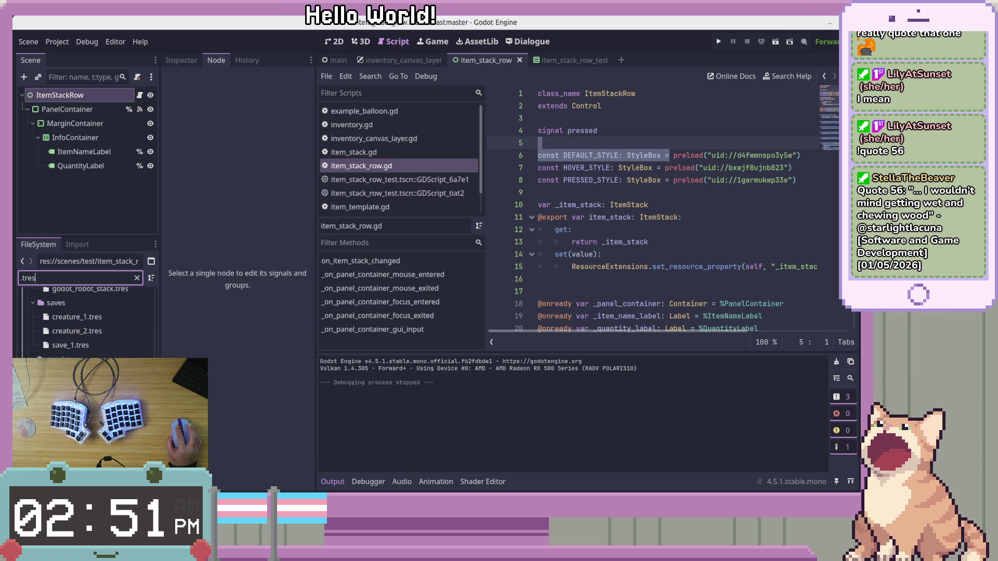
{"action": "scroll", "coordinate": [86, 322], "scroll_direction": "down", "scroll_amount": 3}
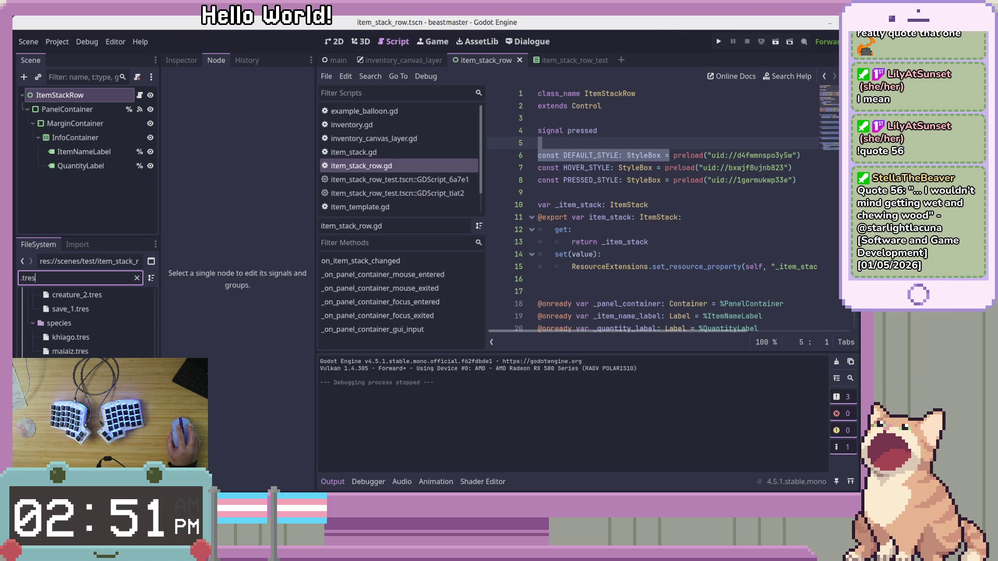
{"action": "scroll", "coordinate": [86, 322], "scroll_direction": "up", "scroll_amount": 1}
{"action": "scroll", "coordinate": [86, 322], "scroll_direction": "down", "scroll_amount": 1}
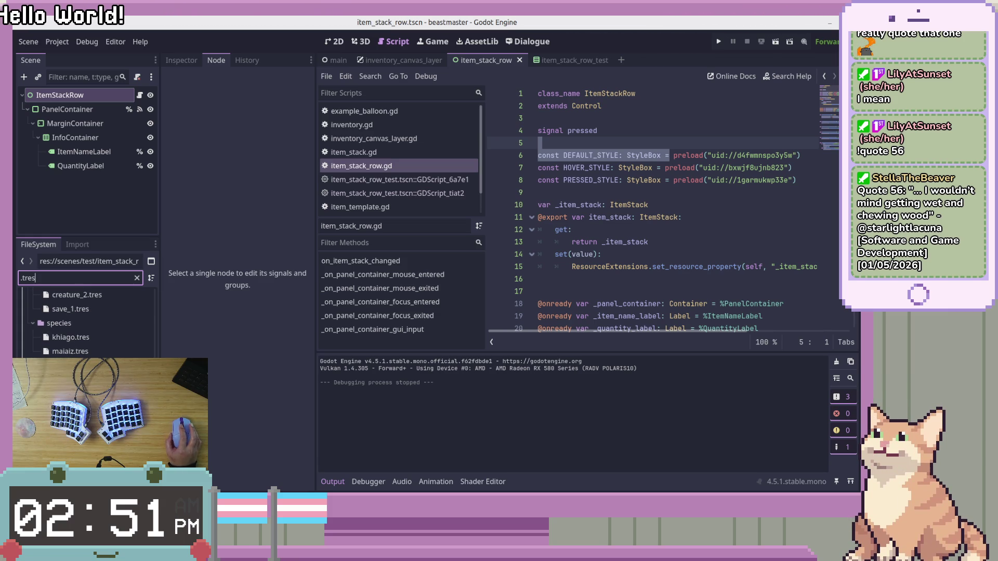
Browse the filtered file list to res://scenes/ui/inventory/.
{"action": "scroll", "coordinate": [86, 323], "scroll_direction": "up", "scroll_amount": 2}
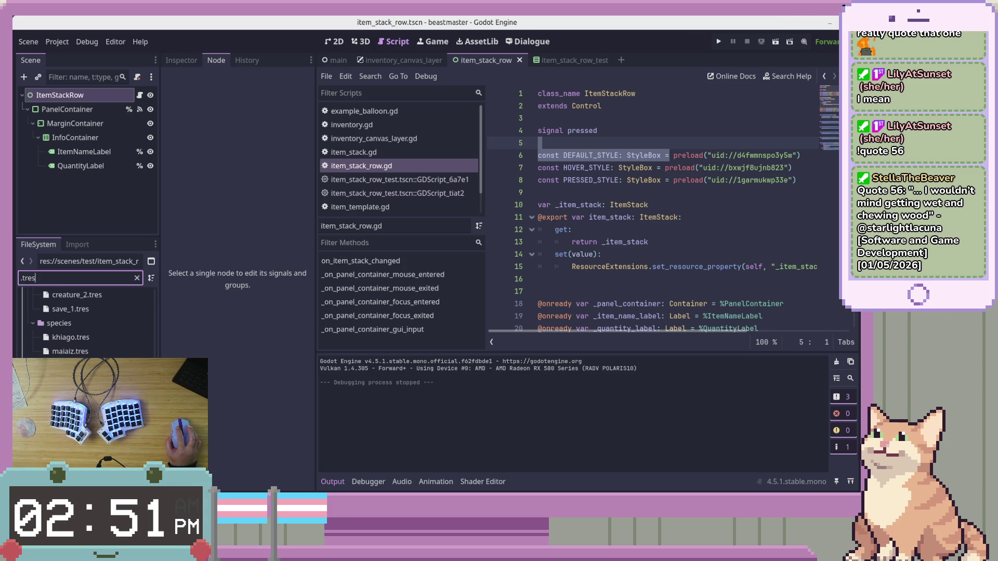
{"action": "scroll", "coordinate": [86, 323], "scroll_direction": "up", "scroll_amount": 2}
{"action": "scroll", "coordinate": [86, 322], "scroll_direction": "up", "scroll_amount": 5}
{"action": "scroll", "coordinate": [86, 322], "scroll_direction": "up", "scroll_amount": 1}
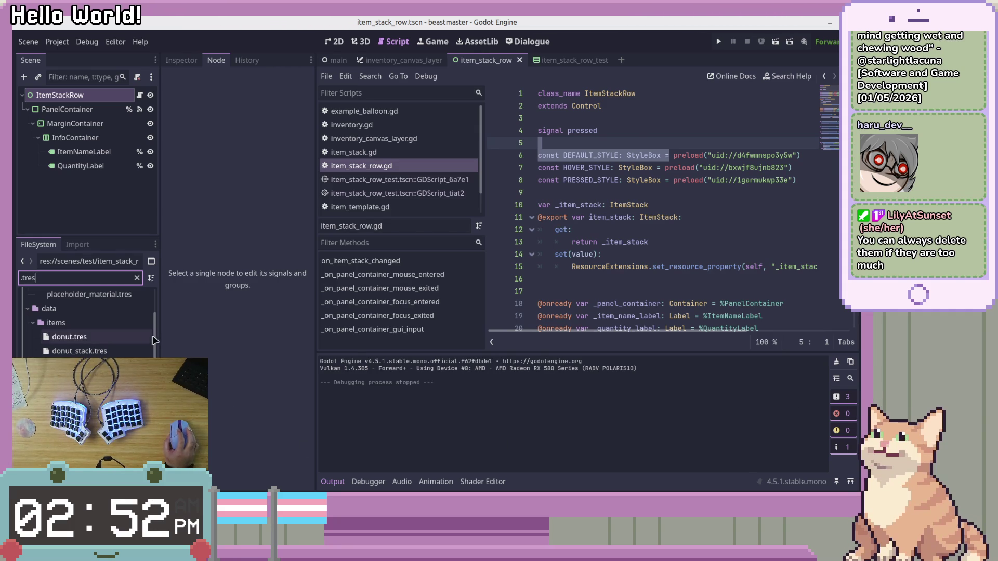
{"action": "left_click_drag", "start_coordinate": [156, 346], "coordinate": [160, 324]}
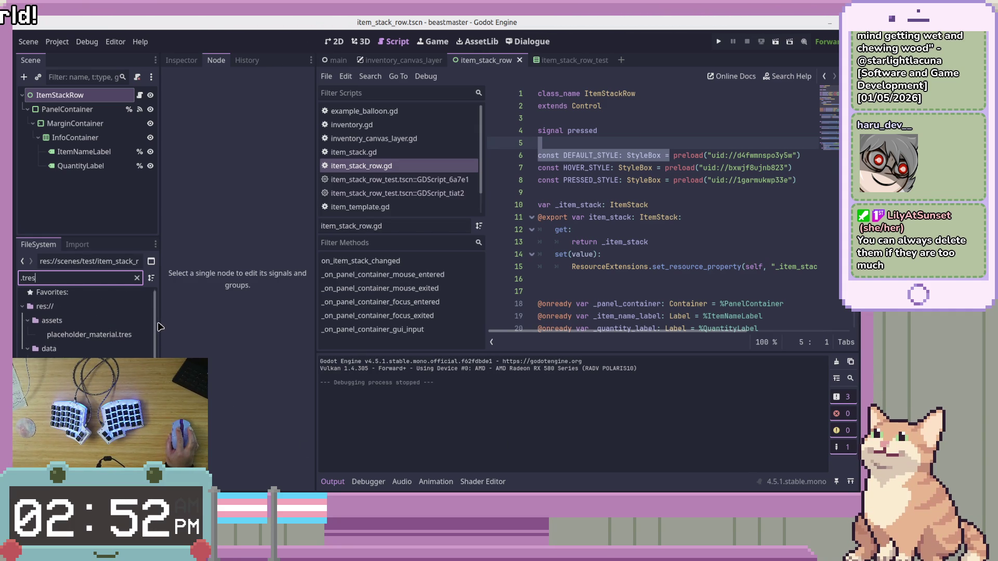
{"action": "scroll", "coordinate": [35, 343], "scroll_direction": "up", "scroll_amount": 2}
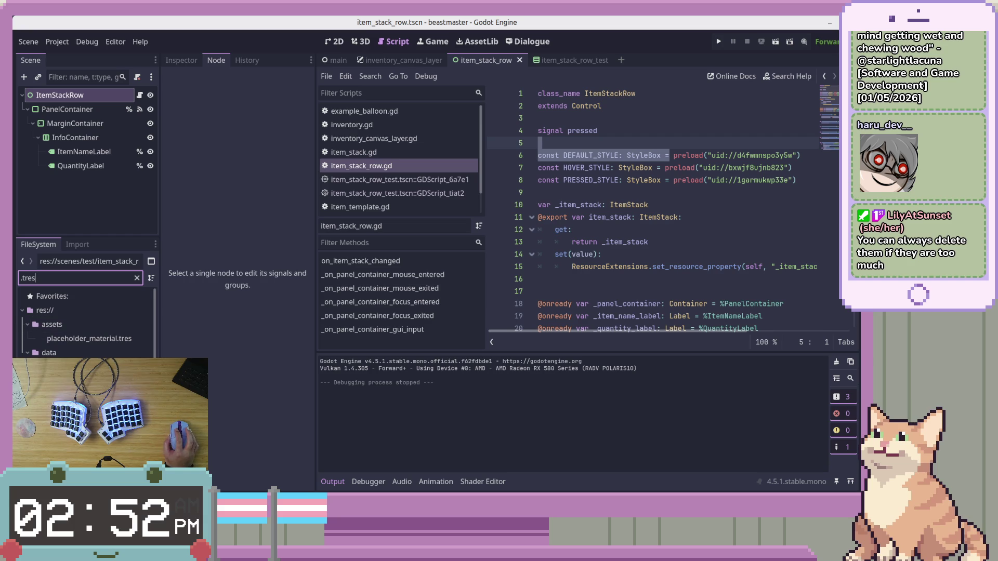
{"action": "scroll", "coordinate": [78, 322], "scroll_direction": "down", "scroll_amount": 3}
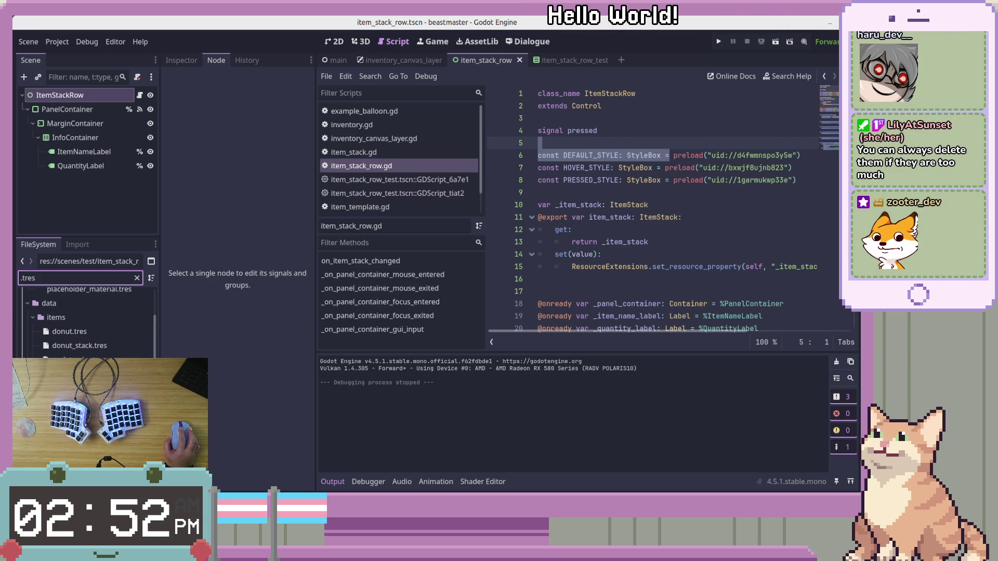
{"action": "scroll", "coordinate": [86, 322], "scroll_direction": "down", "scroll_amount": 5}
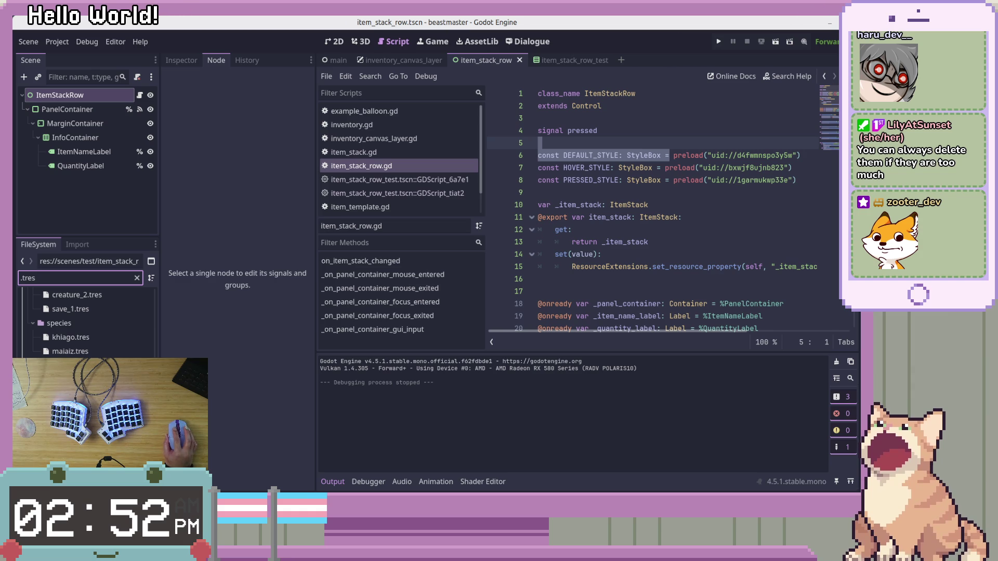
{"action": "key", "text": "Tab"}
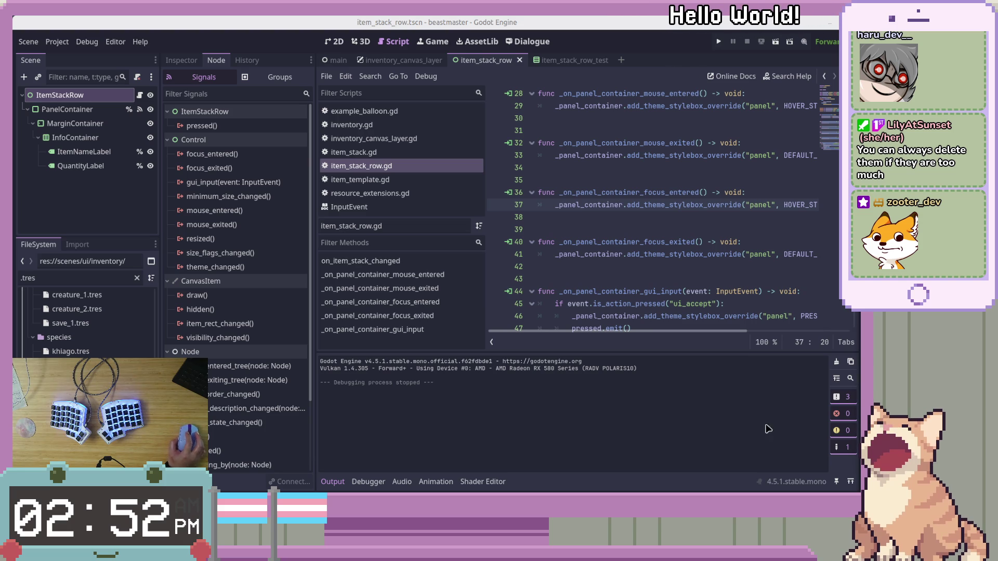
Read through the ItemStackRow script's declarations and preloads.
{"action": "left_click", "coordinate": [675, 266]}
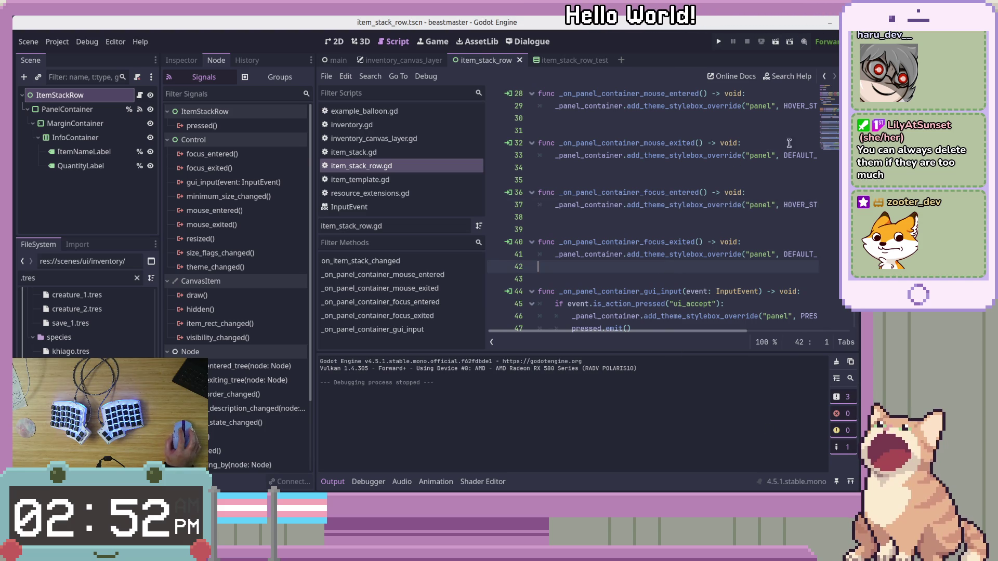
{"action": "scroll", "coordinate": [761, 176], "scroll_direction": "up", "scroll_amount": 4}
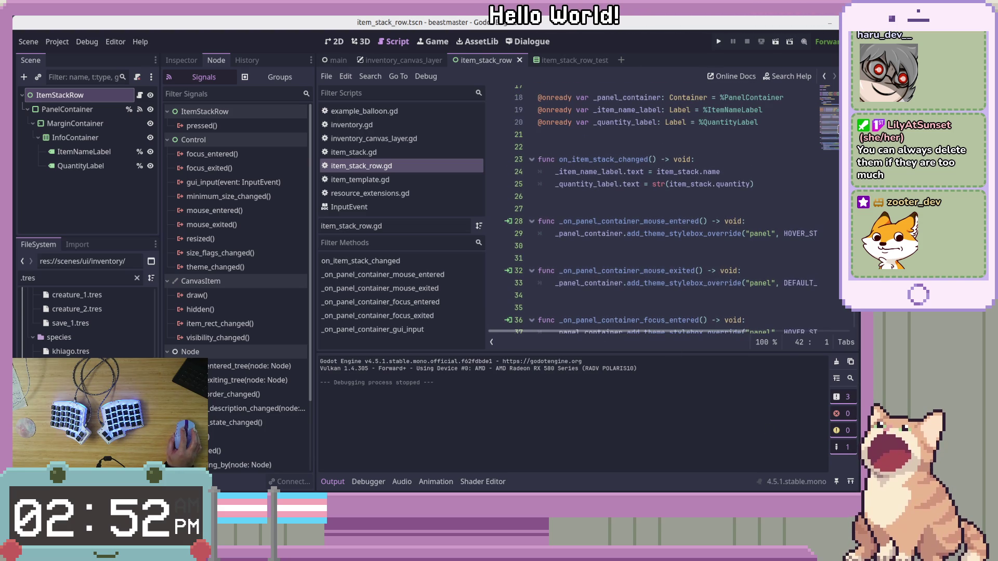
{"action": "left_click", "coordinate": [761, 176]}
{"action": "scroll", "coordinate": [837, 121], "scroll_direction": "up", "scroll_amount": 1}
{"action": "scroll", "coordinate": [836, 121], "scroll_direction": "up", "scroll_amount": 5}
{"action": "scroll", "coordinate": [646, 161], "scroll_direction": "down", "scroll_amount": 4}
Clear the scene-tree selection and the FileSystem '.tres' filter to list all files.
{"action": "key", "text": "Up"}
{"action": "key", "text": "Up"}
{"action": "key", "text": "Up"}
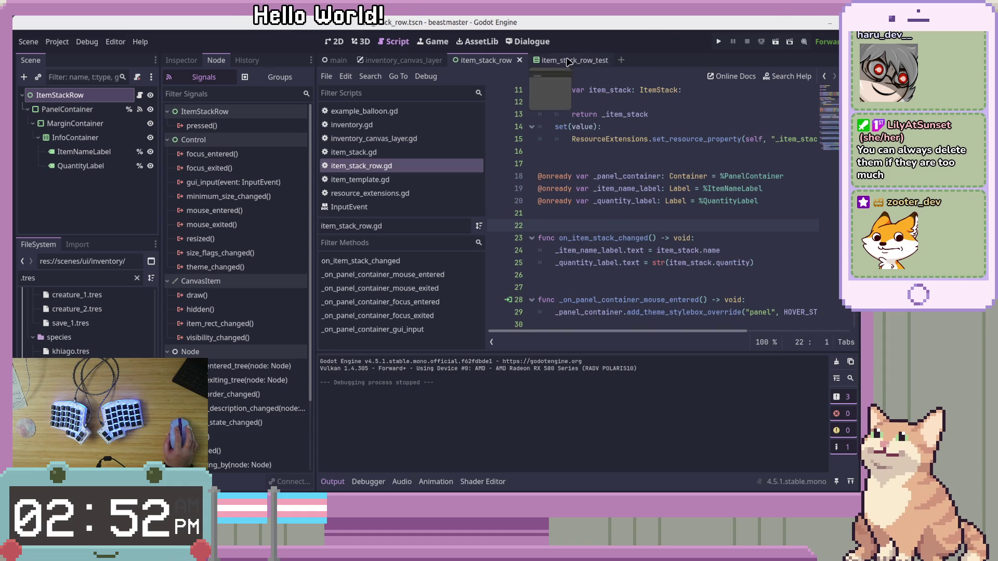
{"action": "key", "text": "Up"}
{"action": "key", "text": "Up"}
{"action": "key", "text": "Up"}
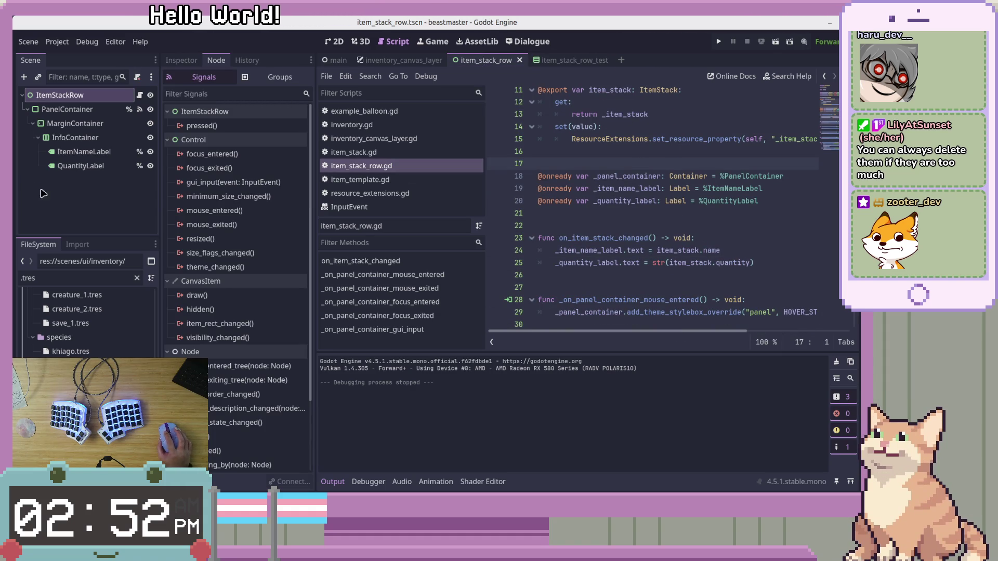
{"action": "left_click", "coordinate": [34, 188]}
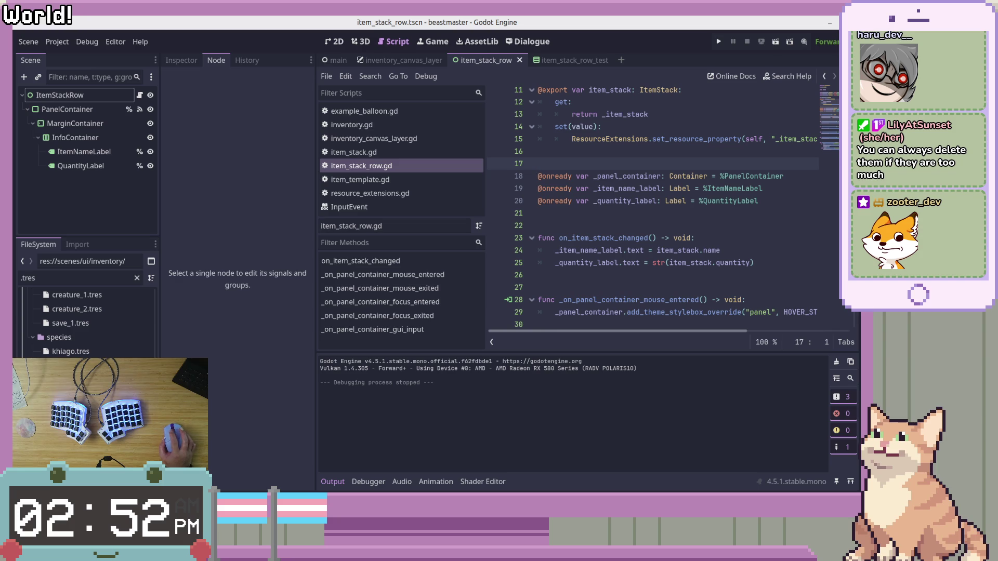
{"action": "left_click", "coordinate": [137, 278]}
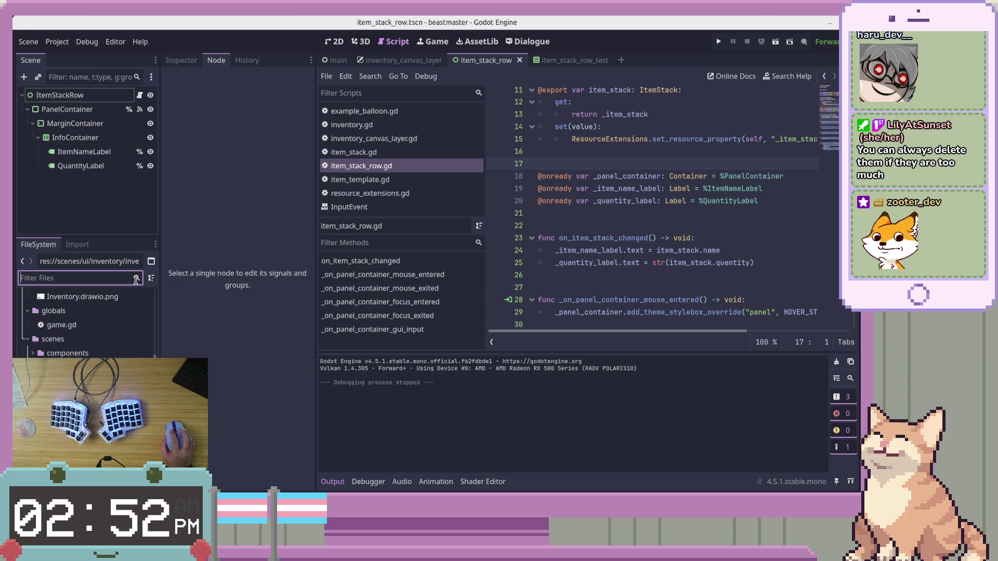
{"action": "scroll", "coordinate": [86, 322], "scroll_direction": "down", "scroll_amount": 5}
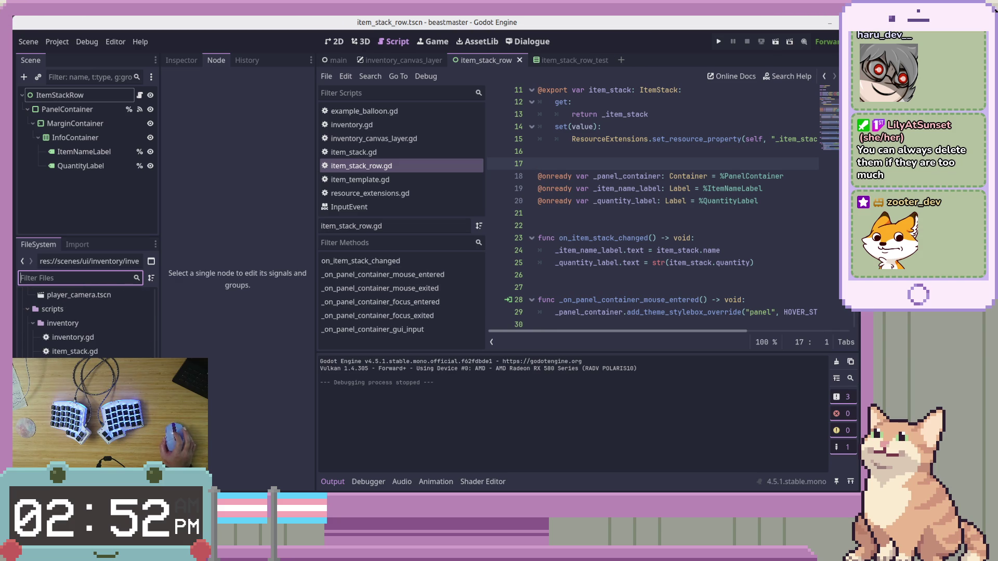
{"action": "scroll", "coordinate": [86, 322], "scroll_direction": "down", "scroll_amount": 5}
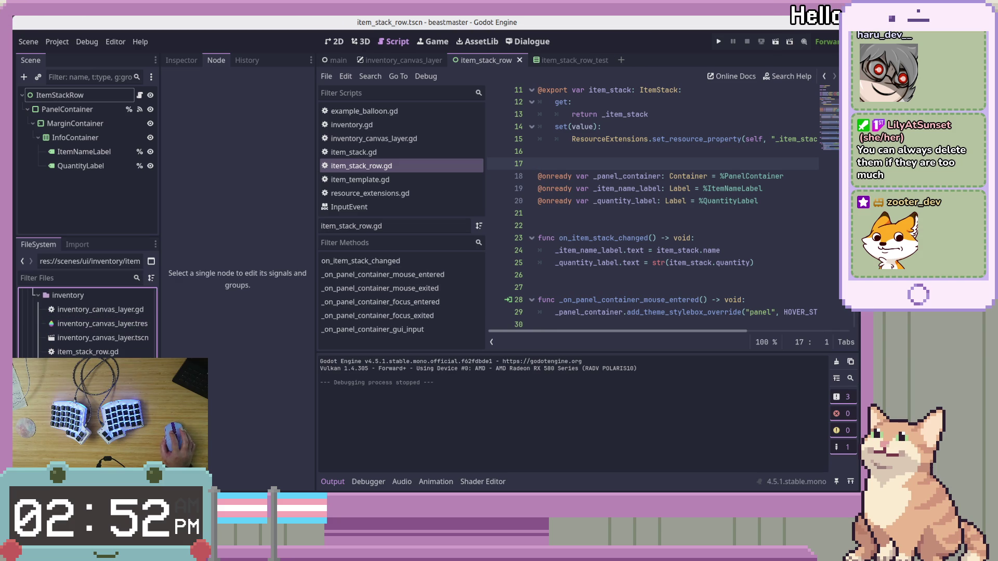
{"action": "scroll", "coordinate": [86, 323], "scroll_direction": "up", "scroll_amount": 1}
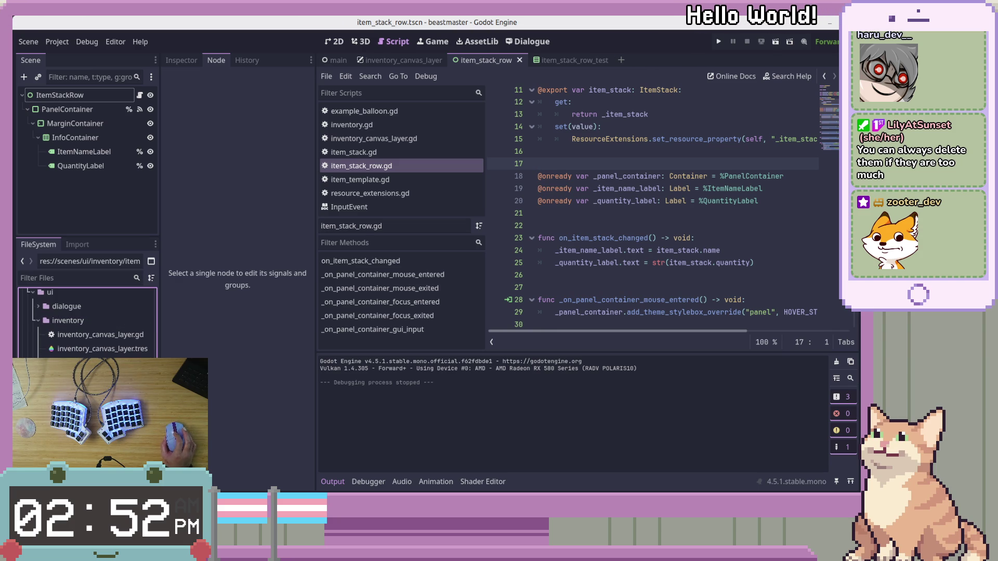
{"action": "scroll", "coordinate": [85, 322], "scroll_direction": "up", "scroll_amount": 2}
{"action": "scroll", "coordinate": [85, 322], "scroll_direction": "up", "scroll_amount": 1}
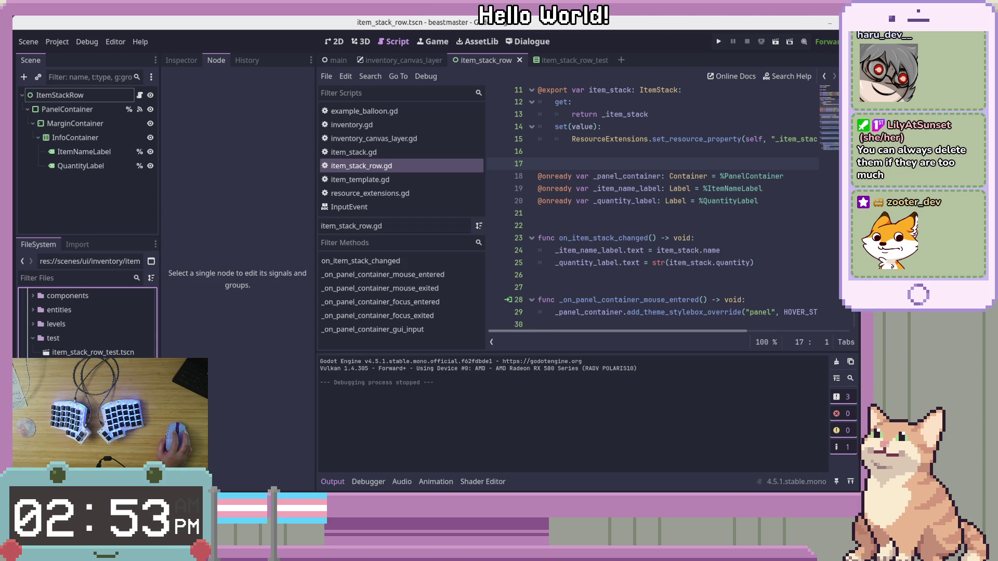
{"action": "scroll", "coordinate": [86, 322], "scroll_direction": "down", "scroll_amount": 5}
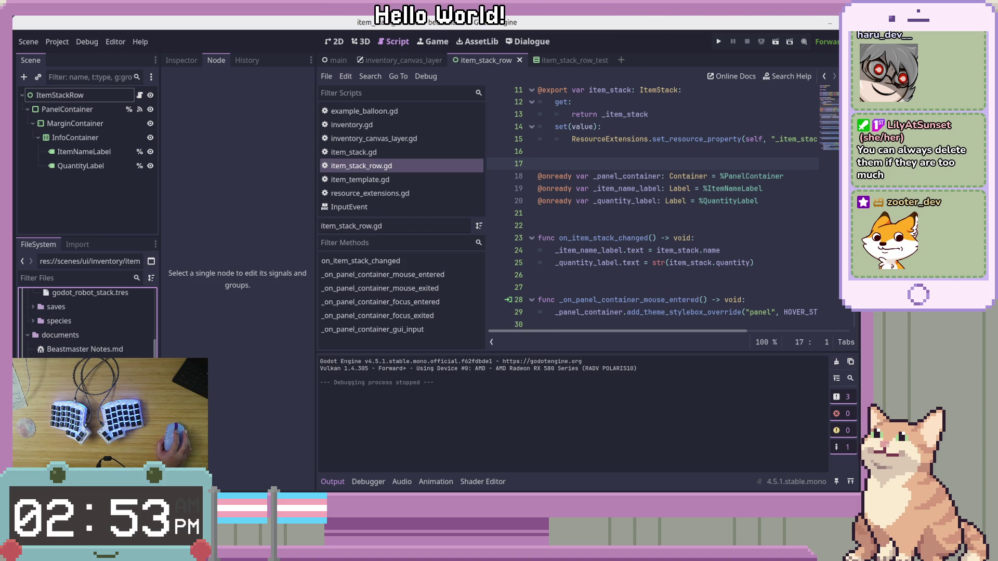
{"action": "scroll", "coordinate": [86, 322], "scroll_direction": "up", "scroll_amount": 5}
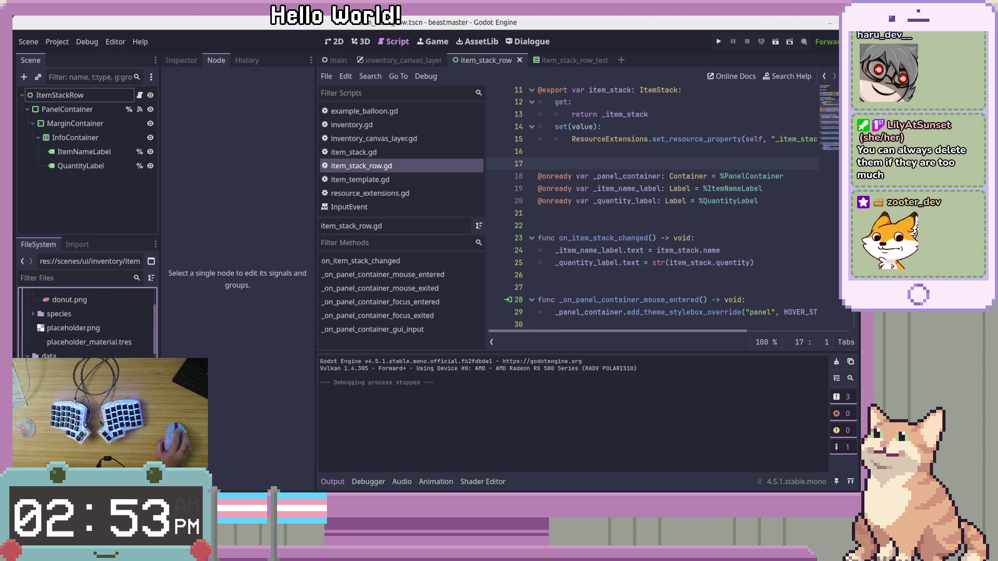
{"action": "scroll", "coordinate": [86, 323], "scroll_direction": "down", "scroll_amount": 2}
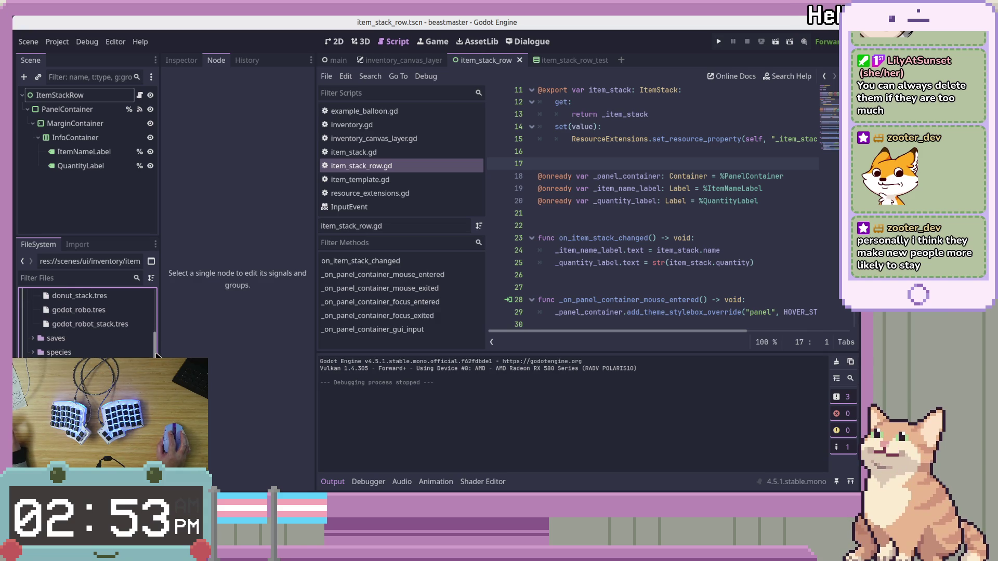
{"action": "scroll", "coordinate": [154, 353], "scroll_direction": "up", "scroll_amount": 10}
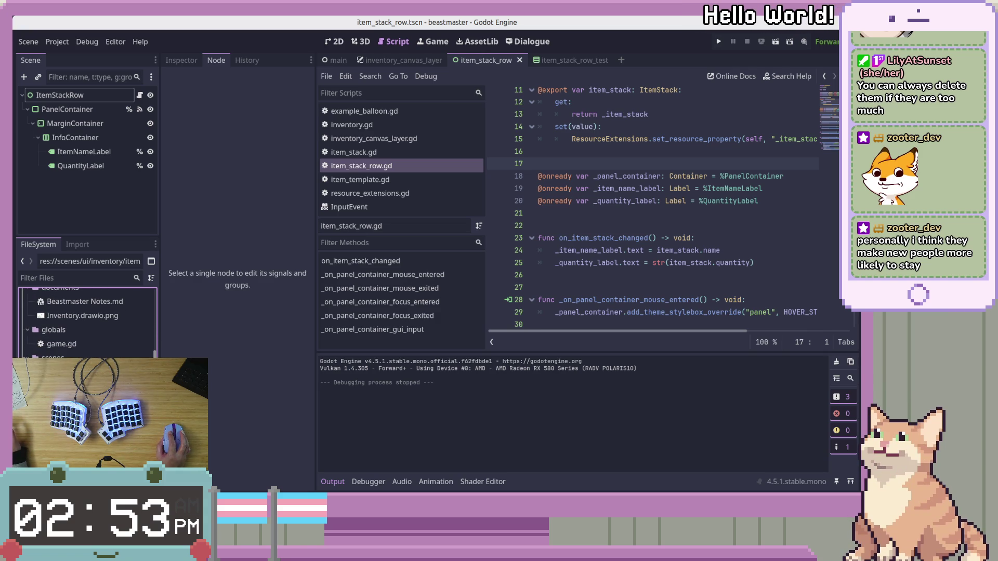
{"action": "scroll", "coordinate": [155, 354], "scroll_direction": "up", "scroll_amount": 1}
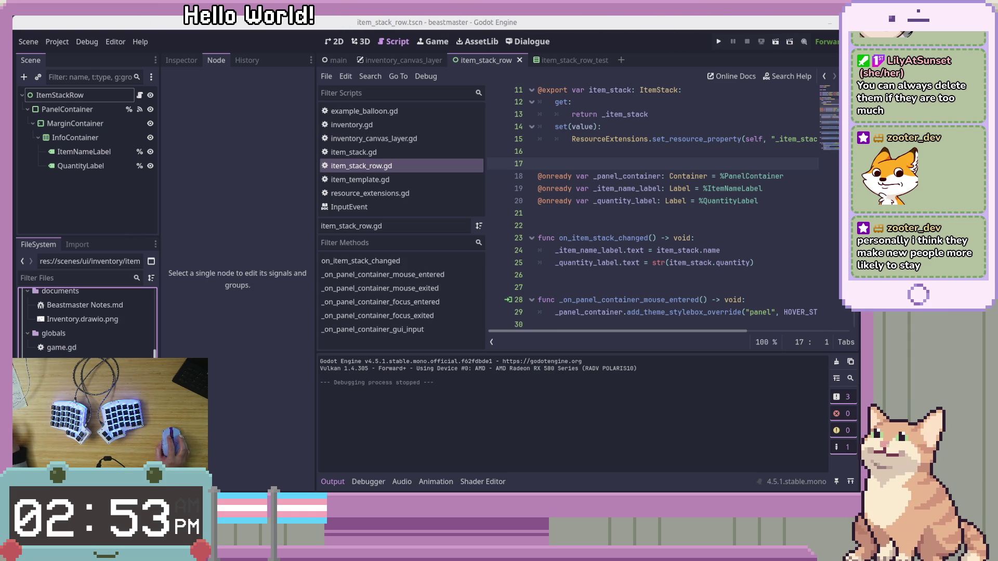
{"action": "scroll", "coordinate": [87, 322], "scroll_direction": "down", "scroll_amount": 3}
{"action": "scroll", "coordinate": [88, 322], "scroll_direction": "down", "scroll_amount": 2}
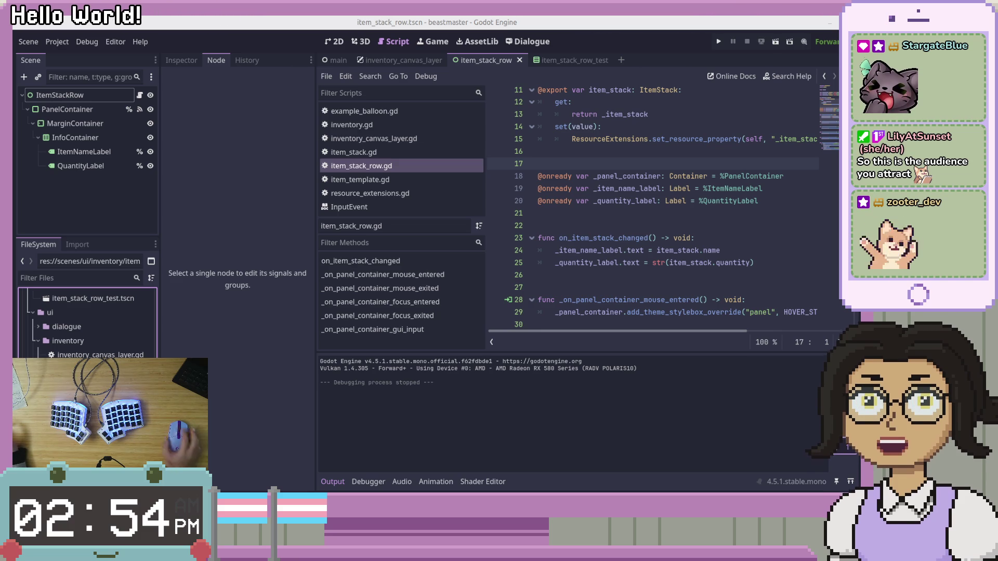
{"action": "scroll", "coordinate": [679, 253], "scroll_direction": "down", "scroll_amount": 4}
{"action": "left_click", "coordinate": [769, 201]}
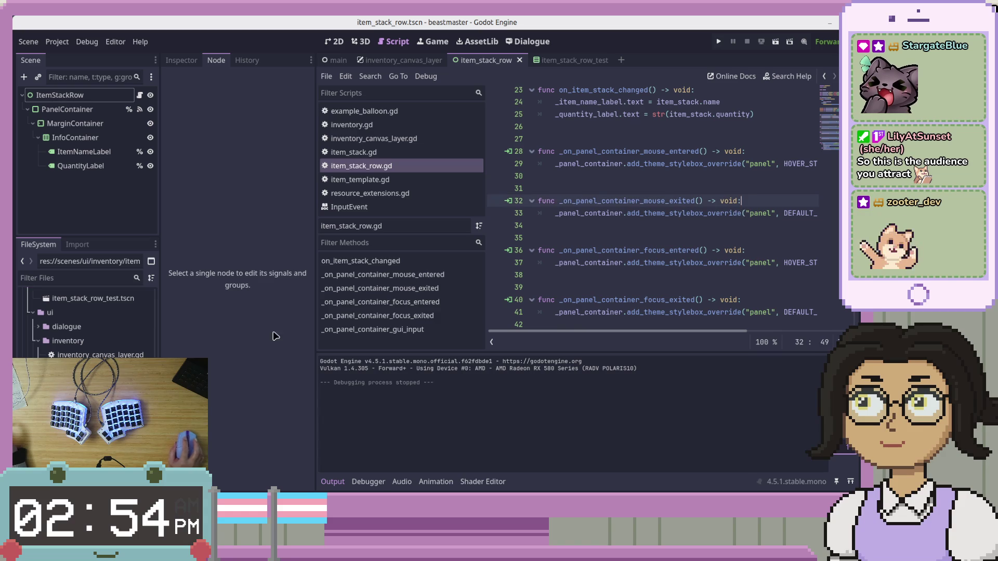
{"action": "scroll", "coordinate": [86, 322], "scroll_direction": "down", "scroll_amount": 3}
{"action": "scroll", "coordinate": [57, 347], "scroll_direction": "up", "scroll_amount": 3}
{"action": "scroll", "coordinate": [58, 347], "scroll_direction": "down", "scroll_amount": 2}
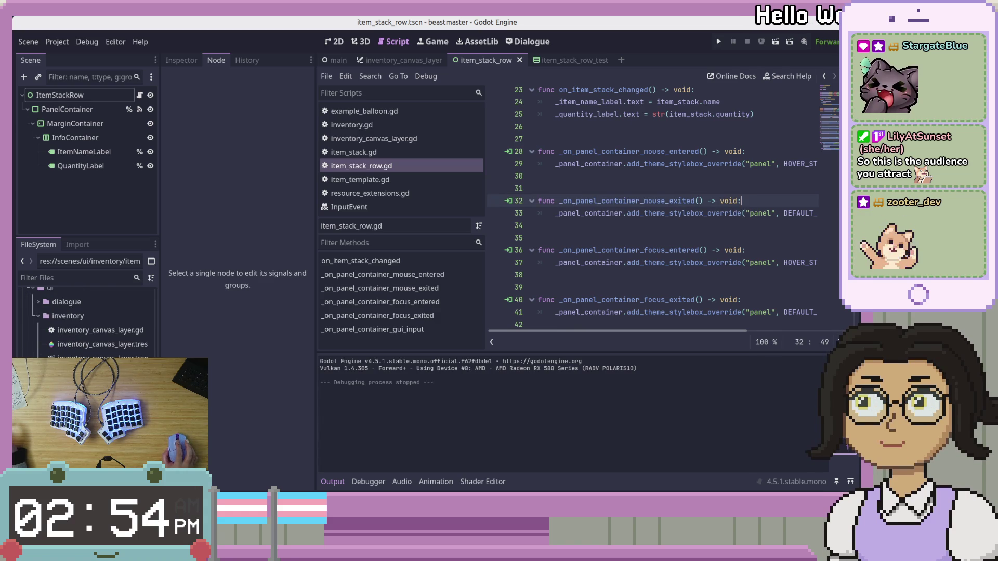
{"action": "scroll", "coordinate": [86, 322], "scroll_direction": "down", "scroll_amount": 5}
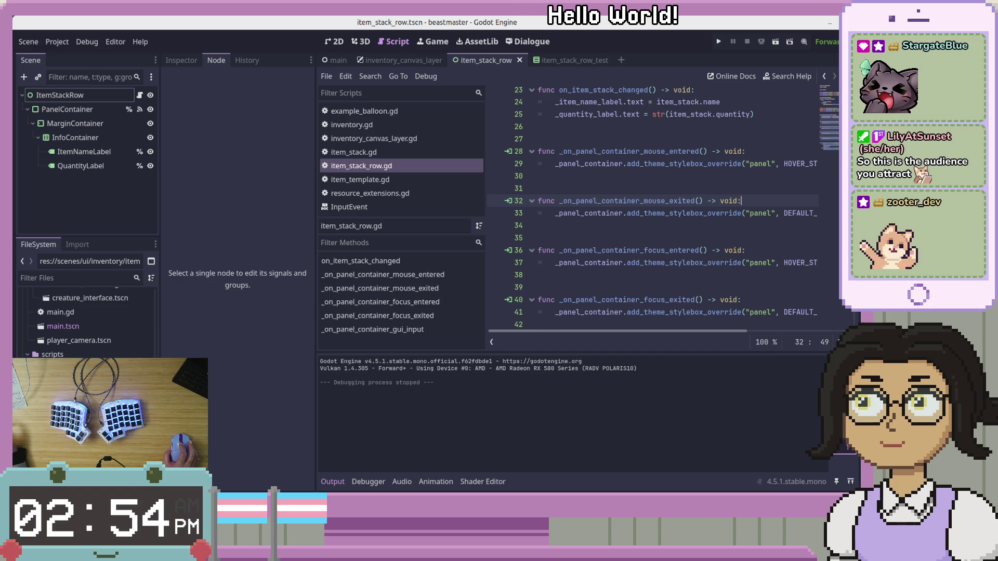
{"action": "scroll", "coordinate": [39, 321], "scroll_direction": "up", "scroll_amount": 4}
{"action": "scroll", "coordinate": [96, 345], "scroll_direction": "up", "scroll_amount": 5}
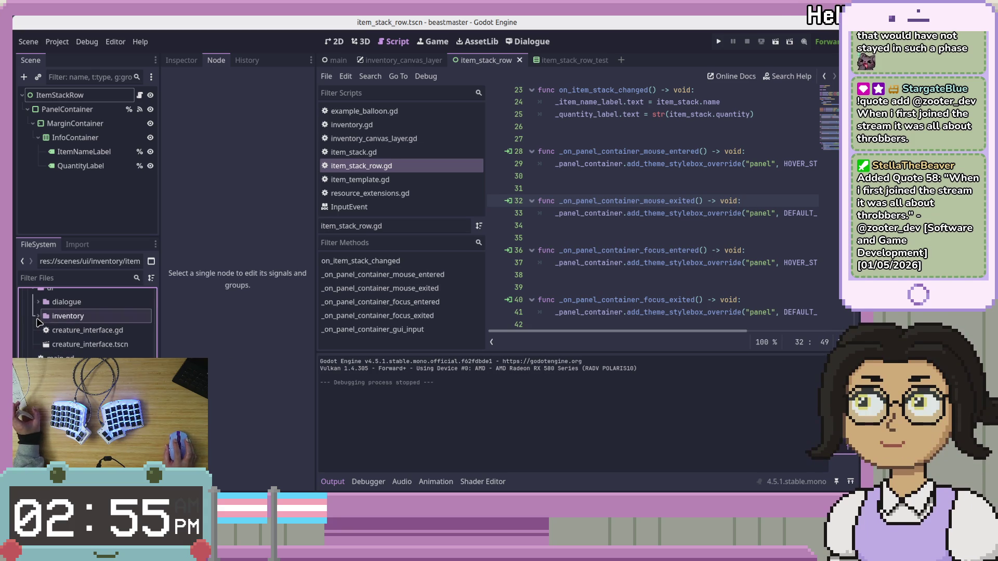
{"action": "left_click", "coordinate": [39, 322]}
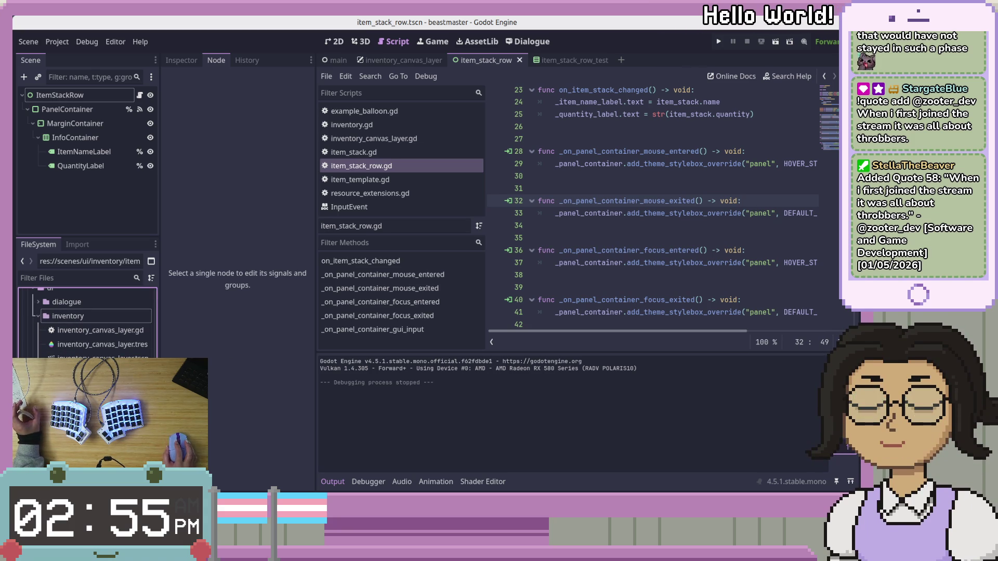
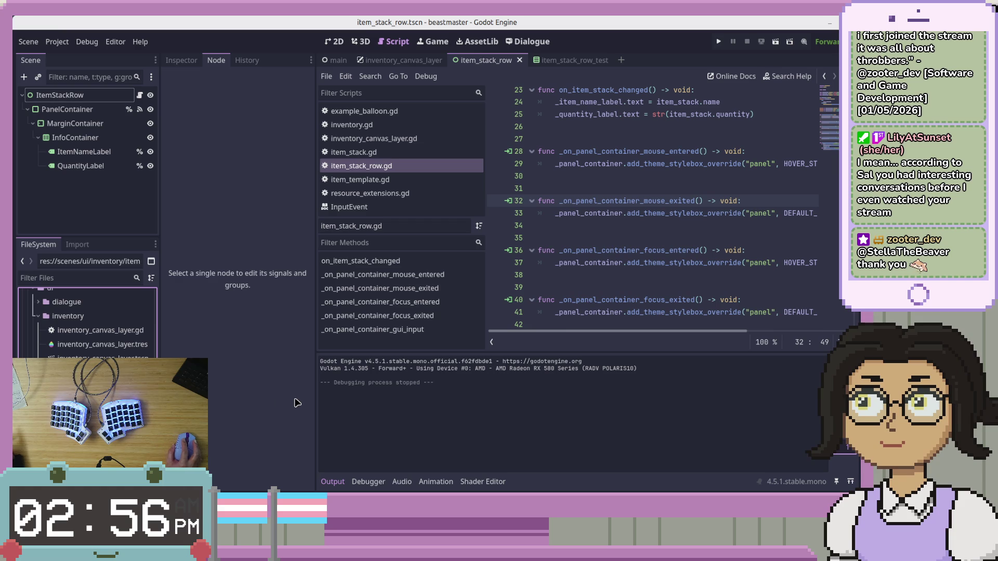
Open the inventory_canvas_layer scene and its root node's script, inventory_canvas_layer.gd.
{"action": "scroll", "coordinate": [88, 332], "scroll_direction": "down", "scroll_amount": 3}
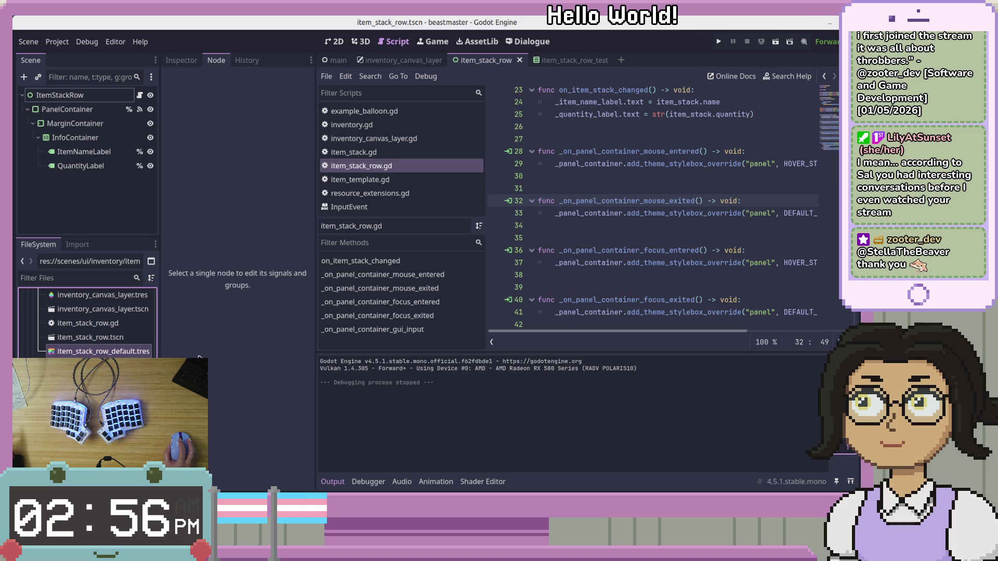
{"action": "scroll", "coordinate": [657, 306], "scroll_direction": "up", "scroll_amount": 3}
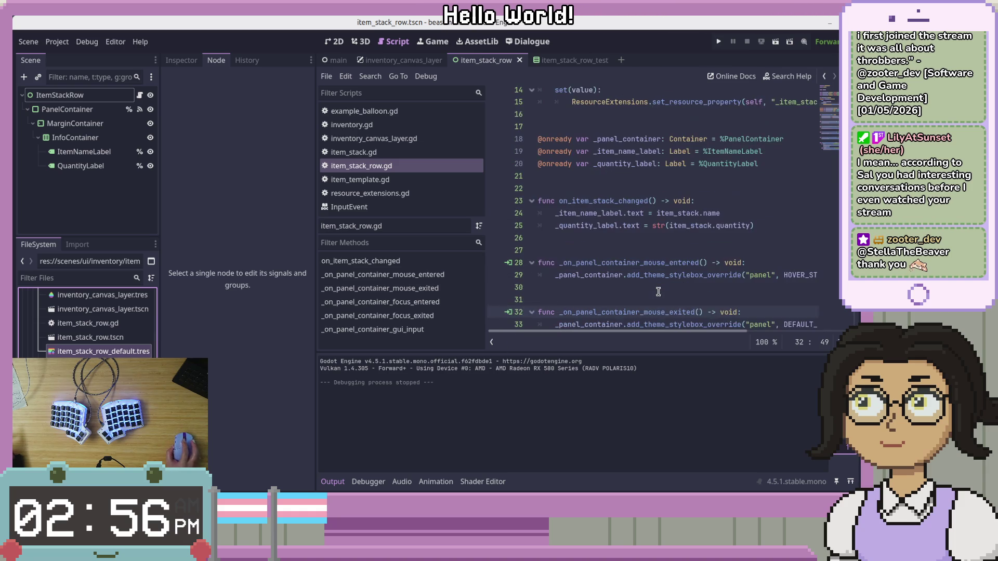
{"action": "scroll", "coordinate": [658, 290], "scroll_direction": "up", "scroll_amount": 3}
{"action": "left_click", "coordinate": [401, 60]}
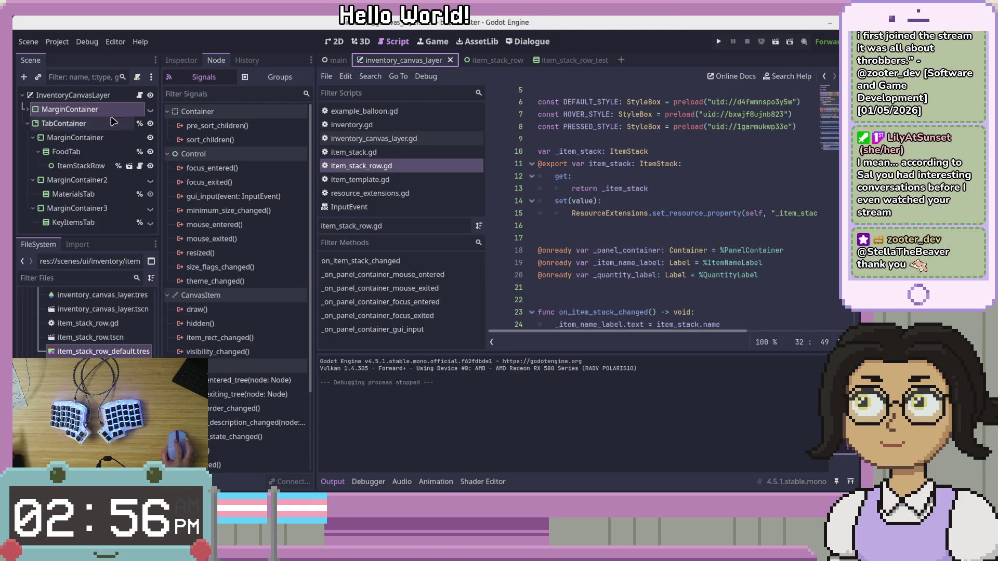
{"action": "left_click", "coordinate": [59, 97]}
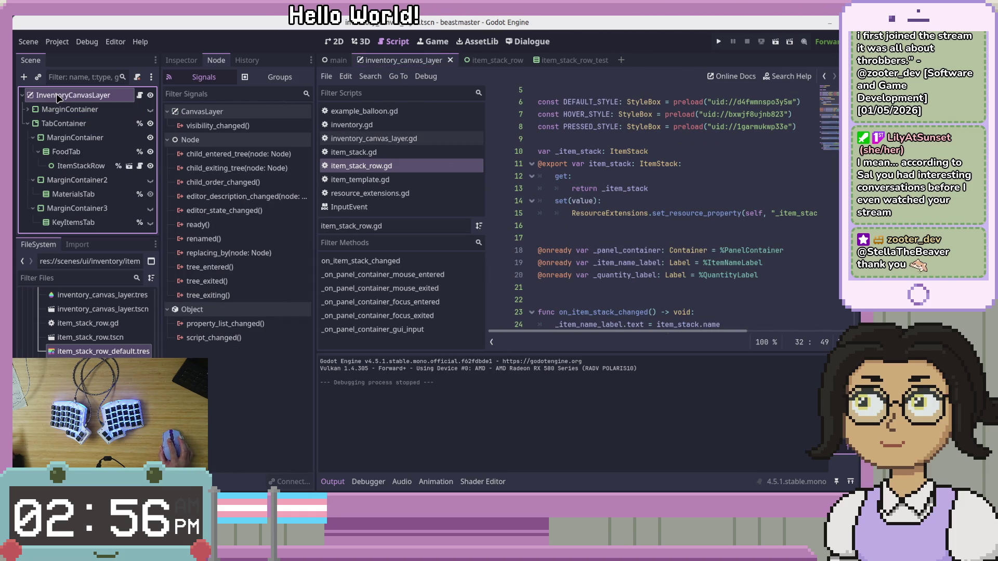
{"action": "left_click", "coordinate": [139, 96]}
Scroll to the _update_tab area, place the caret on blank line 26, and switch to the 2D view.
{"action": "scroll", "coordinate": [743, 206], "scroll_direction": "down", "scroll_amount": 5}
{"action": "left_click", "coordinate": [730, 208]}
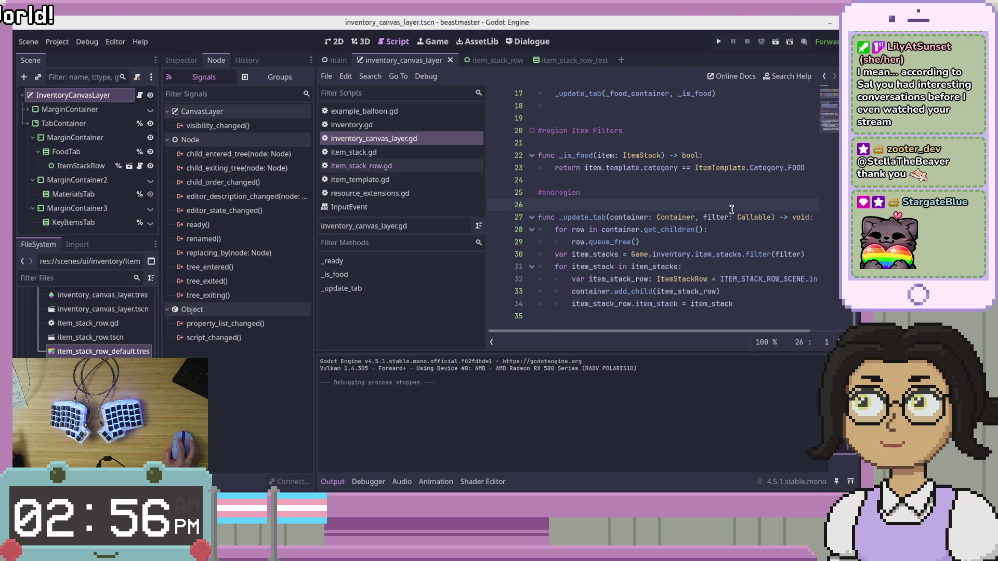
{"action": "key", "text": "ctrl+F1"}
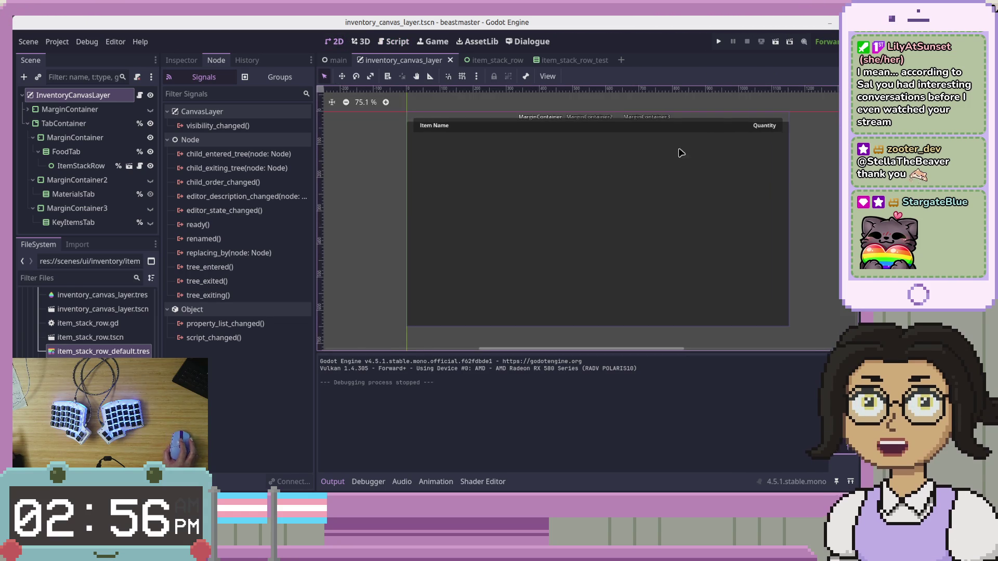
Toggle the MarginContainer's visibility on and off in the canvas.
{"action": "scroll", "coordinate": [625, 148], "scroll_direction": "up", "scroll_amount": 1}
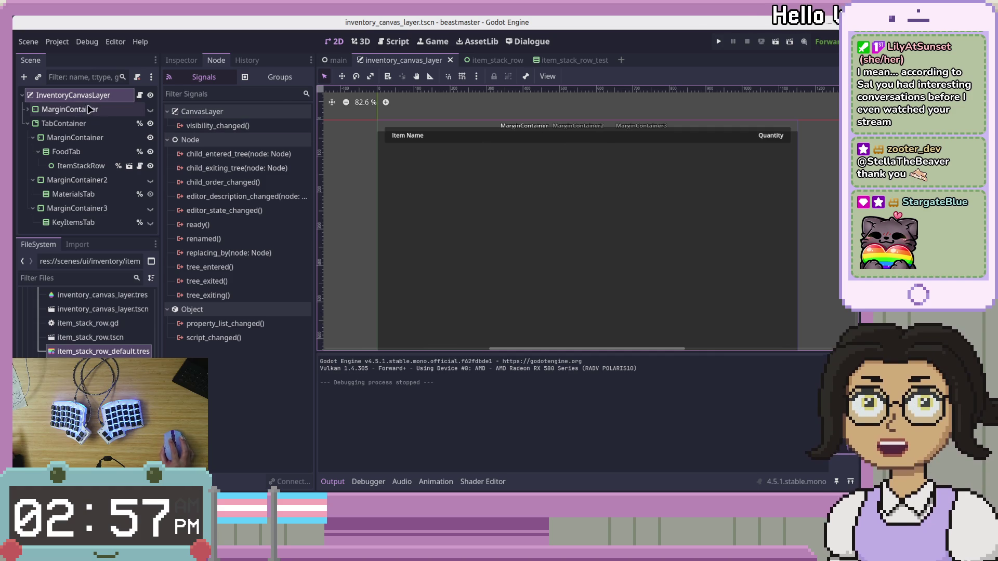
{"action": "left_click", "coordinate": [30, 109]}
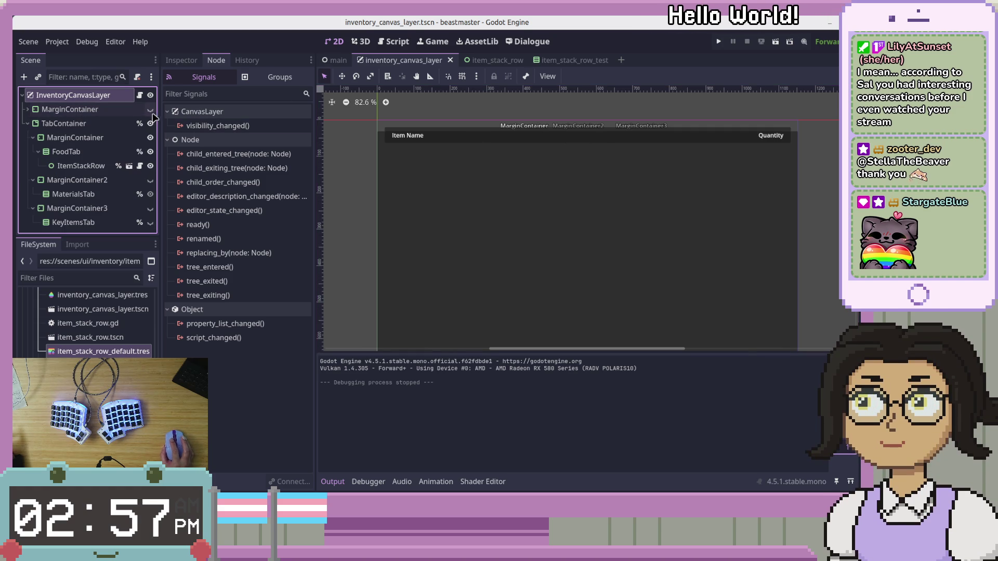
{"action": "left_click", "coordinate": [150, 109]}
{"action": "left_click", "coordinate": [150, 110]}
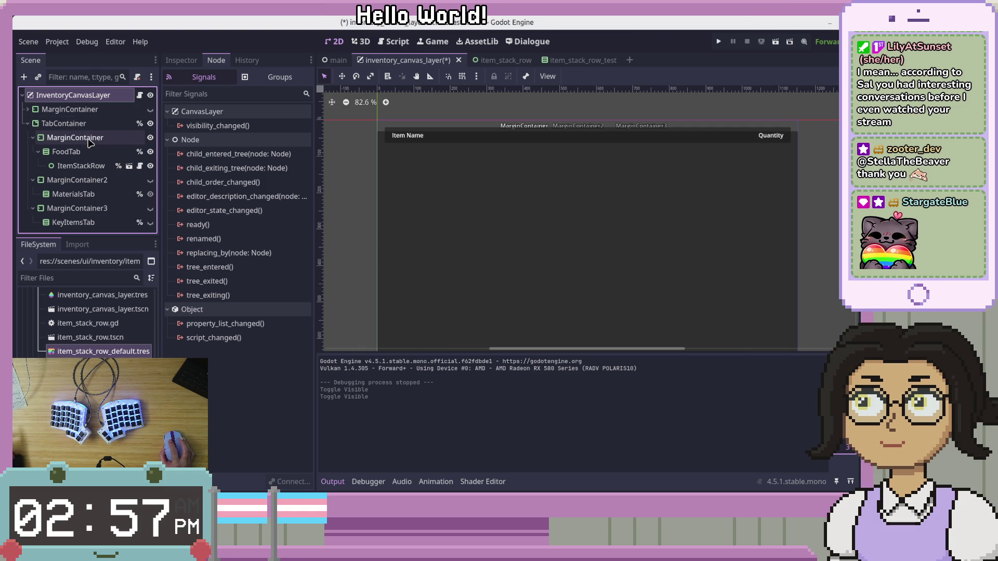
{"action": "key", "text": "i"}
{"action": "key", "text": "i"}
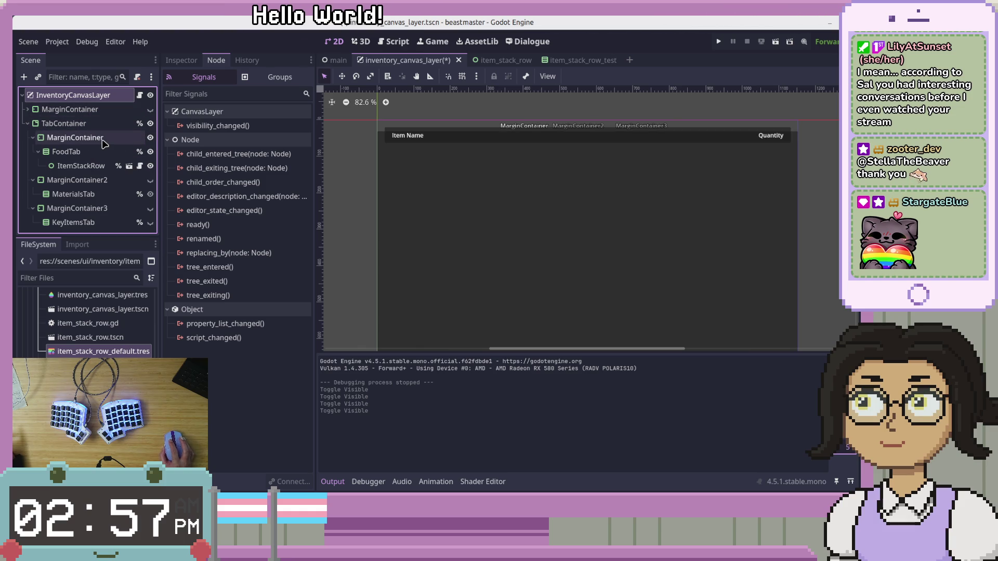
Inspect MarginContainer, FoodTab and ItemStackRow, including ItemStackRow's container alignment options.
{"action": "left_click", "coordinate": [75, 137]}
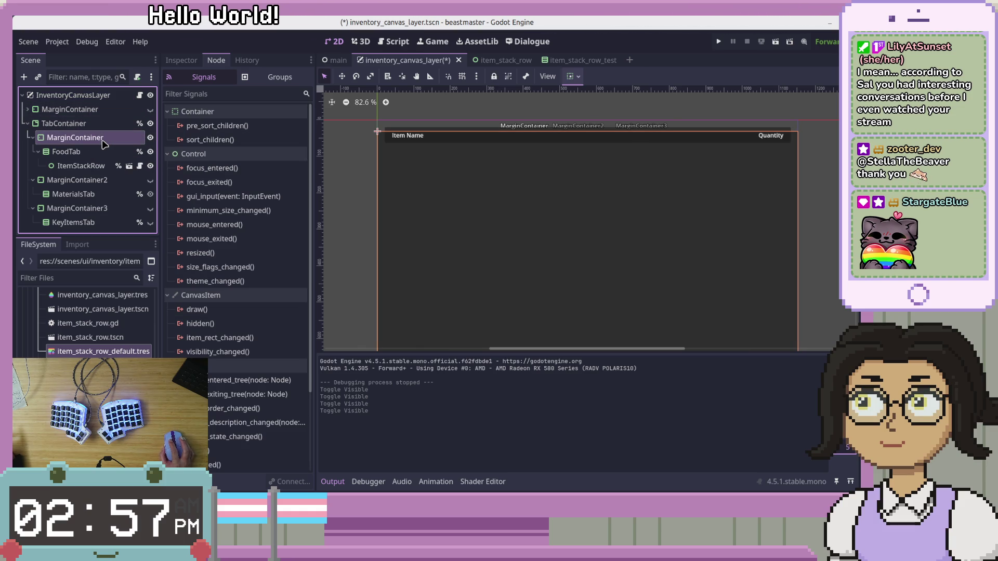
{"action": "left_click", "coordinate": [96, 155]}
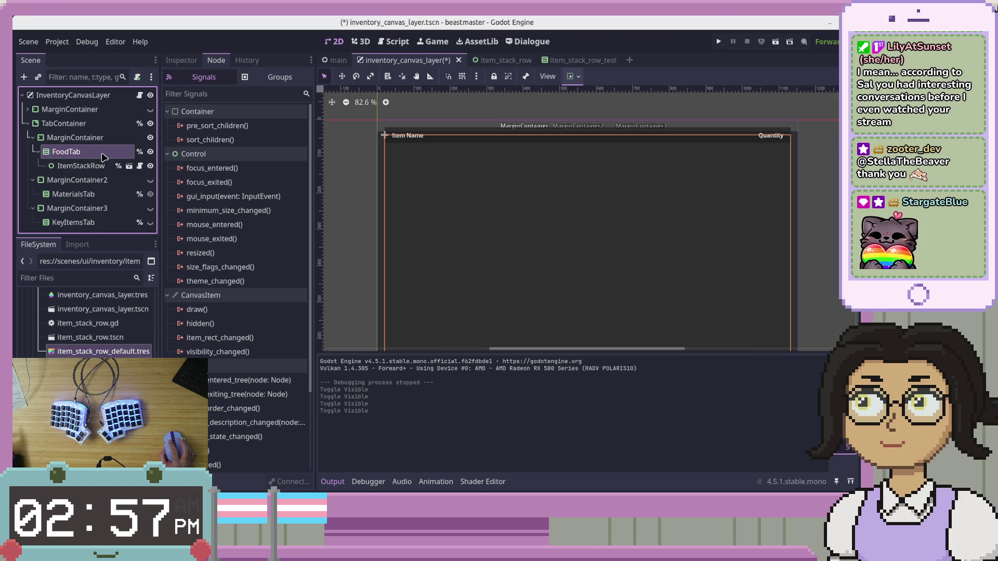
{"action": "left_click", "coordinate": [99, 166]}
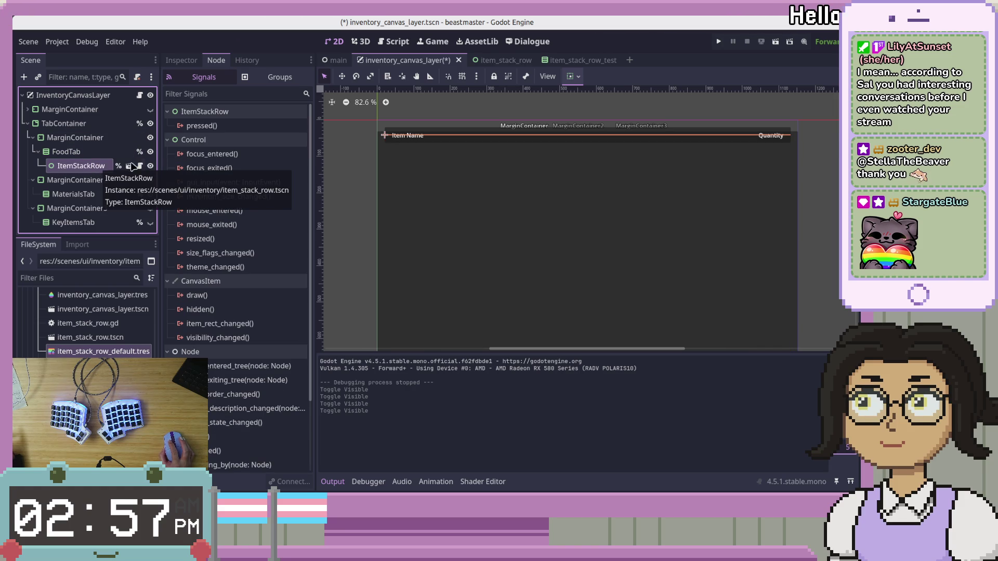
{"action": "left_click", "coordinate": [571, 77]}
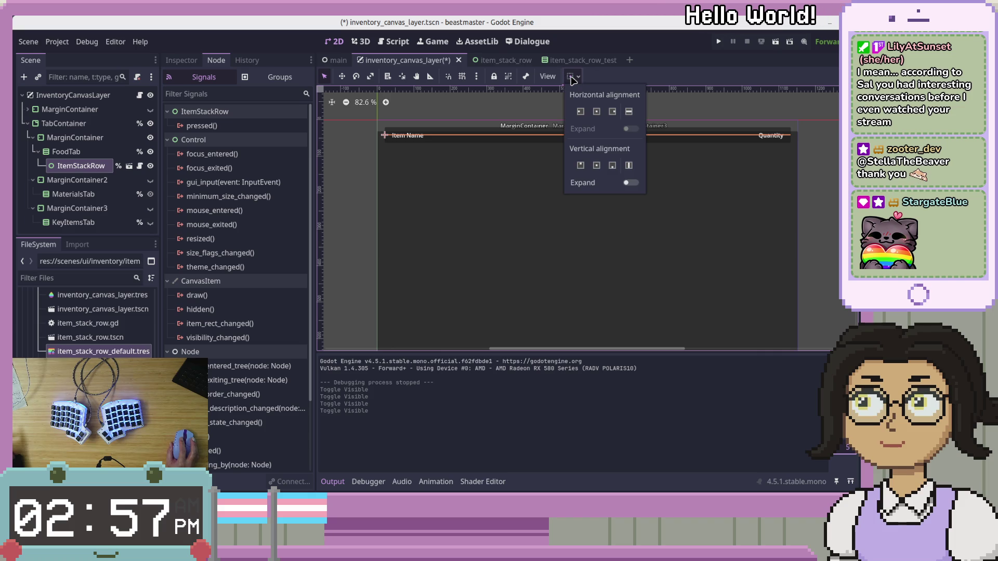
{"action": "left_click", "coordinate": [79, 164]}
Reselect FoodTab, then open and close the item_stack_row_test scene.
{"action": "key", "text": "Up"}
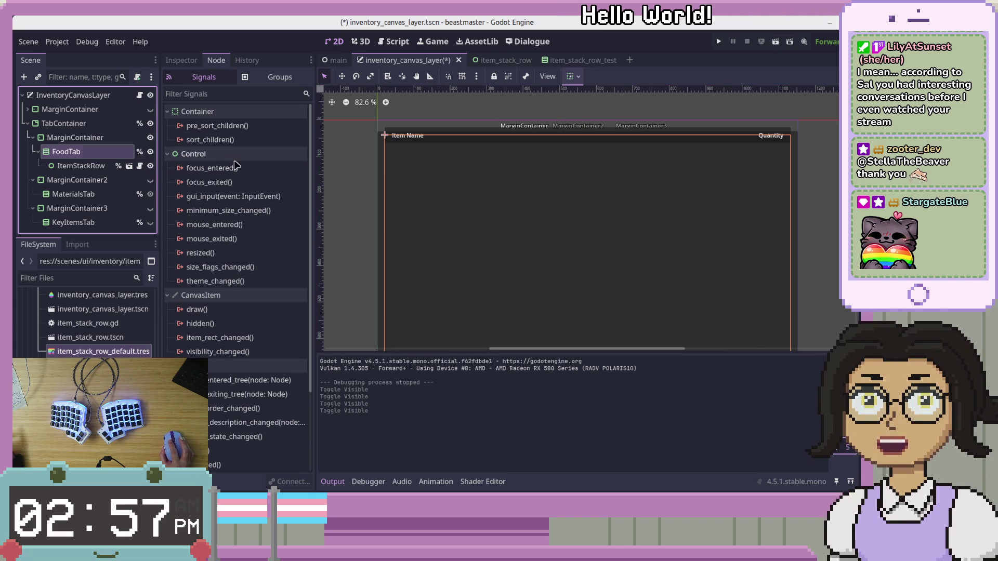
{"action": "scroll", "coordinate": [451, 137], "scroll_direction": "up", "scroll_amount": 5}
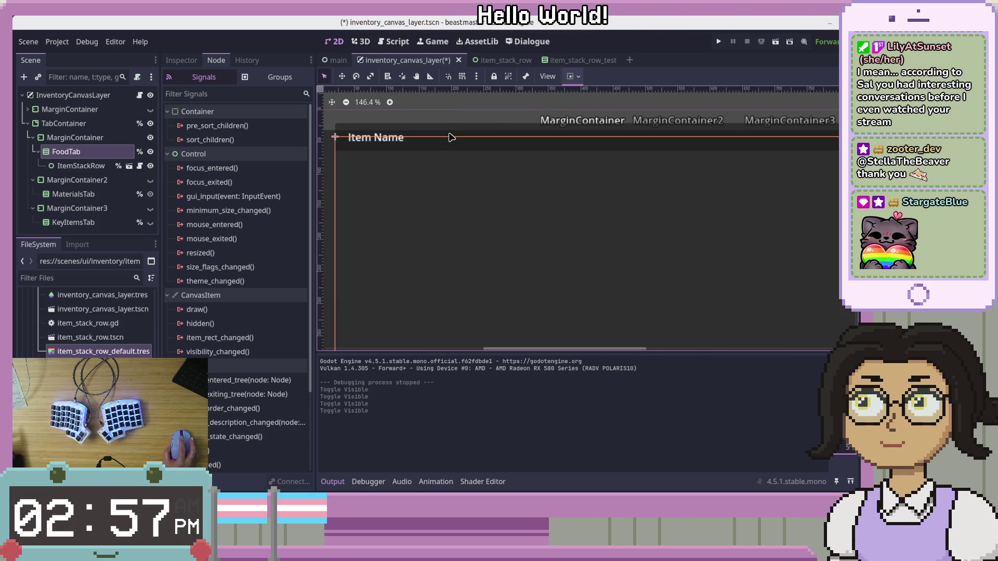
{"action": "left_click", "coordinate": [571, 61]}
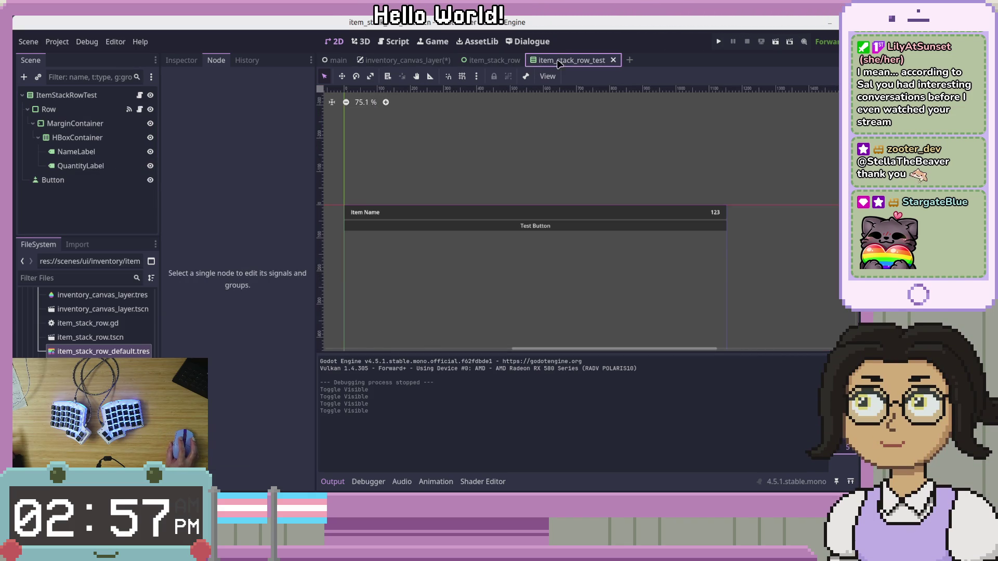
{"action": "left_click", "coordinate": [613, 60]}
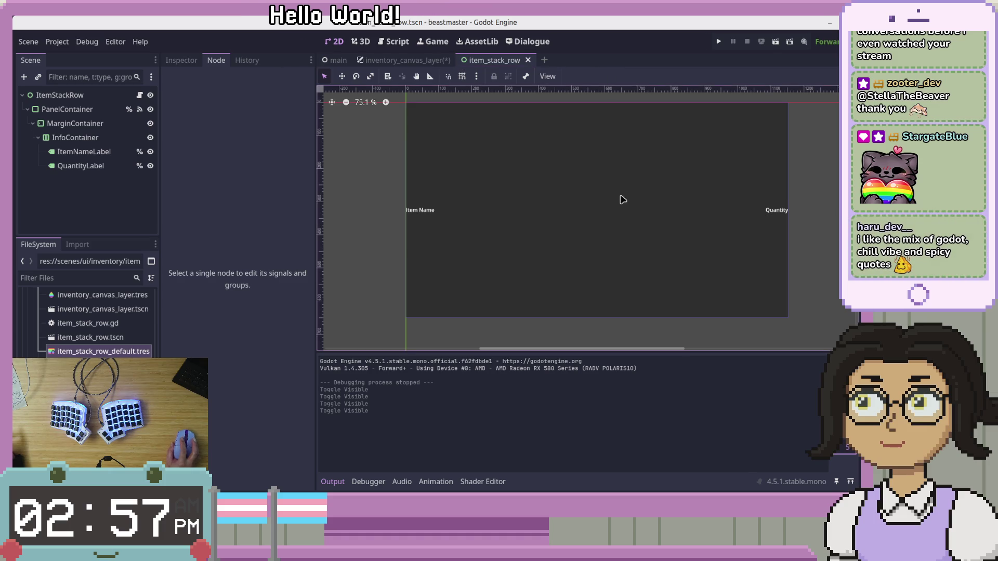
Pan the item row panel view, then switch to the inventory_canvas_layer scene and scroll through it.
{"action": "scroll", "coordinate": [623, 200], "scroll_direction": "down", "scroll_amount": 2}
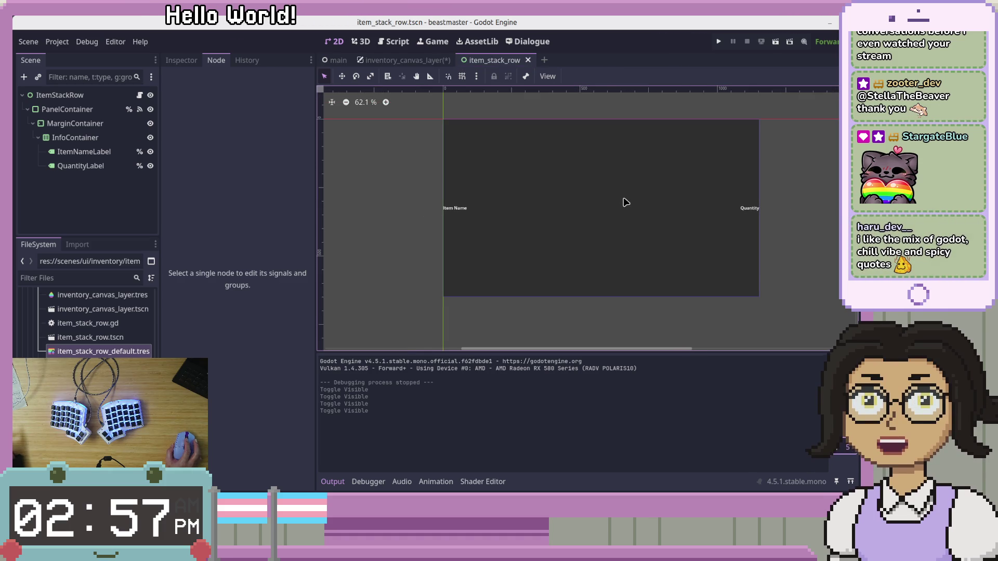
{"action": "mouse_move", "coordinate": [697, 181]}
{"action": "left_mouse_down"}
{"action": "mouse_move", "coordinate": [677, 171]}
{"action": "mouse_move", "coordinate": [715, 154]}
{"action": "left_mouse_up"}
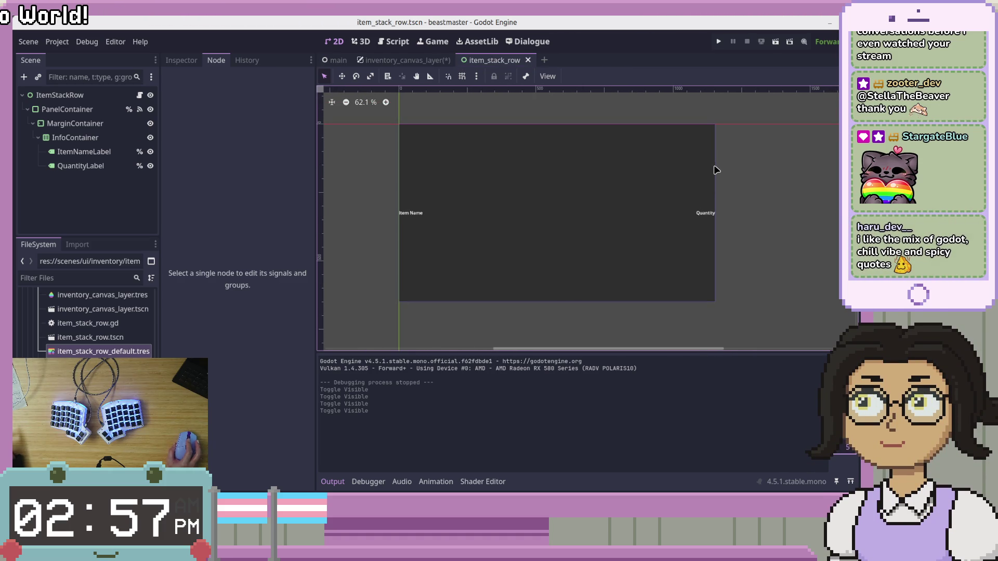
{"action": "left_click_drag", "start_coordinate": [754, 174], "coordinate": [783, 170]}
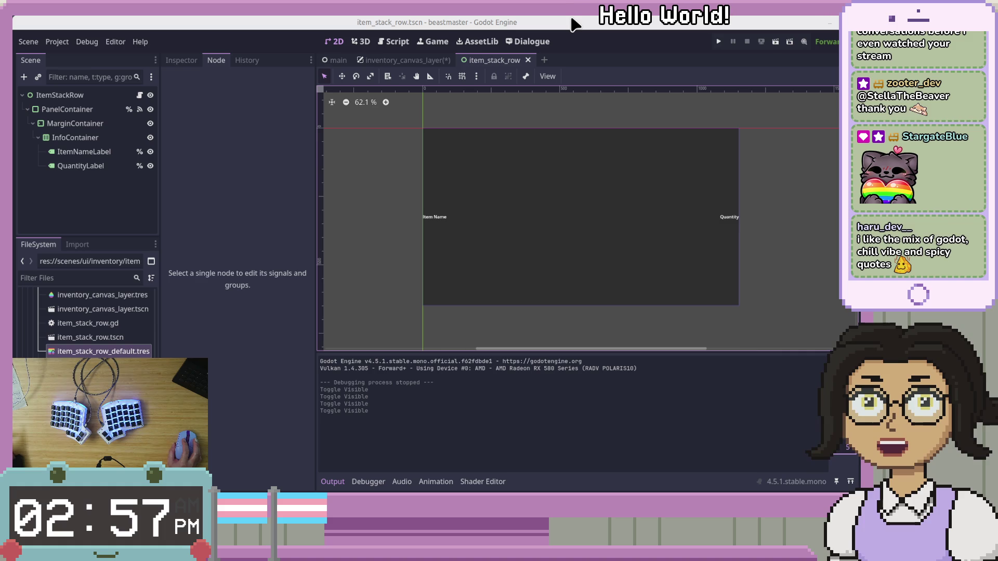
{"action": "left_click", "coordinate": [443, 60]}
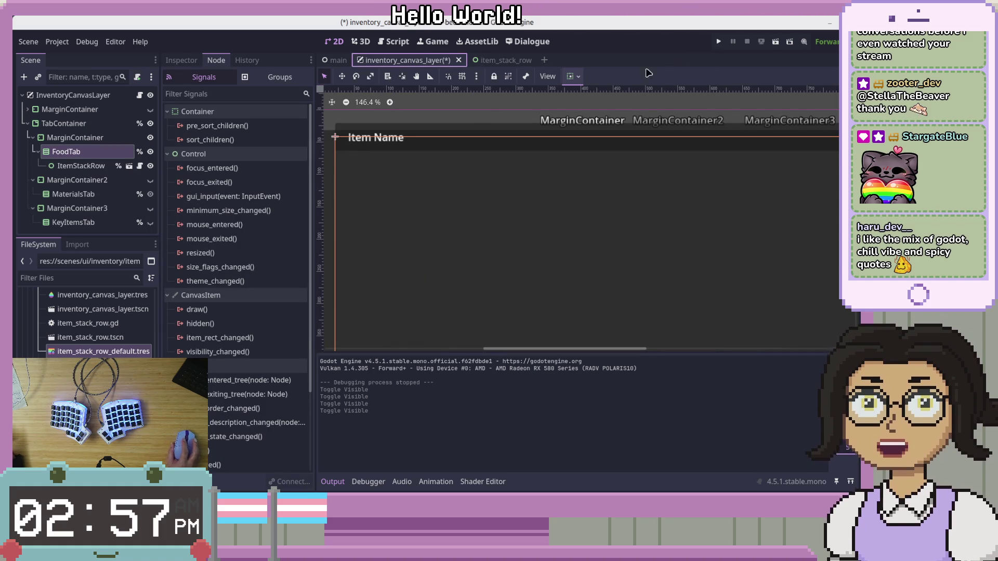
{"action": "scroll", "coordinate": [610, 204], "scroll_direction": "down", "scroll_amount": 4}
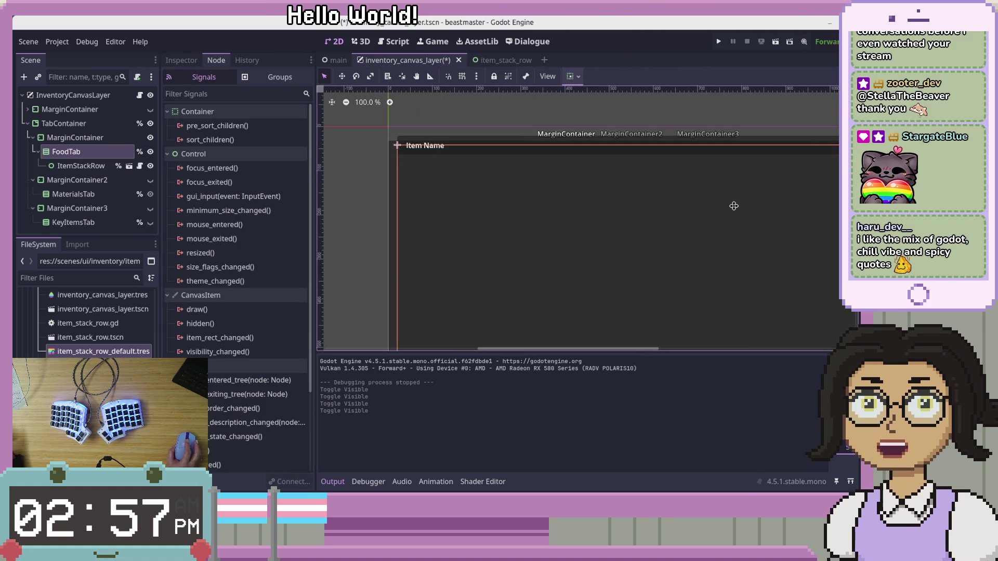
{"action": "scroll", "coordinate": [657, 198], "scroll_direction": "down", "scroll_amount": 2}
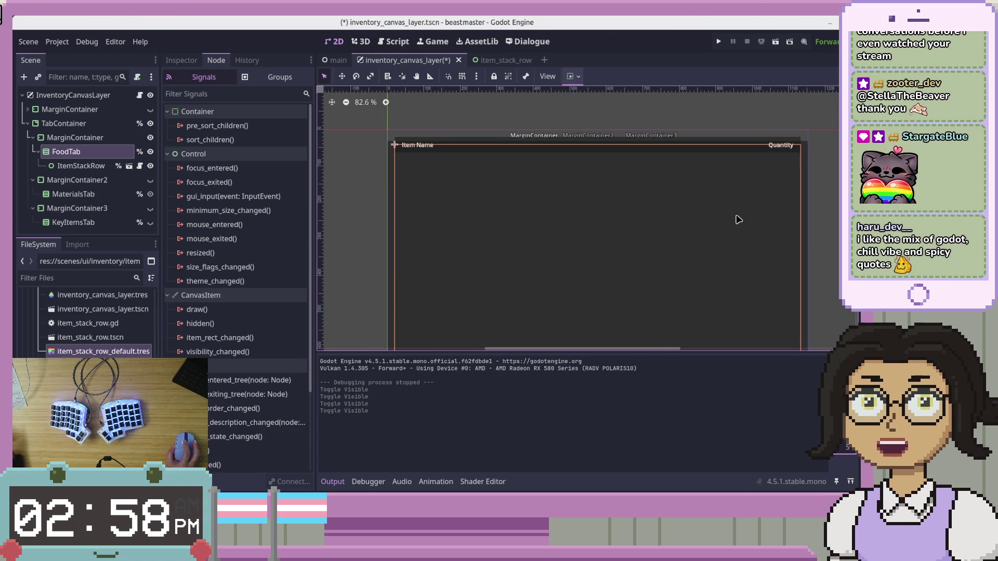
Save the inventory_canvas_layer scene and return to the item_stack_row scene.
{"action": "left_click", "coordinate": [496, 62]}
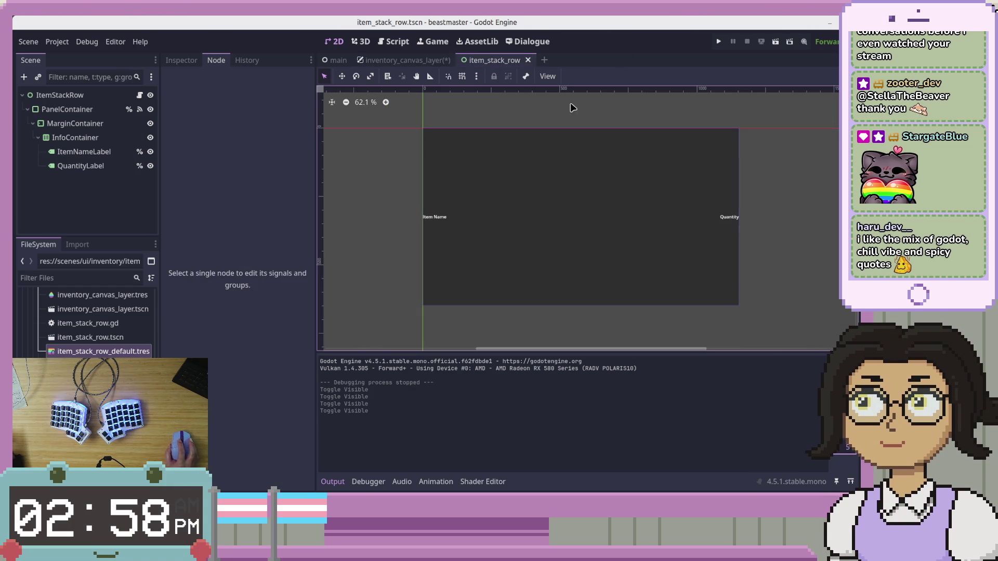
{"action": "left_click", "coordinate": [416, 60]}
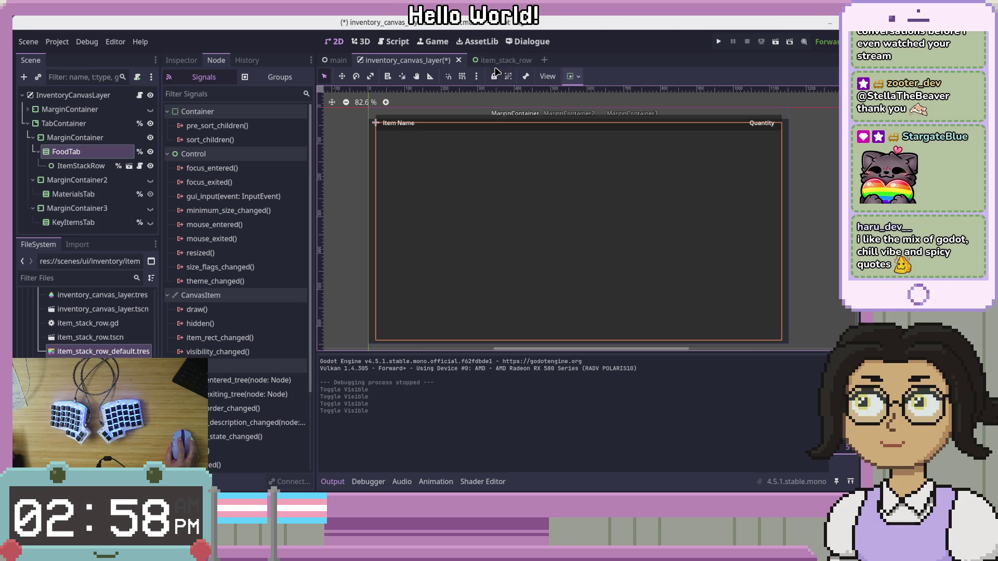
{"action": "key", "text": "ctrl+s"}
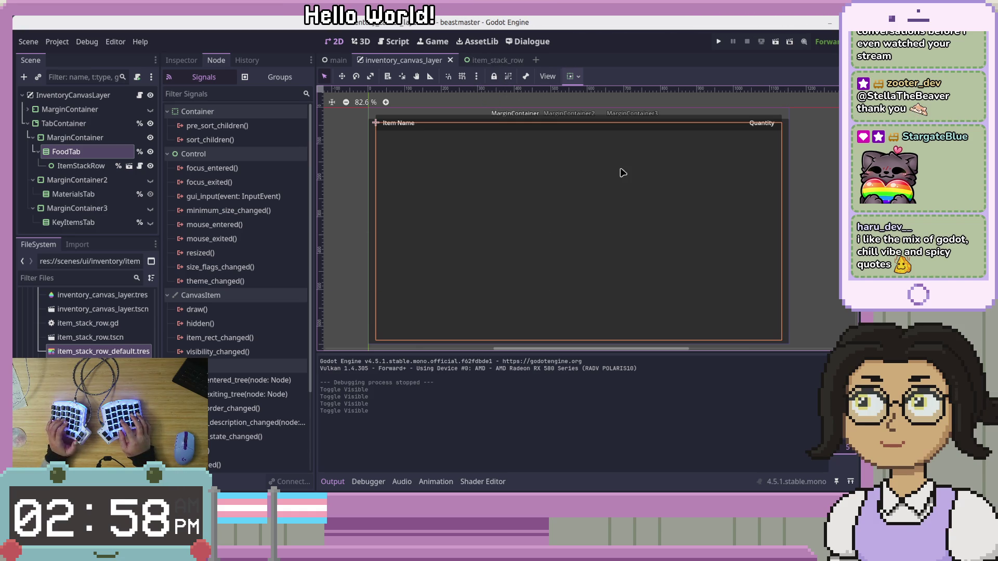
{"action": "left_click", "coordinate": [496, 60]}
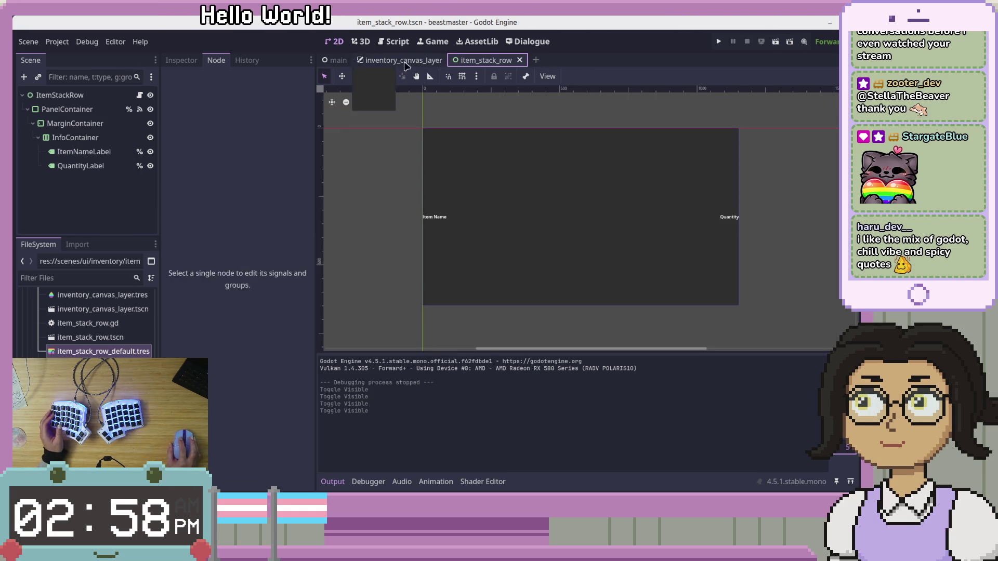
{"action": "left_click", "coordinate": [396, 62]}
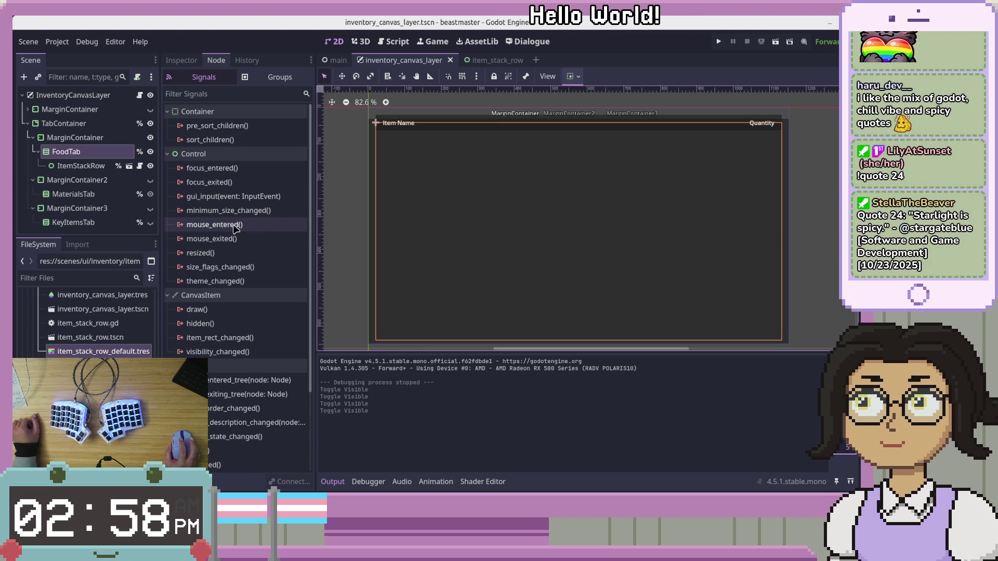
{"action": "mouse_move", "coordinate": [218, 239]}
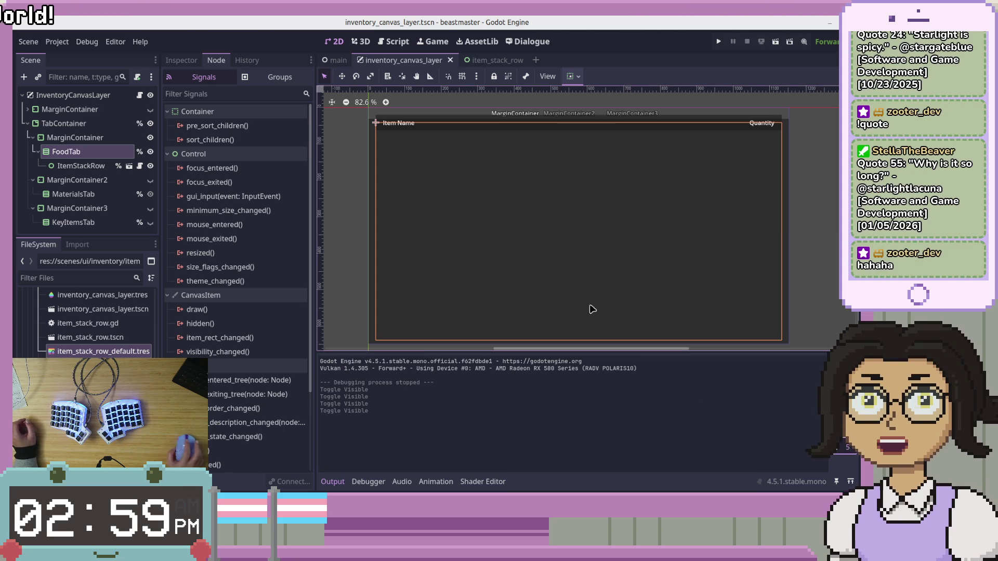
{"action": "left_click_drag", "start_coordinate": [695, 276], "coordinate": [705, 268]}
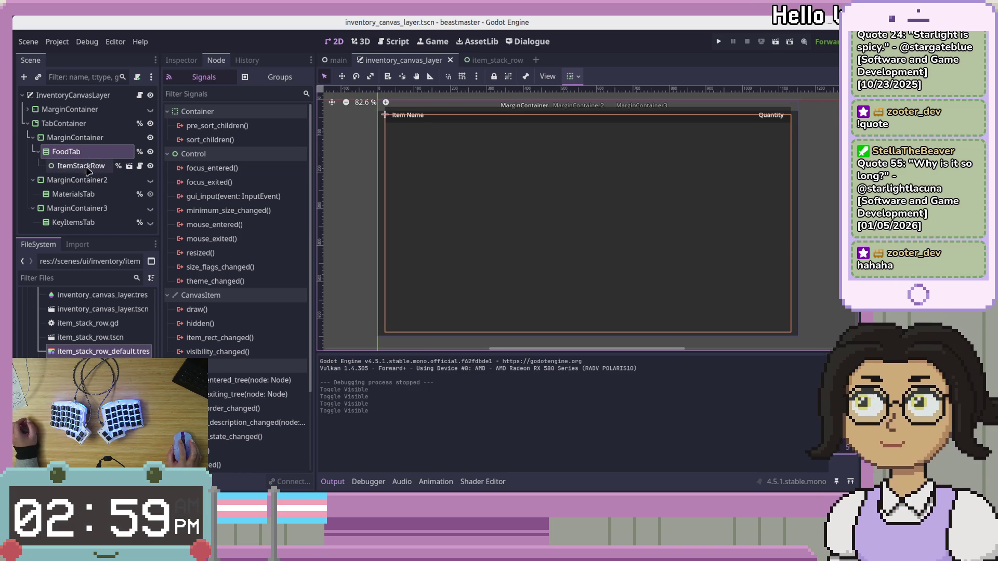
Select ItemStackRow, open its own scene, then flip between item_stack_row and inventory_canvas_layer.
{"action": "left_click", "coordinate": [78, 166]}
{"action": "left_click", "coordinate": [81, 152]}
{"action": "left_click", "coordinate": [72, 167]}
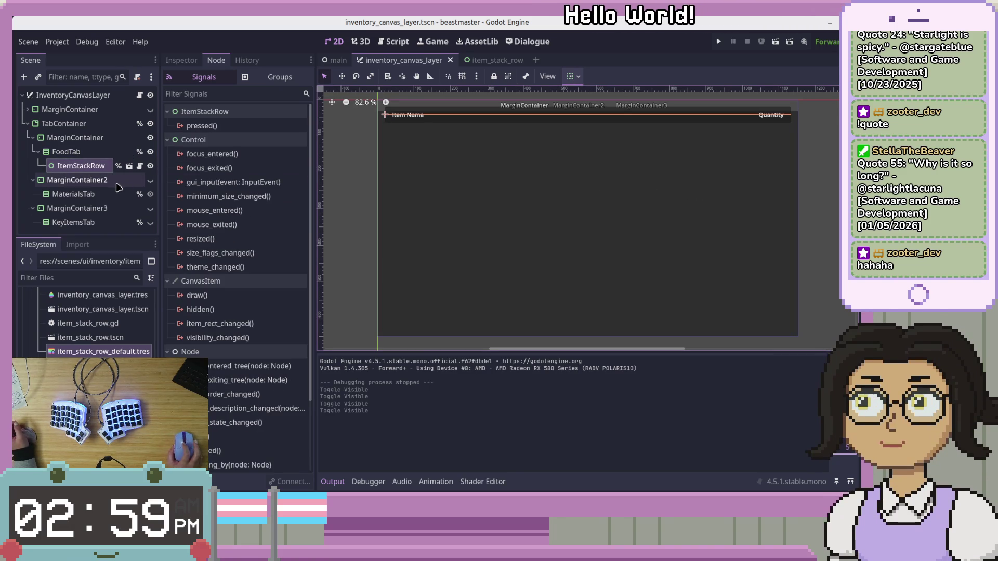
{"action": "left_click", "coordinate": [129, 166]}
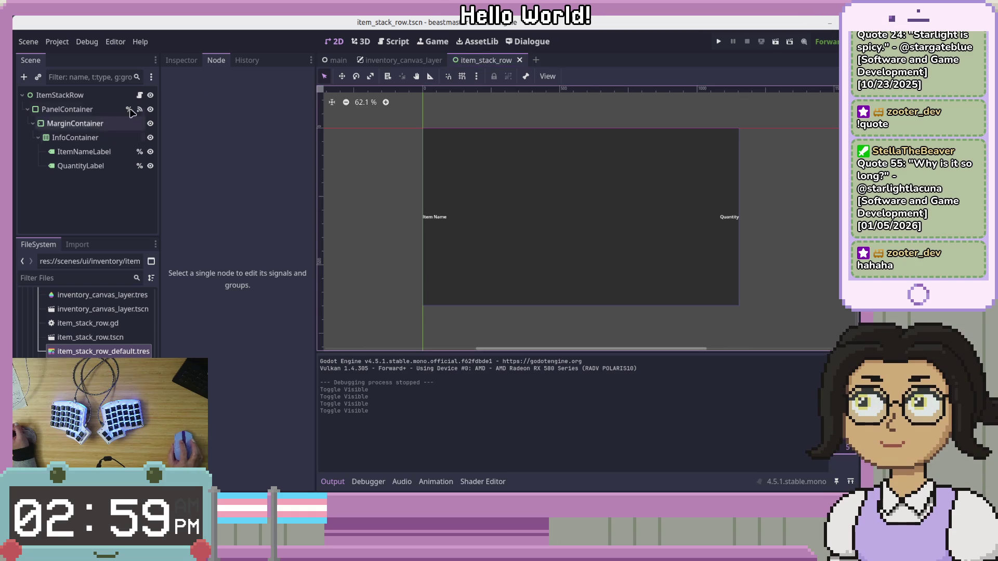
{"action": "left_click", "coordinate": [383, 61]}
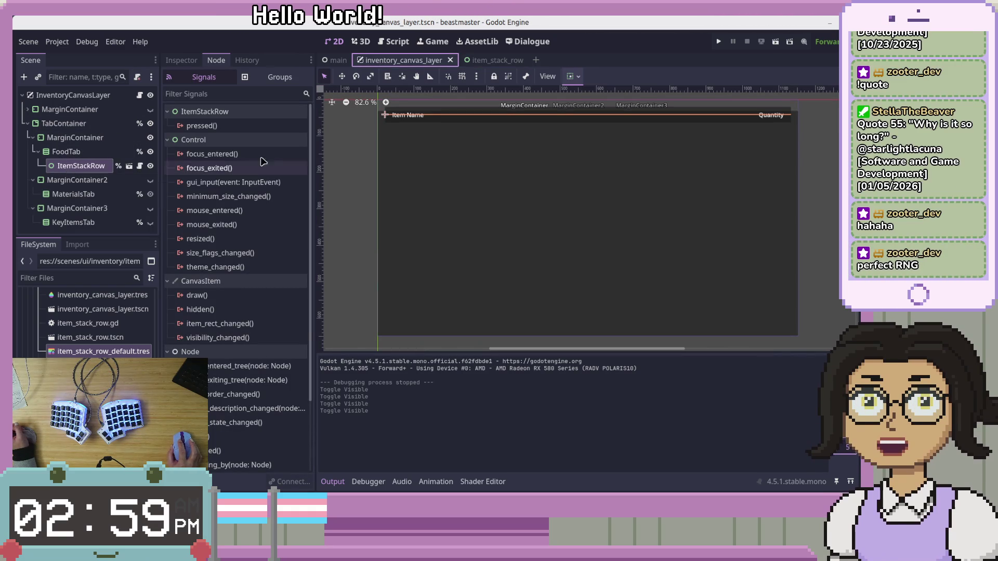
{"action": "left_click", "coordinate": [491, 60]}
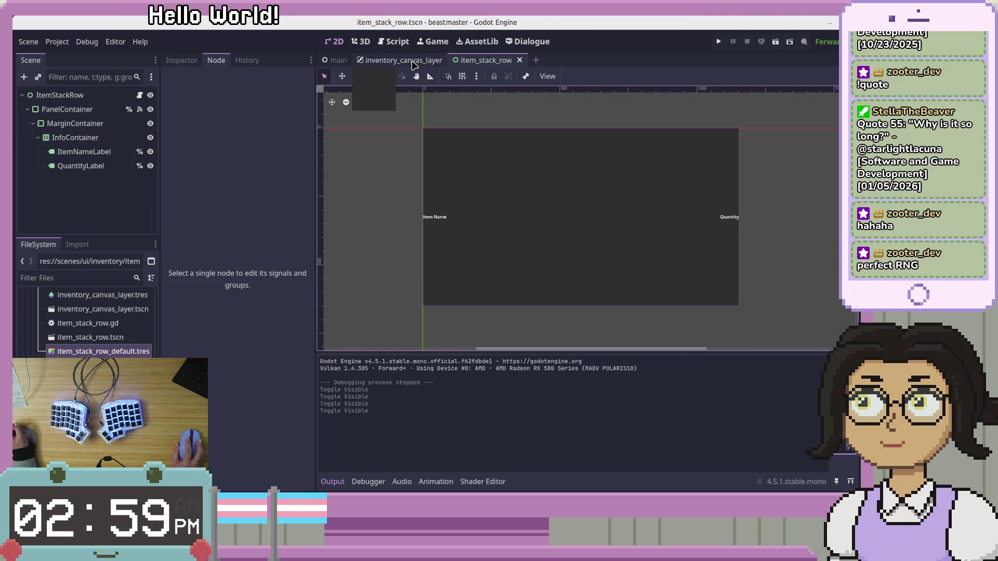
{"action": "left_click", "coordinate": [400, 60]}
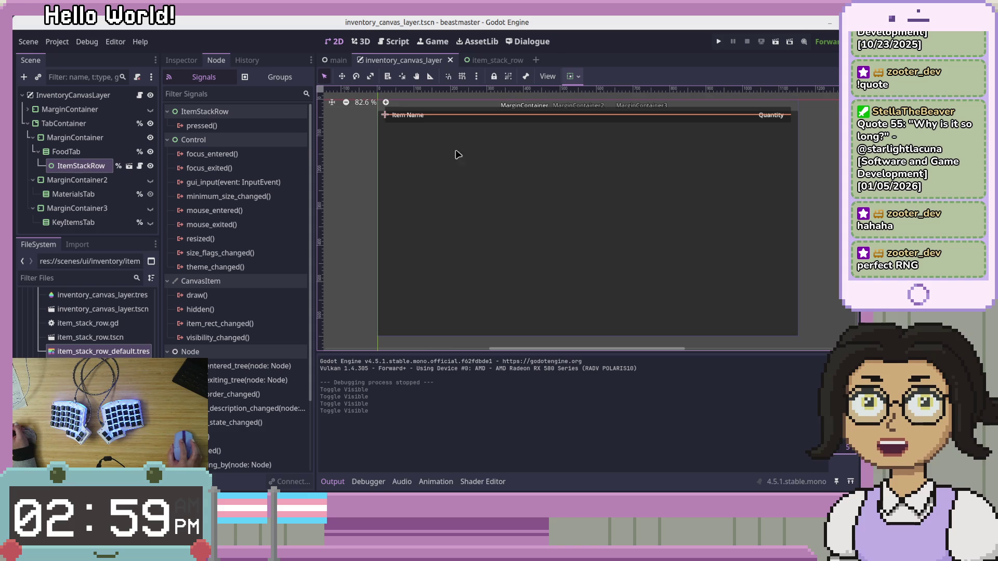
{"action": "scroll", "coordinate": [474, 134], "scroll_direction": "up", "scroll_amount": 4}
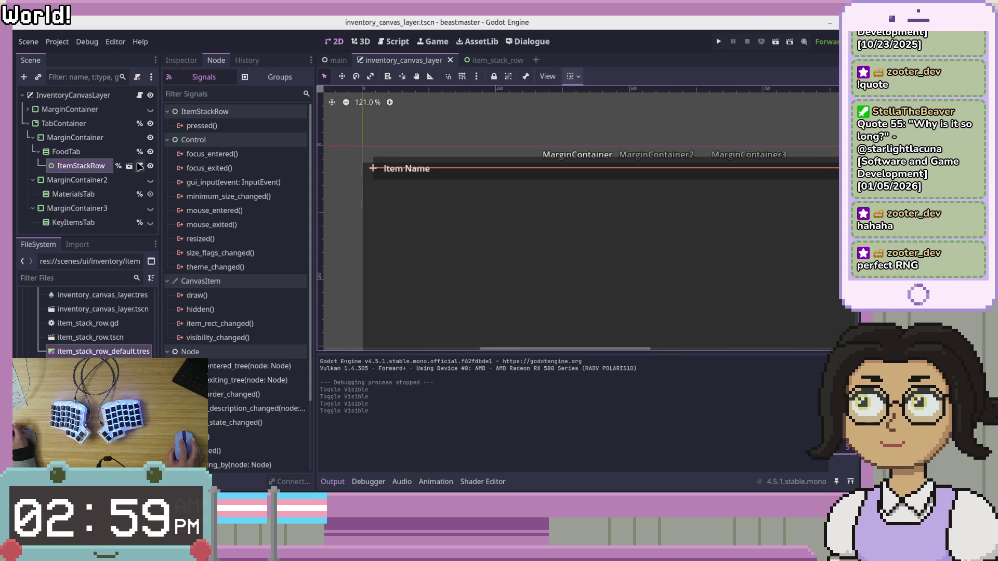
Lock and unlock ItemStackRow, reselect it, and save the inventory_canvas_layer scene.
{"action": "left_click", "coordinate": [493, 76]}
{"action": "left_click", "coordinate": [493, 77]}
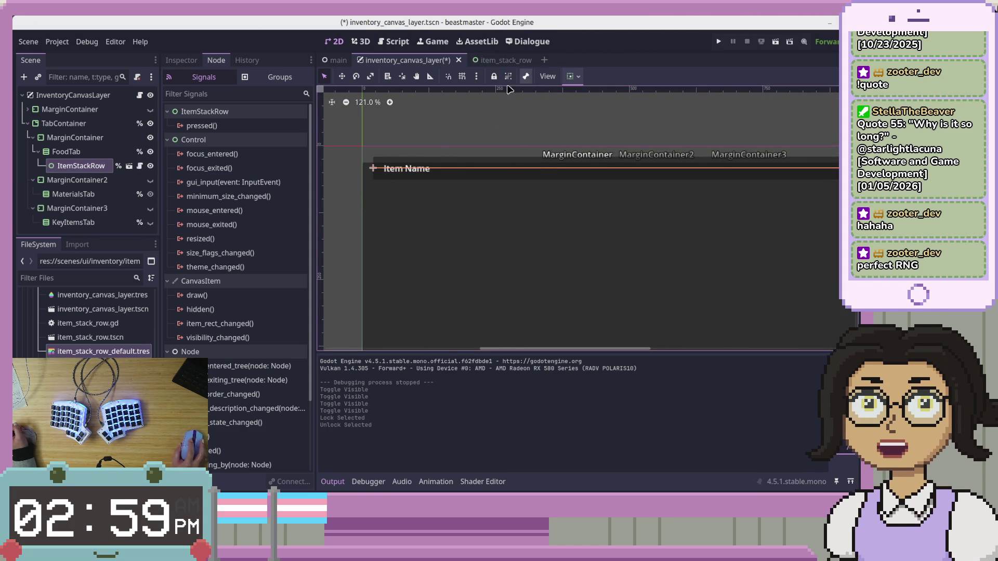
{"action": "left_click", "coordinate": [84, 172]}
{"action": "left_click", "coordinate": [86, 170]}
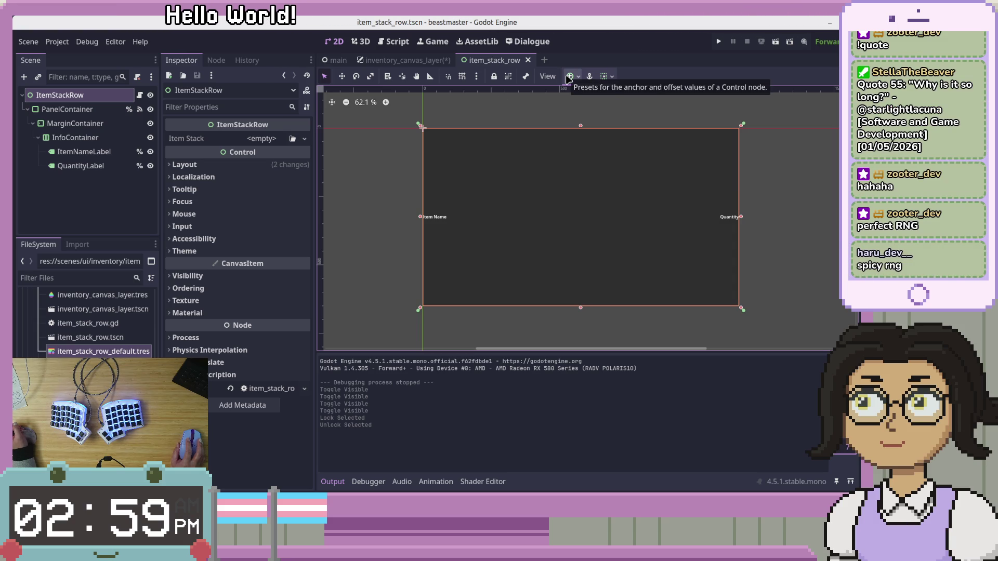
{"action": "key", "text": "ctrl+shift+Tab"}
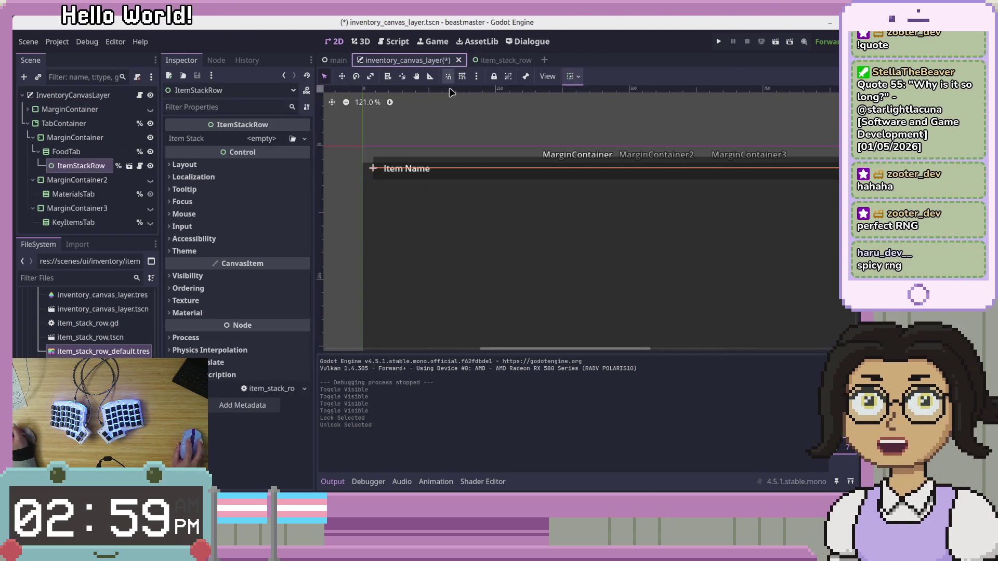
{"action": "key", "text": "ctrl+s"}
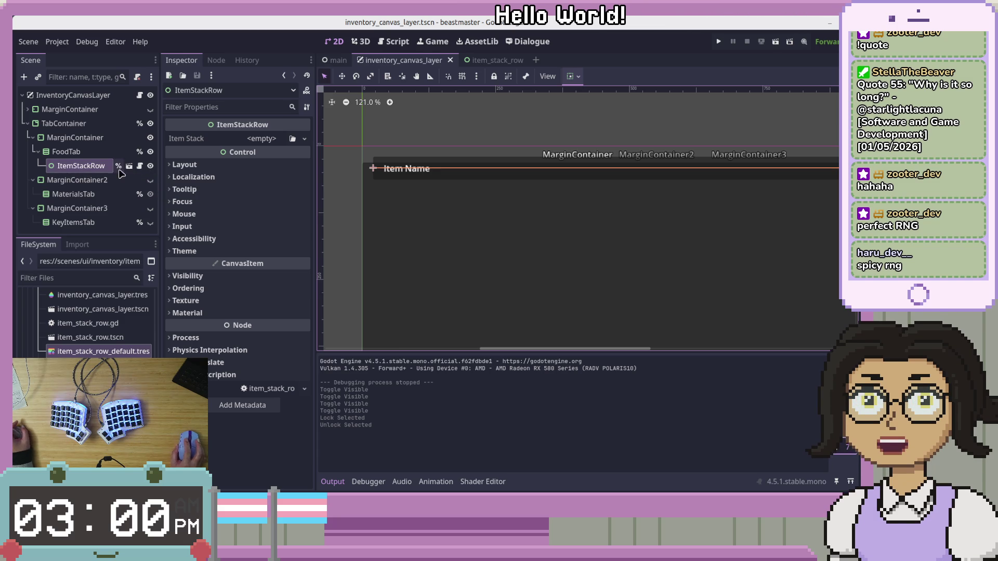
Under Layout > Container Sizing, turn ItemStackRow's Vertical Expand on then off, leaving Fill.
{"action": "scroll", "coordinate": [515, 191], "scroll_direction": "up", "scroll_amount": 1}
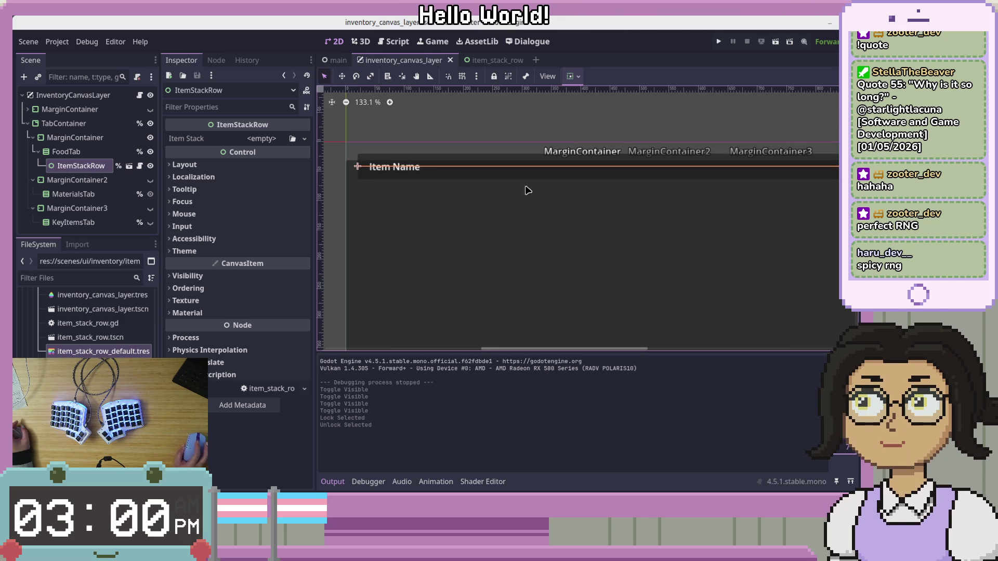
{"action": "left_click", "coordinate": [262, 165]}
{"action": "left_click", "coordinate": [205, 306]}
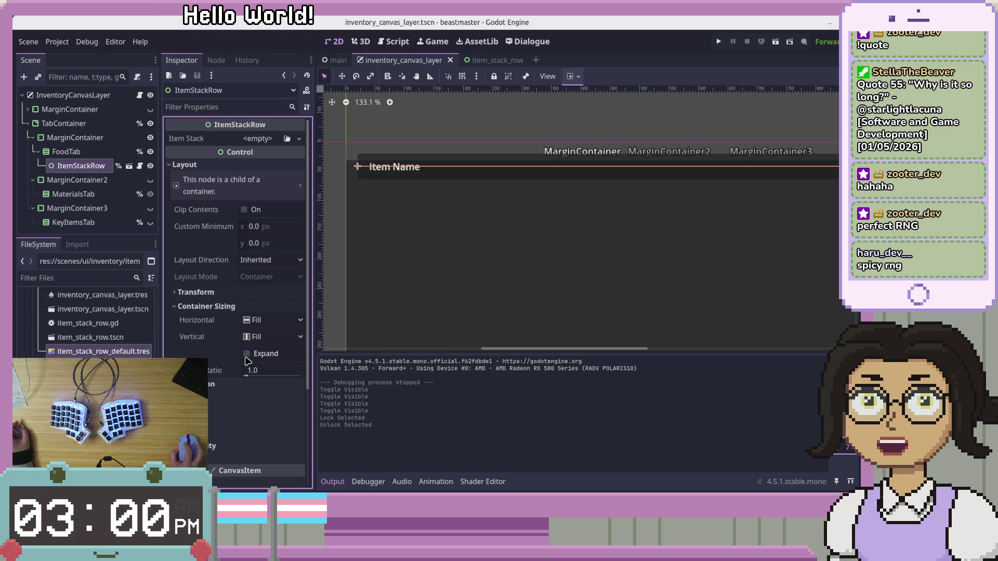
{"action": "scroll", "coordinate": [571, 260], "scroll_direction": "down", "scroll_amount": 3}
{"action": "scroll", "coordinate": [633, 296], "scroll_direction": "down", "scroll_amount": 3}
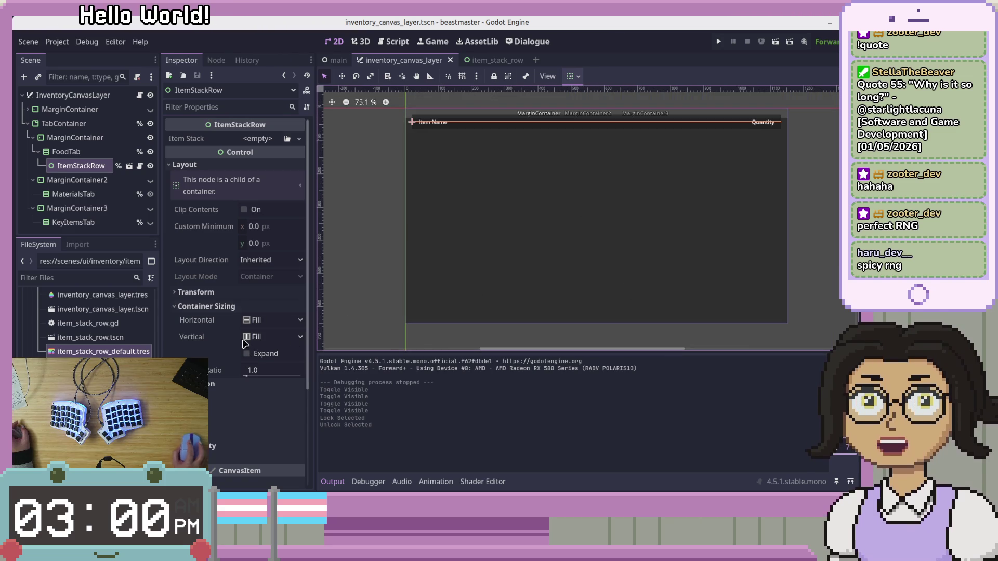
{"action": "left_click", "coordinate": [246, 353]}
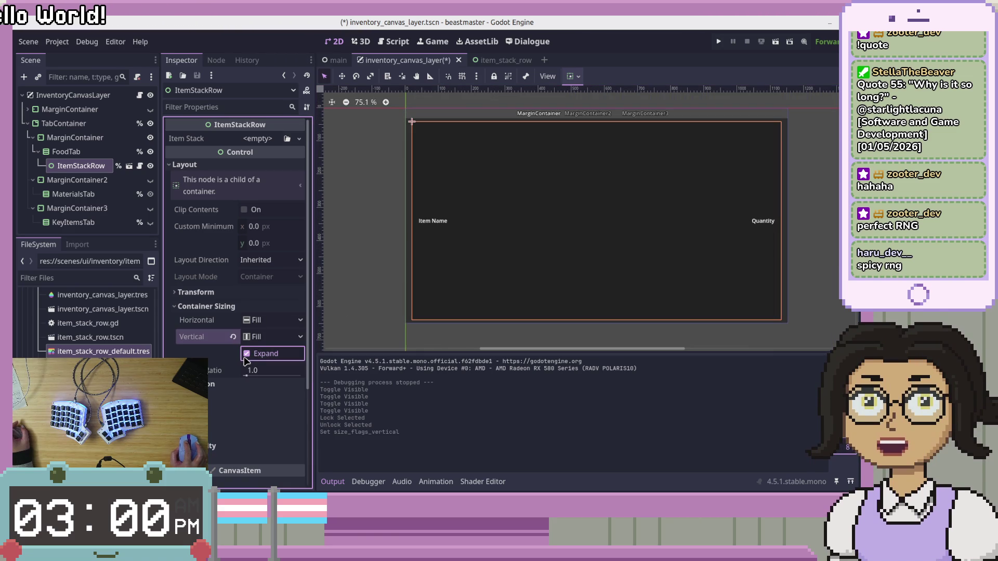
{"action": "left_click", "coordinate": [246, 354]}
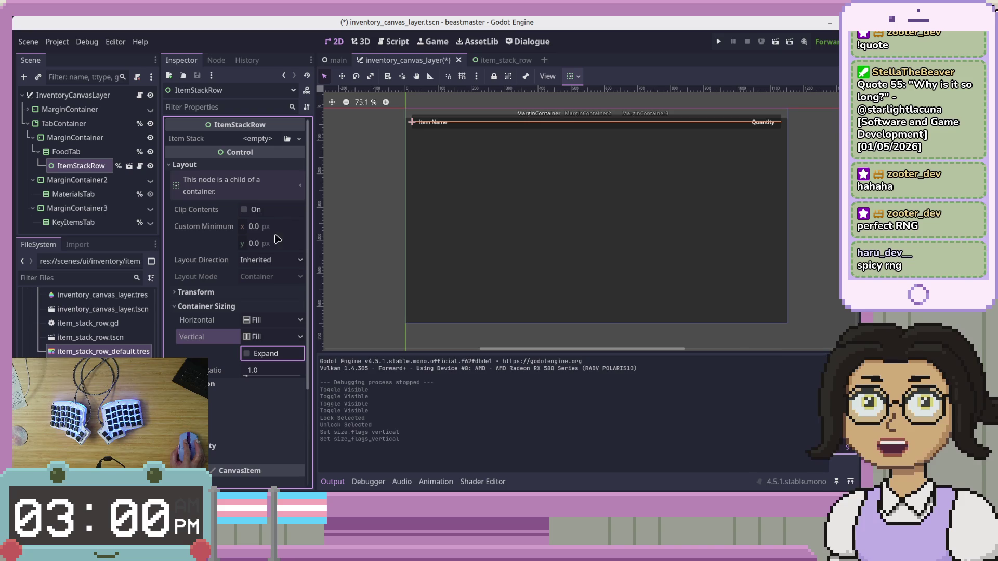
Expand ItemStackRow's Transform properties and switch to the item_stack_row scene.
{"action": "left_click", "coordinate": [255, 293]}
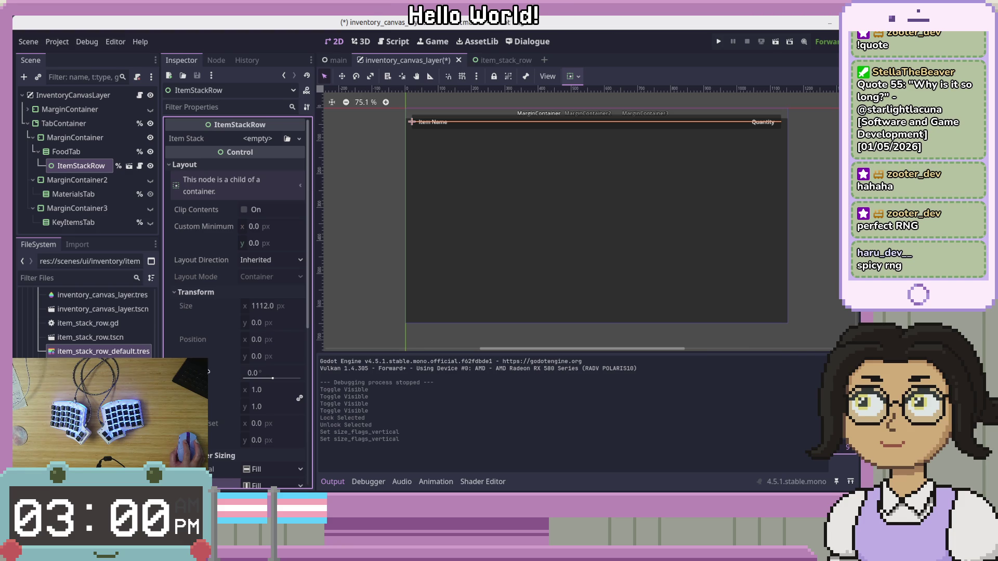
{"action": "scroll", "coordinate": [209, 374], "scroll_direction": "down", "scroll_amount": 5}
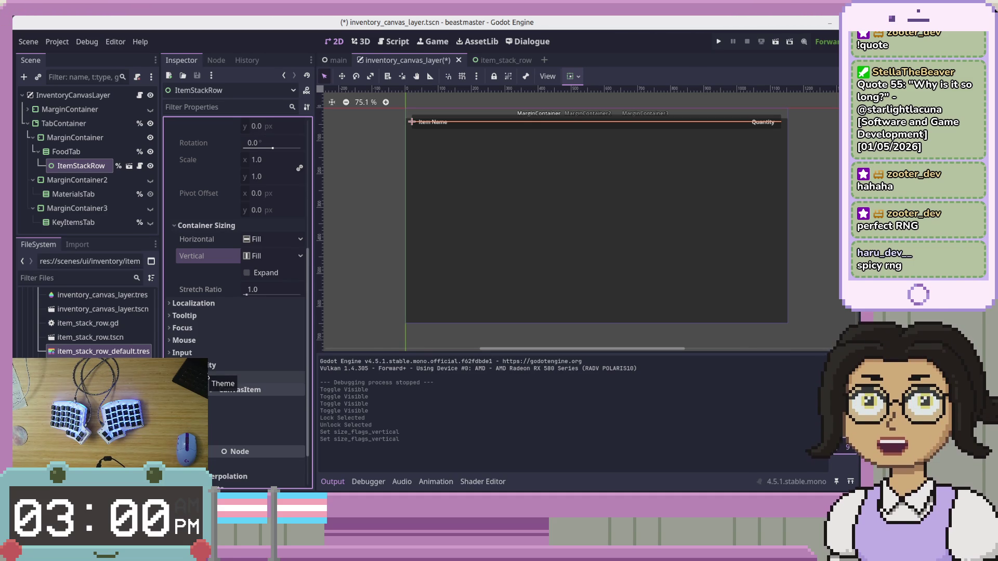
{"action": "scroll", "coordinate": [515, 109], "scroll_direction": "up", "scroll_amount": 2}
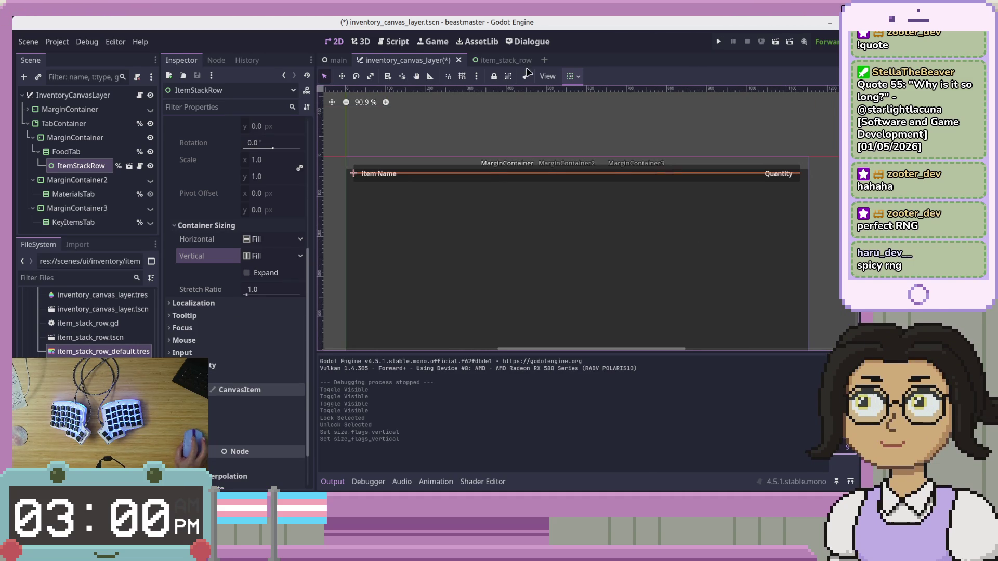
{"action": "left_click", "coordinate": [496, 61]}
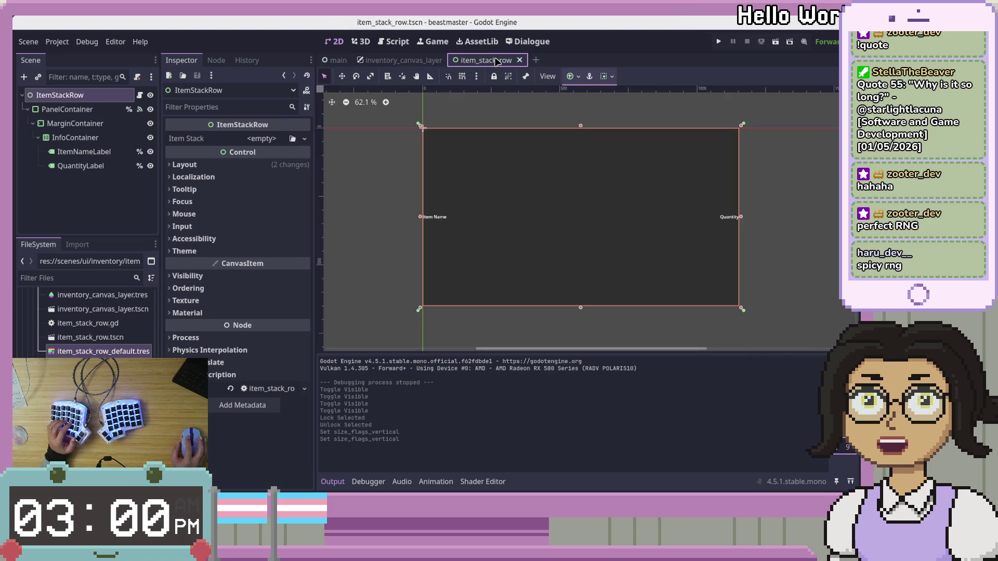
Change the ItemStackRow node's type to Container and save the item_stack_row scene.
{"action": "right_click", "coordinate": [72, 95]}
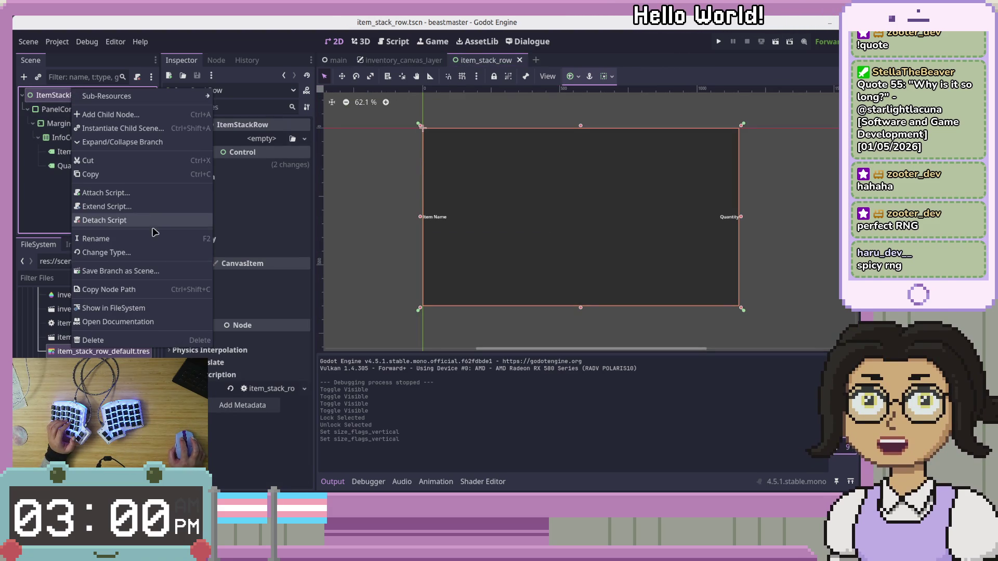
{"action": "left_click", "coordinate": [119, 253]}
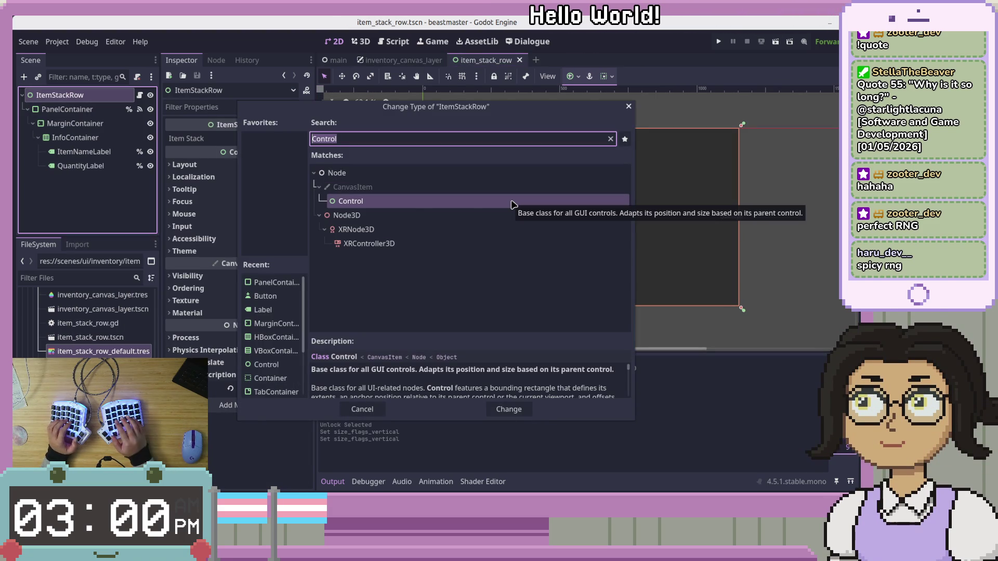
{"action": "type", "text": "conta"}
{"action": "key", "text": "Down"}
{"action": "key", "text": "Up"}
{"action": "key", "text": "Return"}
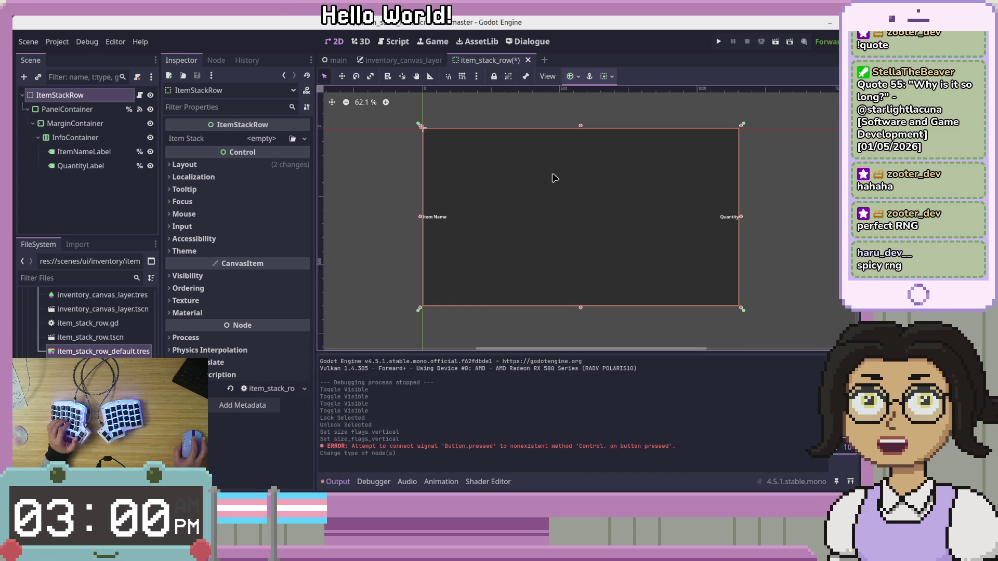
{"action": "key", "text": "ctrl+s"}
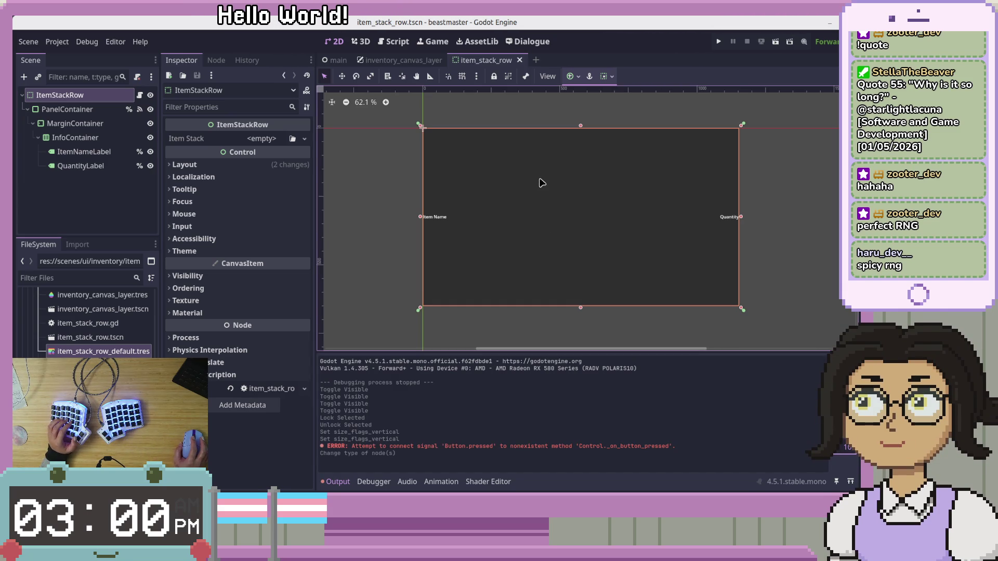
Make item_stack_row.gd extend Container instead of Control.
{"action": "left_click", "coordinate": [140, 95]}
{"action": "double_click", "coordinate": [587, 105]}
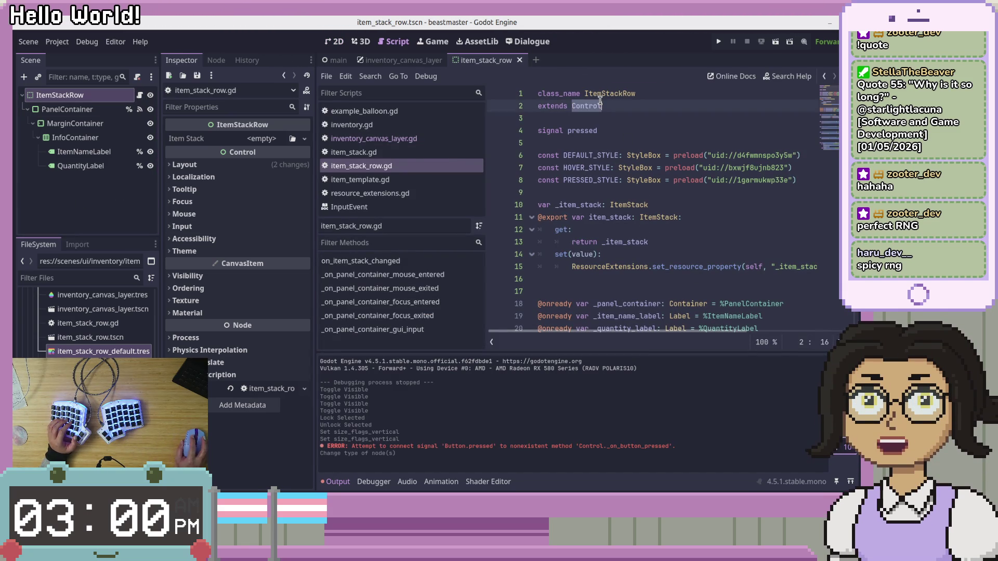
{"action": "type", "text": "Con"}
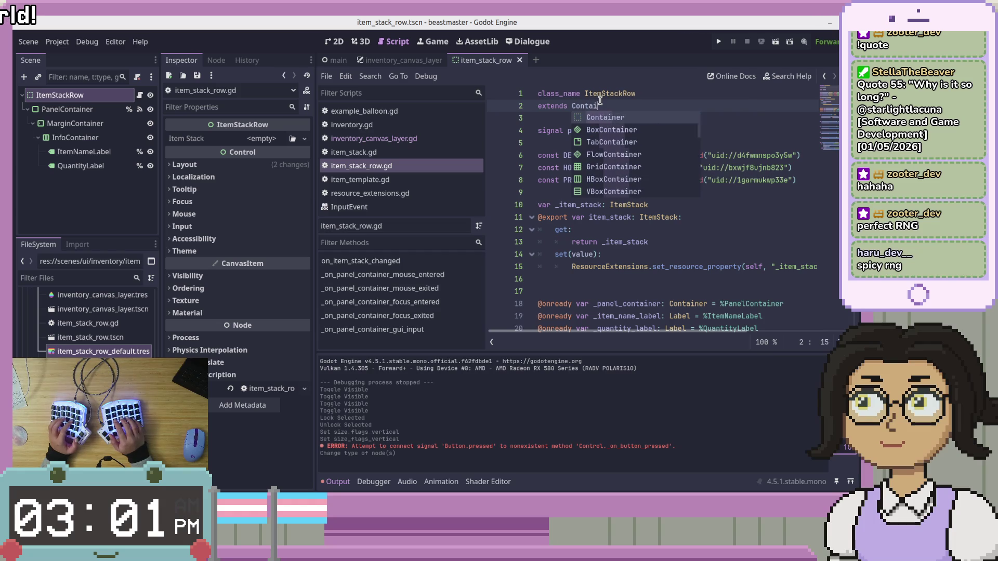
{"action": "key", "text": "Return"}
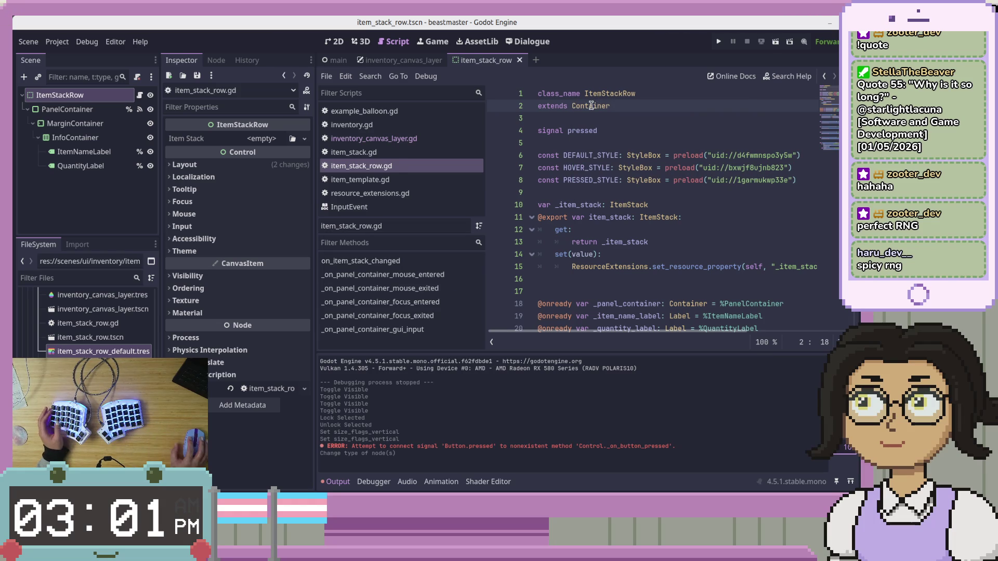
{"action": "left_click", "coordinate": [684, 218]}
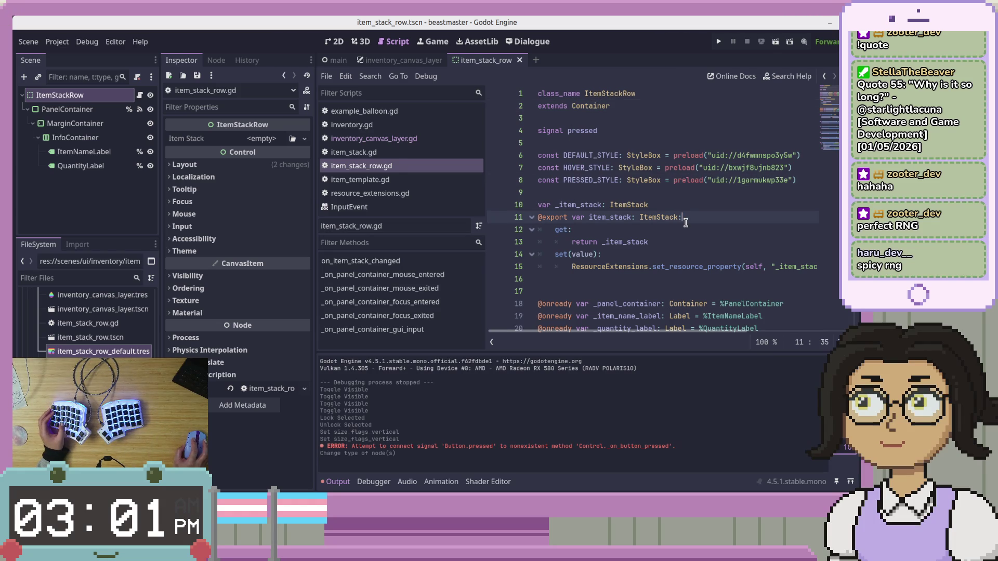
{"action": "left_click", "coordinate": [400, 60]}
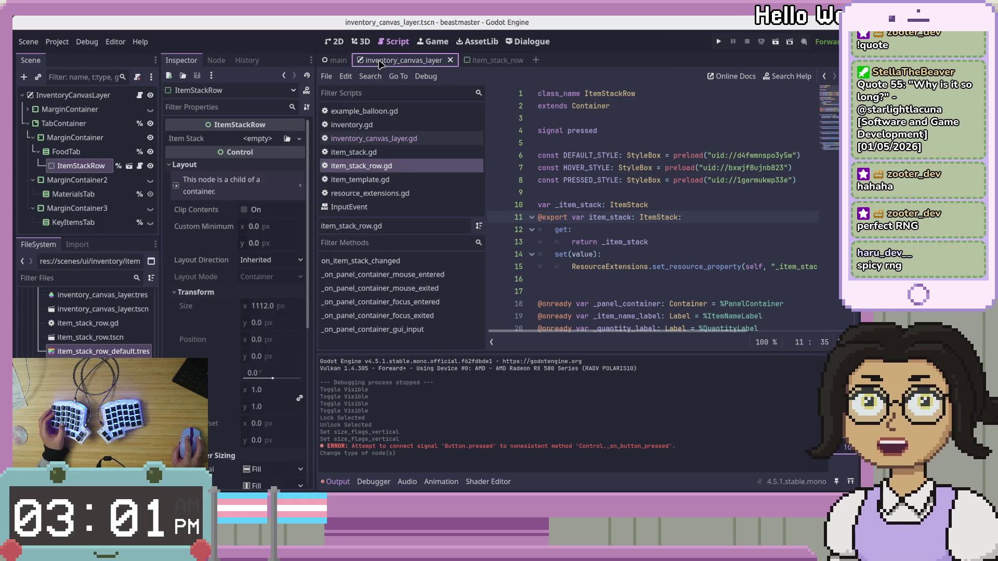
View inventory_canvas_layer's 2D layout, flip to item_stack_row and back, and select FoodTab.
{"action": "left_click", "coordinate": [336, 43]}
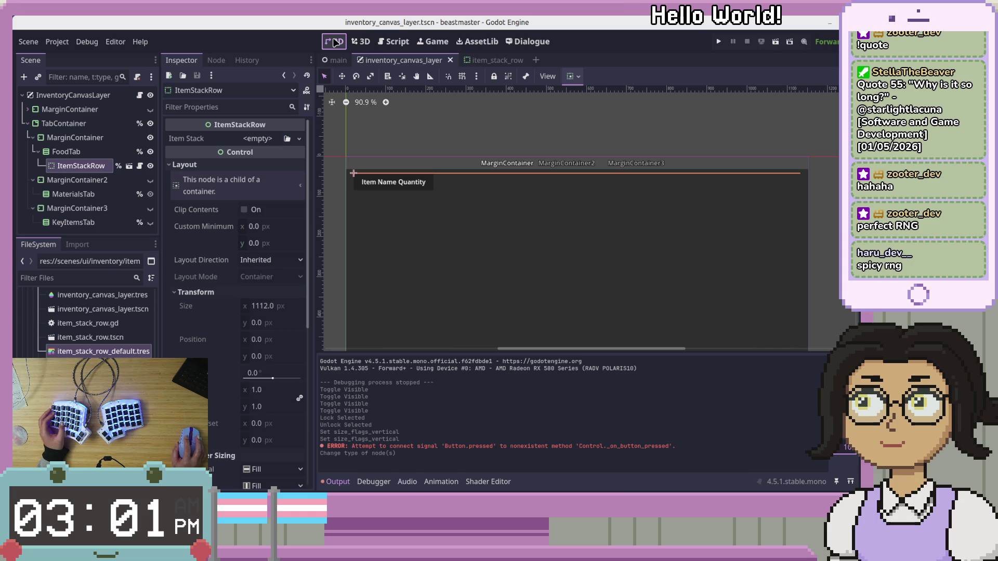
{"action": "left_click", "coordinate": [83, 166]}
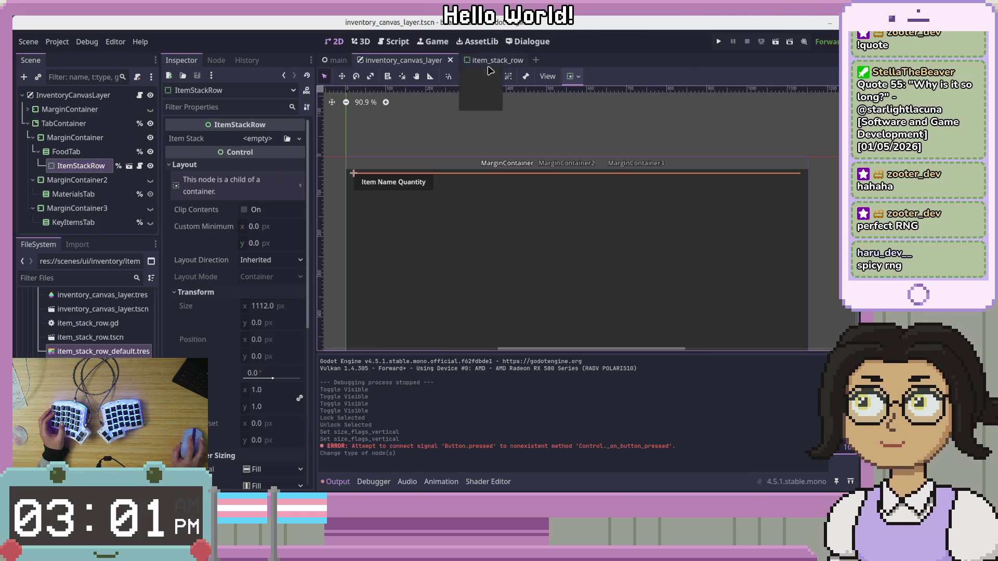
{"action": "left_click", "coordinate": [490, 61]}
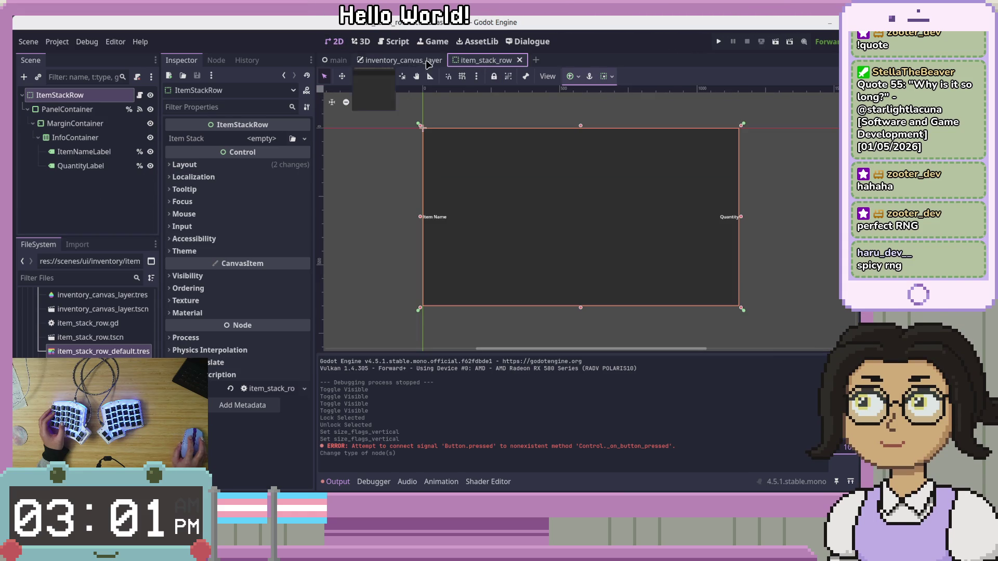
{"action": "left_click", "coordinate": [436, 62]}
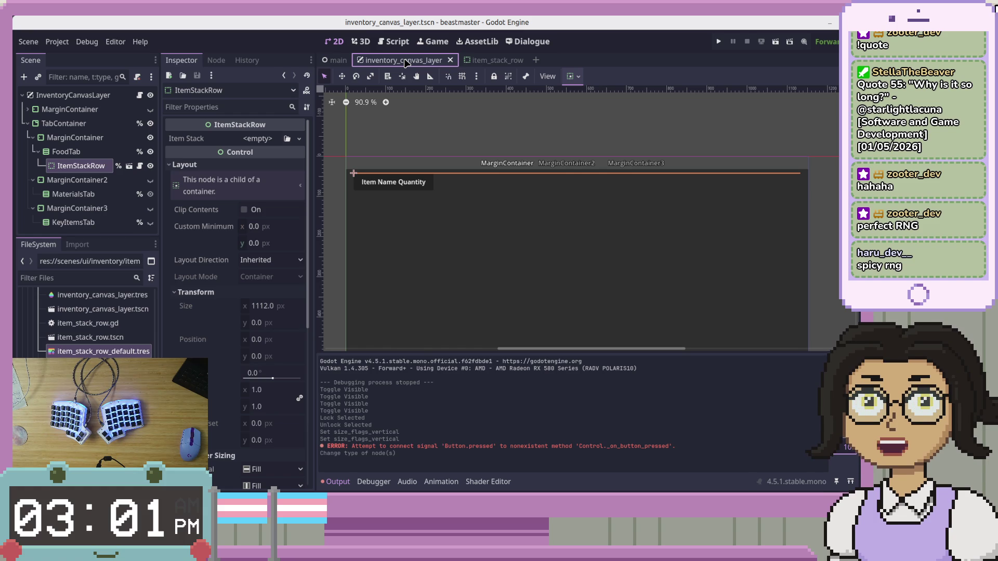
{"action": "left_click", "coordinate": [66, 151]}
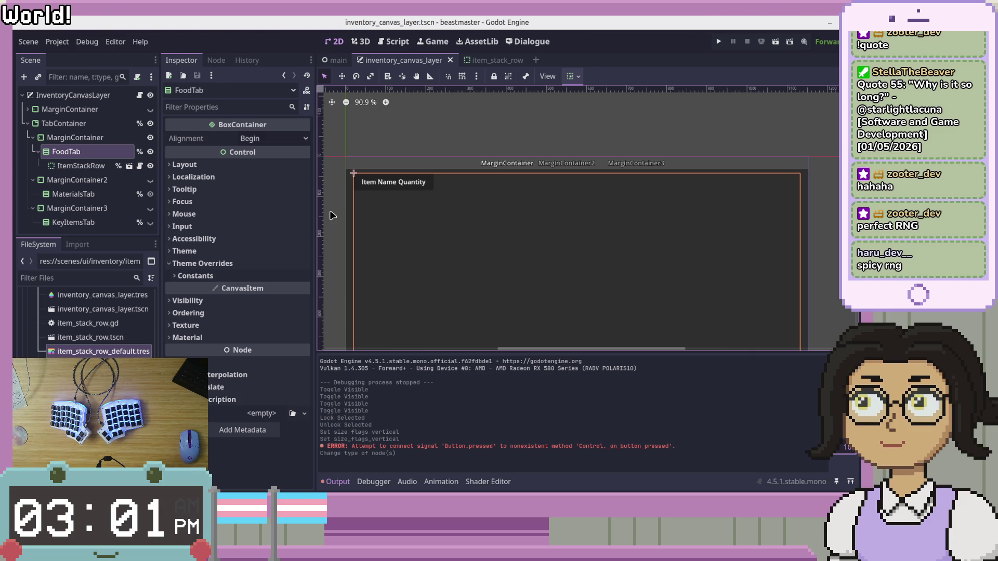
Review item_stack_row.gd's panel container focus and gui_input handlers, then open the item_stack_row scene.
{"action": "left_click", "coordinate": [140, 166]}
{"action": "left_click", "coordinate": [678, 208]}
{"action": "scroll", "coordinate": [721, 250], "scroll_direction": "down", "scroll_amount": 2}
{"action": "scroll", "coordinate": [721, 250], "scroll_direction": "up", "scroll_amount": 2}
{"action": "scroll", "coordinate": [721, 249], "scroll_direction": "down", "scroll_amount": 3}
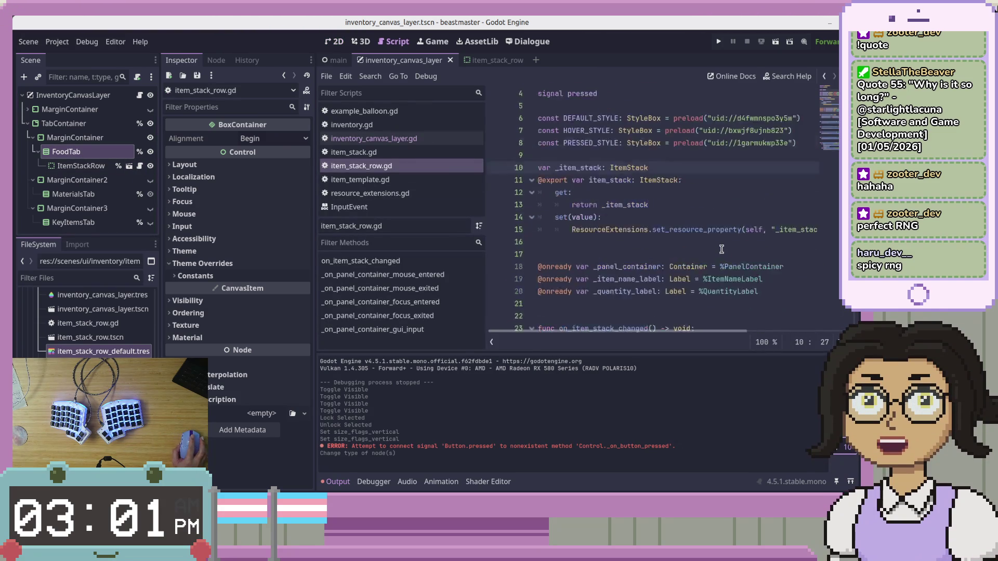
{"action": "scroll", "coordinate": [721, 250], "scroll_direction": "down", "scroll_amount": 2}
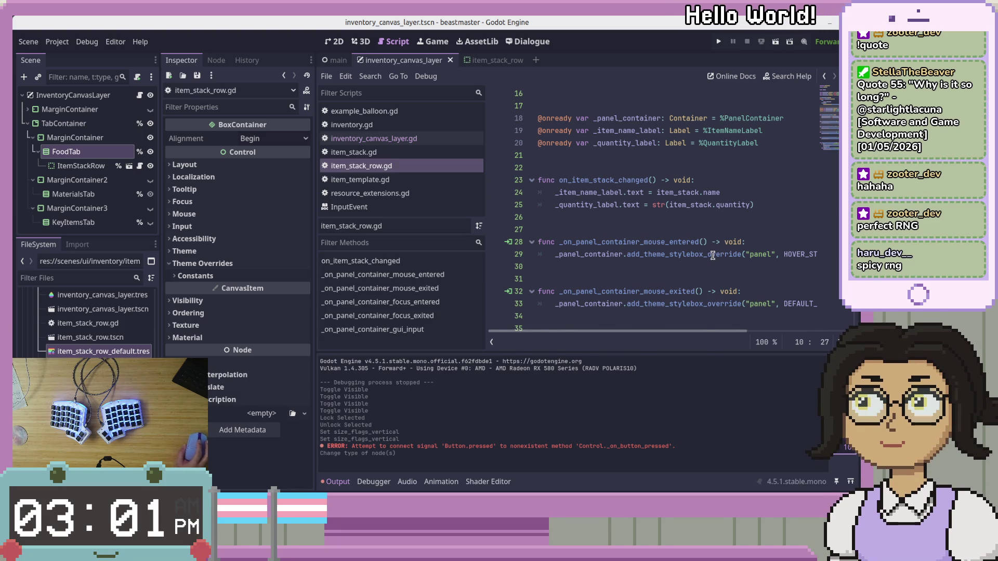
{"action": "left_click", "coordinate": [80, 165]}
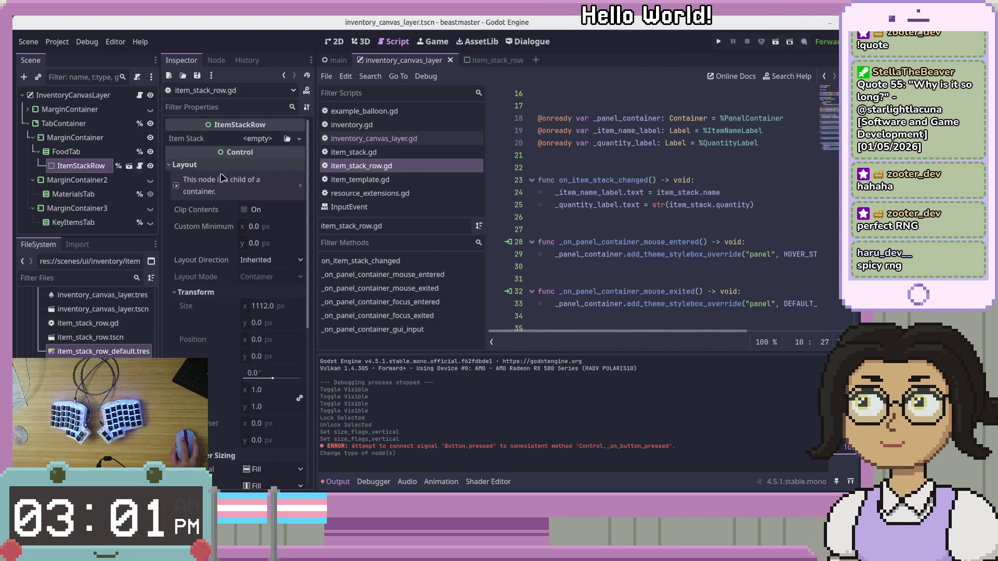
{"action": "scroll", "coordinate": [647, 232], "scroll_direction": "up", "scroll_amount": 5}
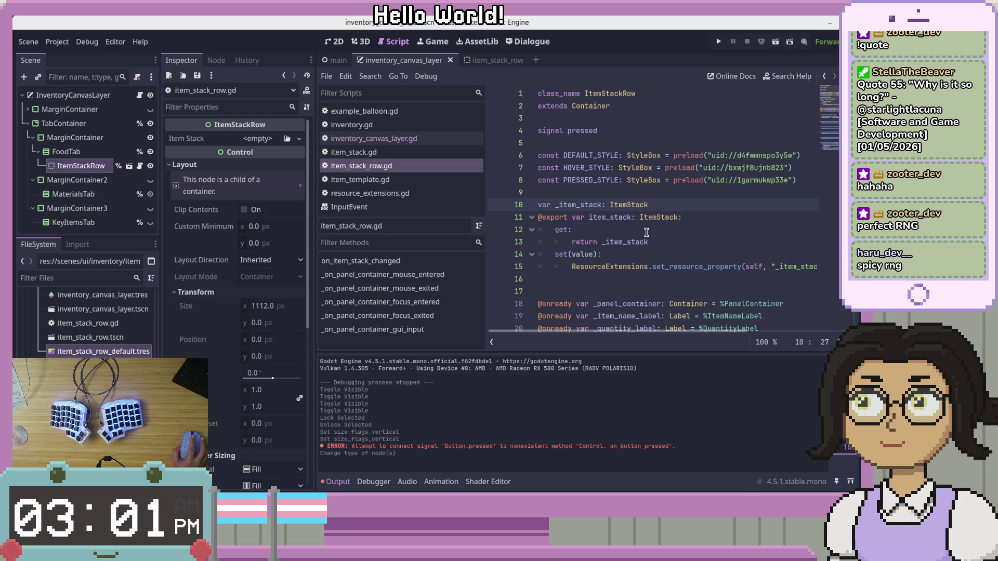
{"action": "scroll", "coordinate": [647, 232], "scroll_direction": "down", "scroll_amount": 2}
{"action": "scroll", "coordinate": [646, 232], "scroll_direction": "down", "scroll_amount": 8}
{"action": "left_click", "coordinate": [815, 242]}
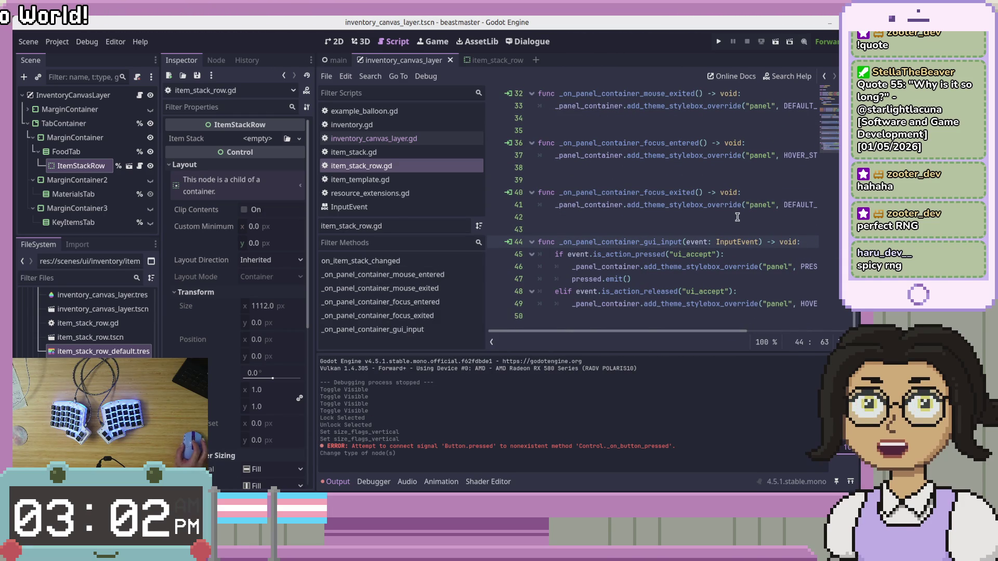
{"action": "left_click", "coordinate": [129, 166]}
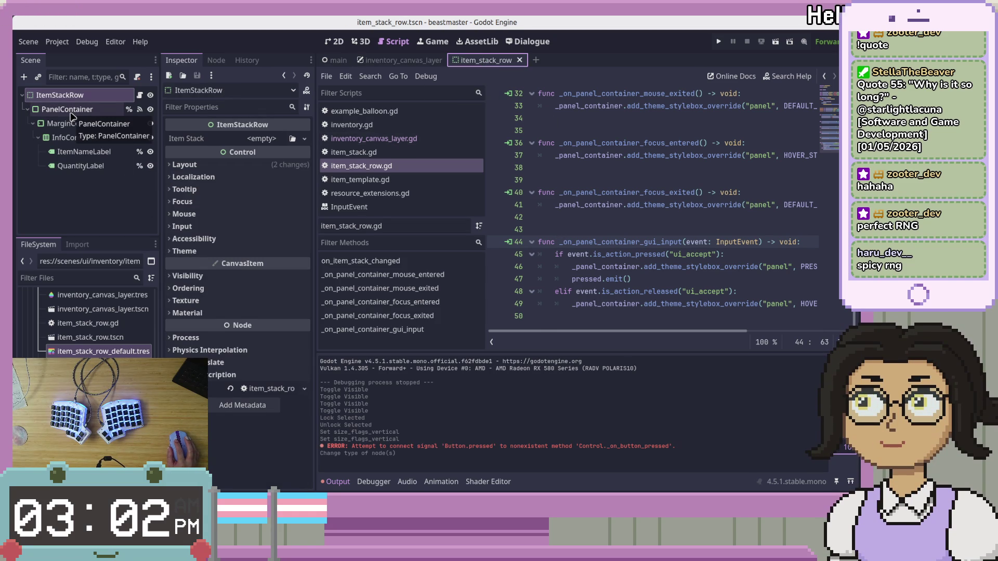
Change ItemStackRow's type from Container to CenterContainer and view the row on the 2D canvas.
{"action": "left_click", "coordinate": [116, 198]}
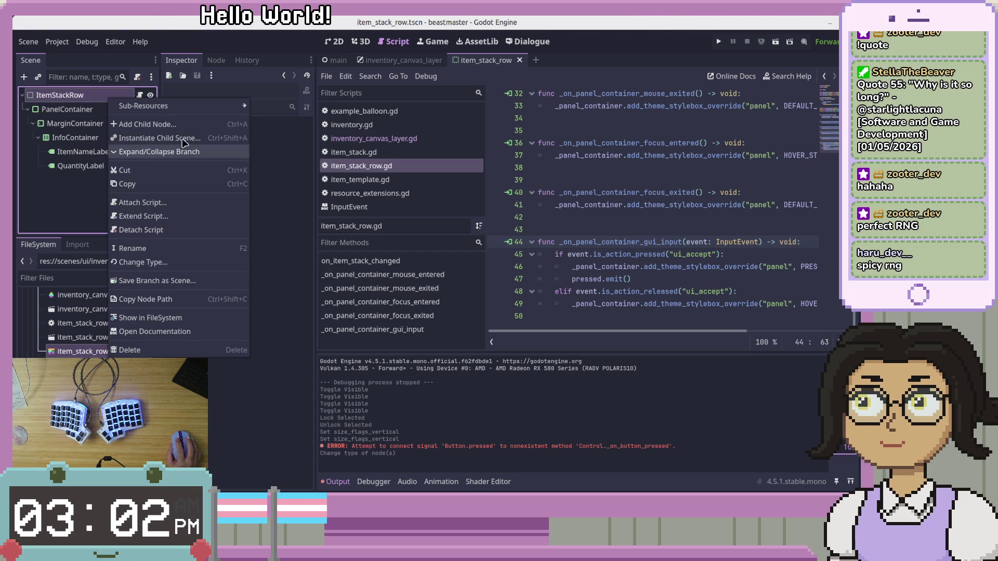
{"action": "left_click", "coordinate": [168, 261]}
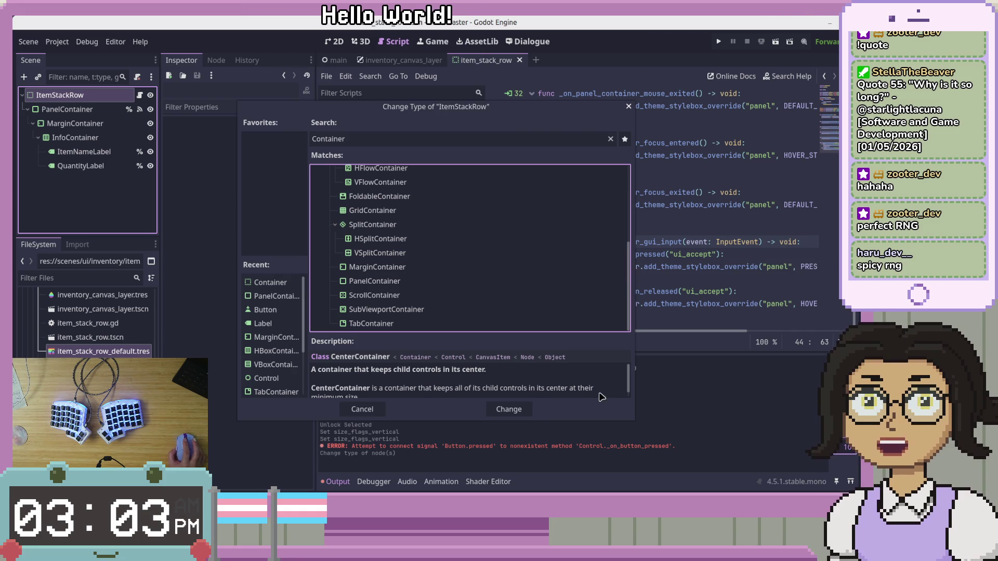
{"action": "left_click", "coordinate": [509, 410]}
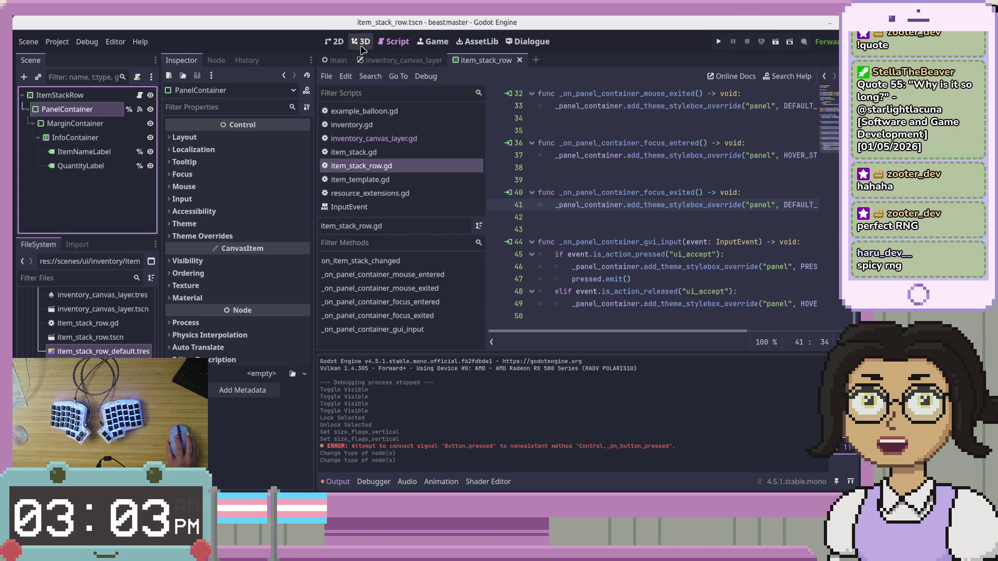
{"action": "left_click", "coordinate": [335, 42]}
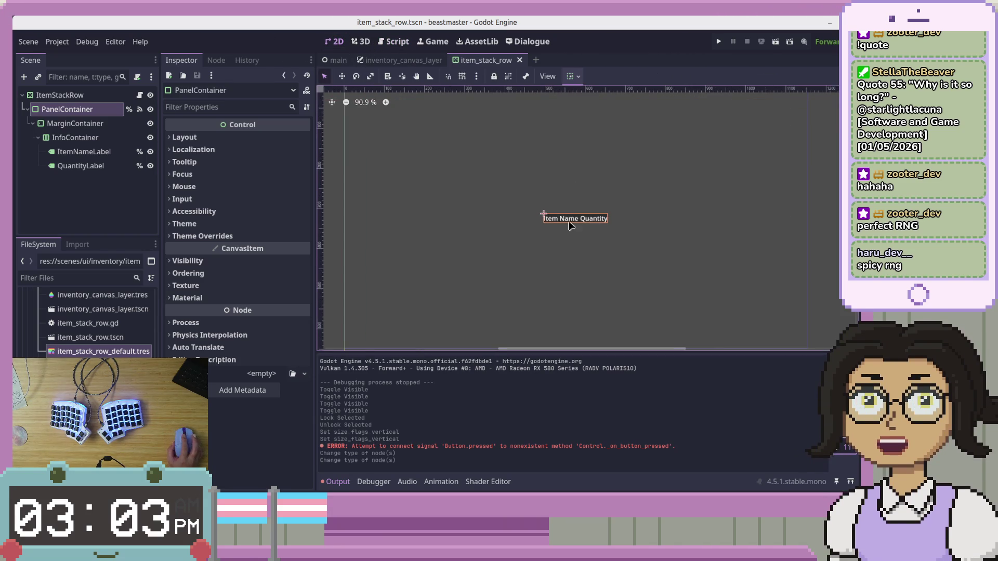
Switch to inventory_canvas_layer to check the centred Item Name Quantity row.
{"action": "left_click", "coordinate": [396, 64]}
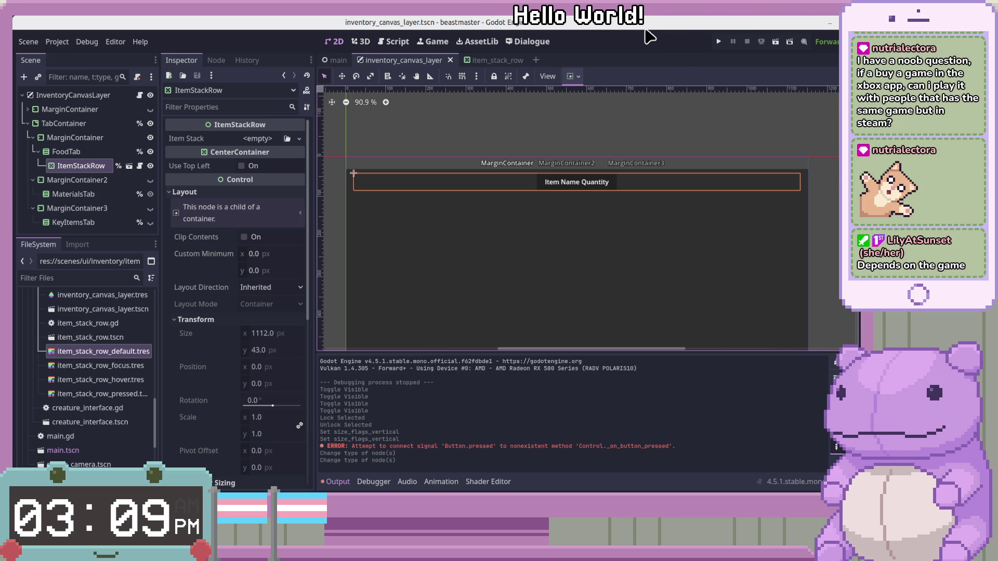
{"action": "scroll", "coordinate": [590, 204], "scroll_direction": "down", "scroll_amount": 3}
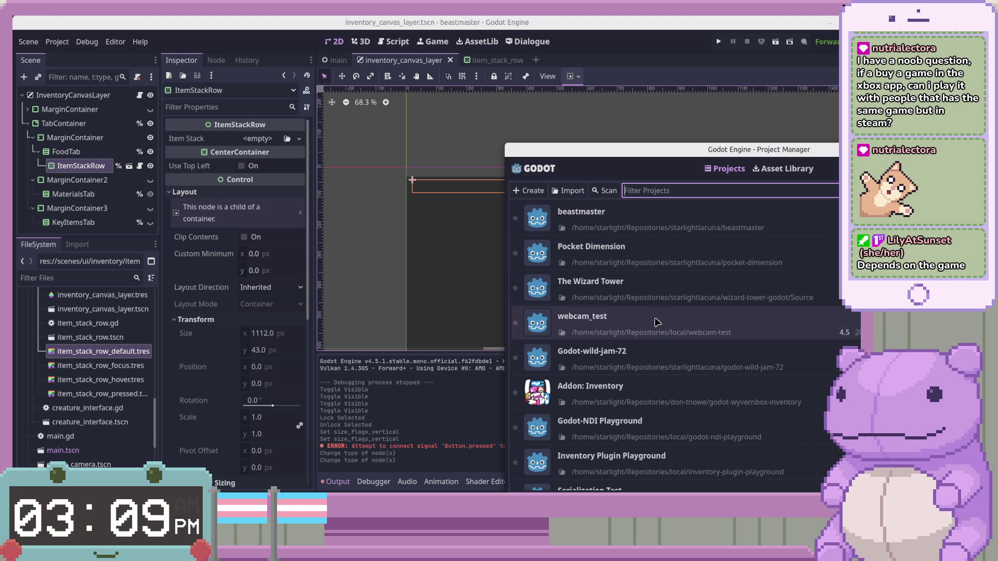
Open The Wizard Tower project from the Godot Project Manager's project list.
{"action": "double_click", "coordinate": [669, 297]}
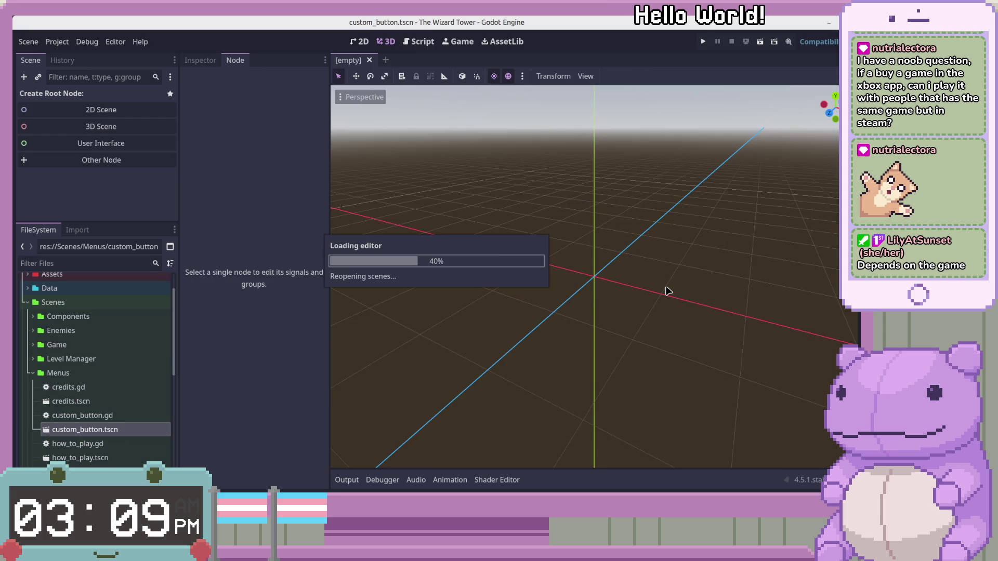
{"action": "scroll", "coordinate": [614, 265], "scroll_direction": "up", "scroll_amount": 5}
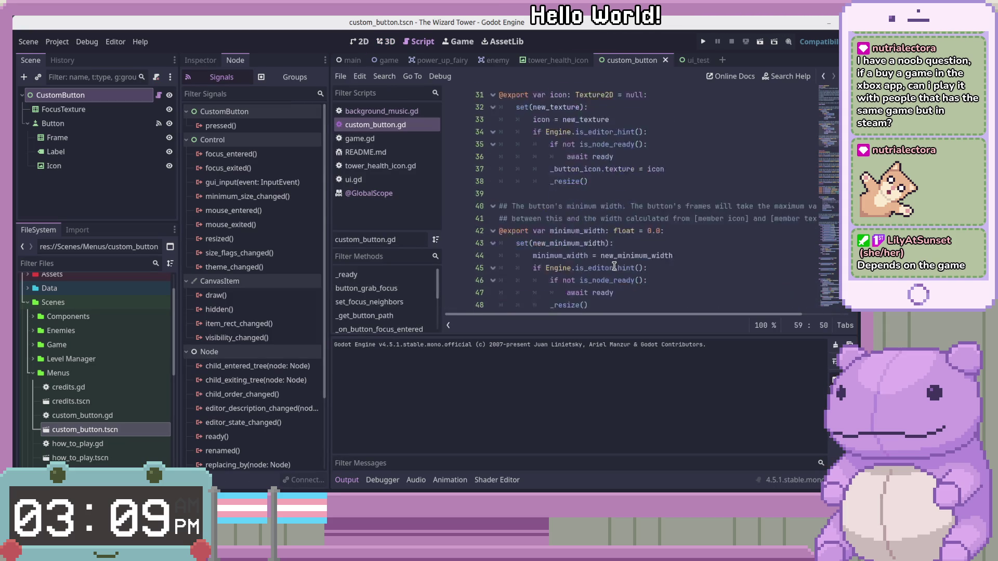
In custom_button.gd, jump from the _resize() call on line 48 to its definition near line 148.
{"action": "scroll", "coordinate": [615, 265], "scroll_direction": "up", "scroll_amount": 9}
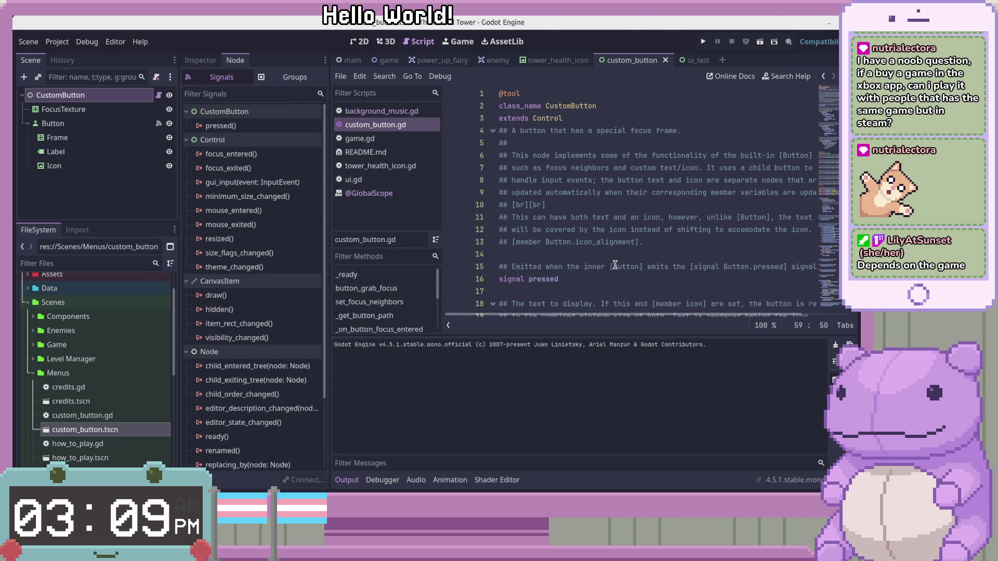
{"action": "scroll", "coordinate": [615, 265], "scroll_direction": "down", "scroll_amount": 10}
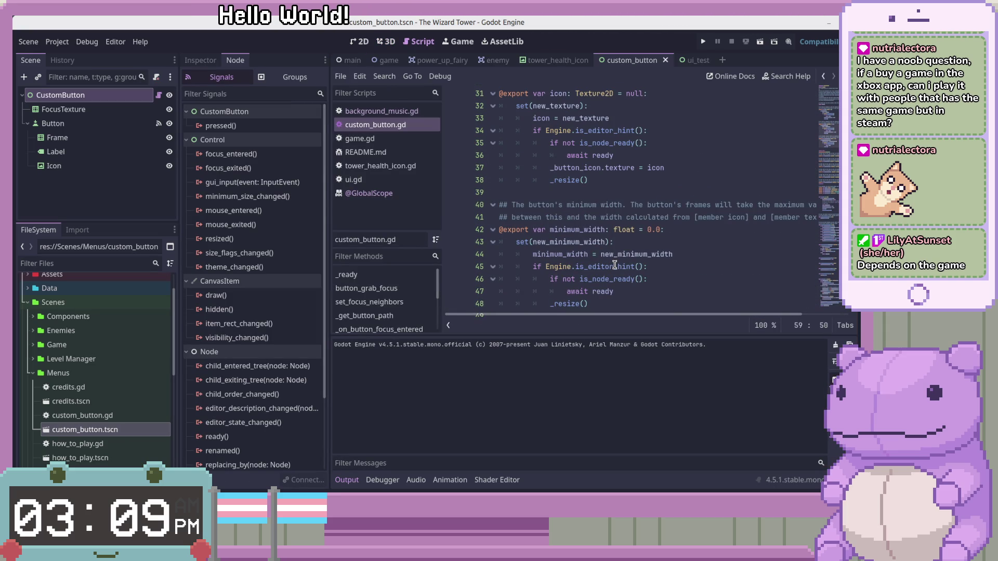
{"action": "scroll", "coordinate": [615, 265], "scroll_direction": "down", "scroll_amount": 5}
{"action": "scroll", "coordinate": [614, 265], "scroll_direction": "up", "scroll_amount": 8}
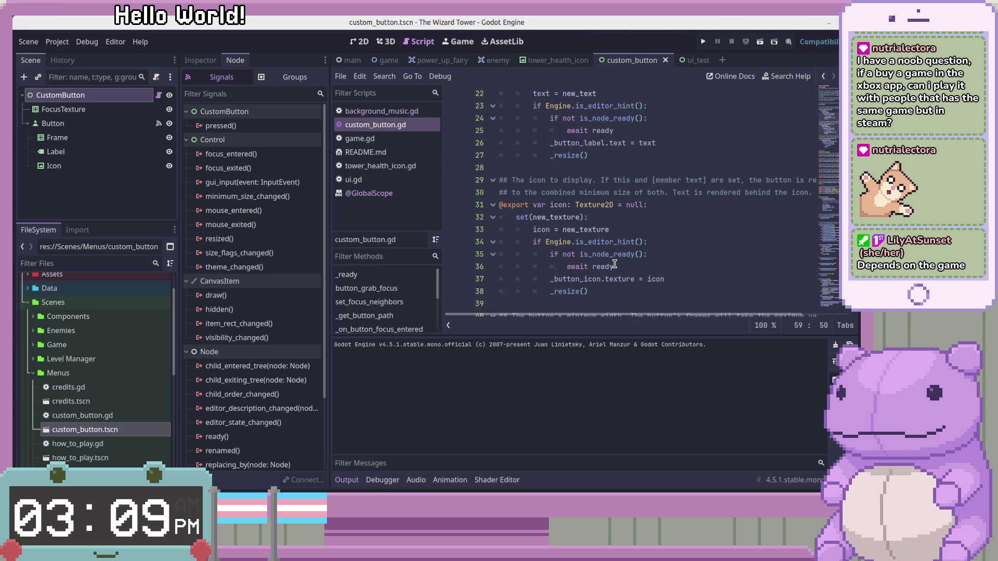
{"action": "scroll", "coordinate": [615, 265], "scroll_direction": "down", "scroll_amount": 5}
{"action": "left_click", "coordinate": [570, 230]}
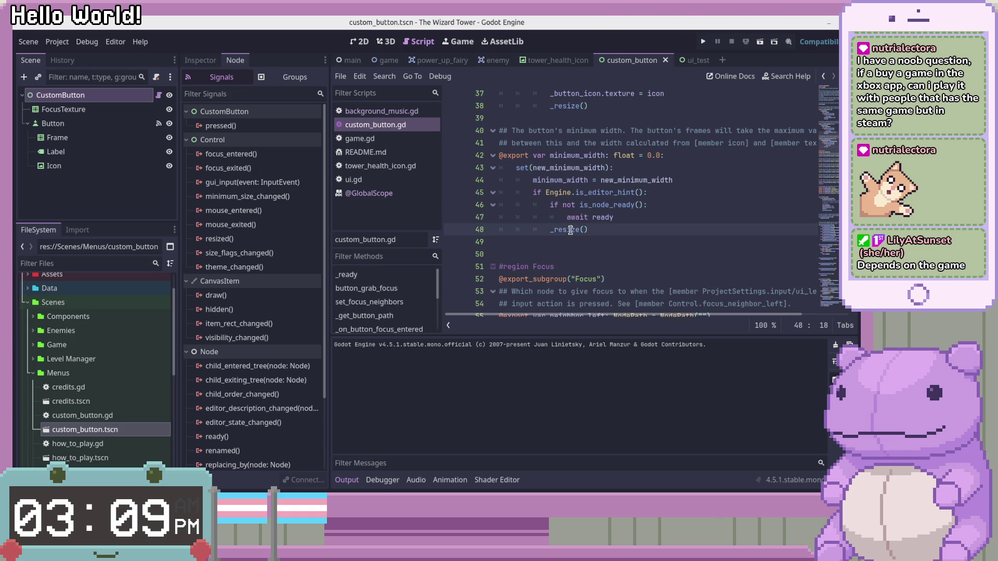
{"action": "left_click", "coordinate": [570, 230], "text": "ctrl"}
{"action": "left_click", "coordinate": [635, 241]}
{"action": "scroll", "coordinate": [635, 242], "scroll_direction": "down", "scroll_amount": 3}
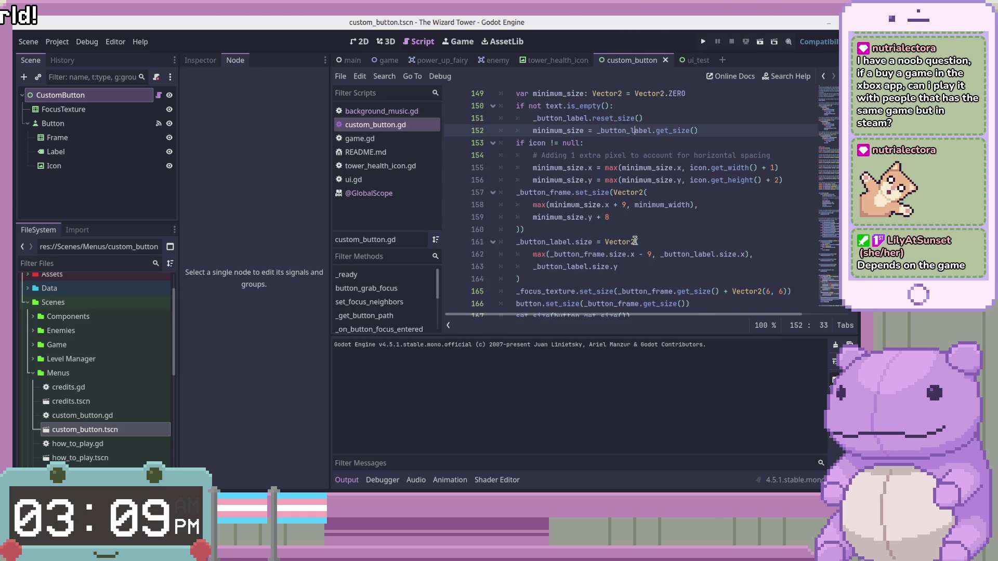
Inspect the body of the _resize function in custom_button.gd.
{"action": "scroll", "coordinate": [649, 219], "scroll_direction": "up", "scroll_amount": 1}
{"action": "left_click", "coordinate": [523, 118]}
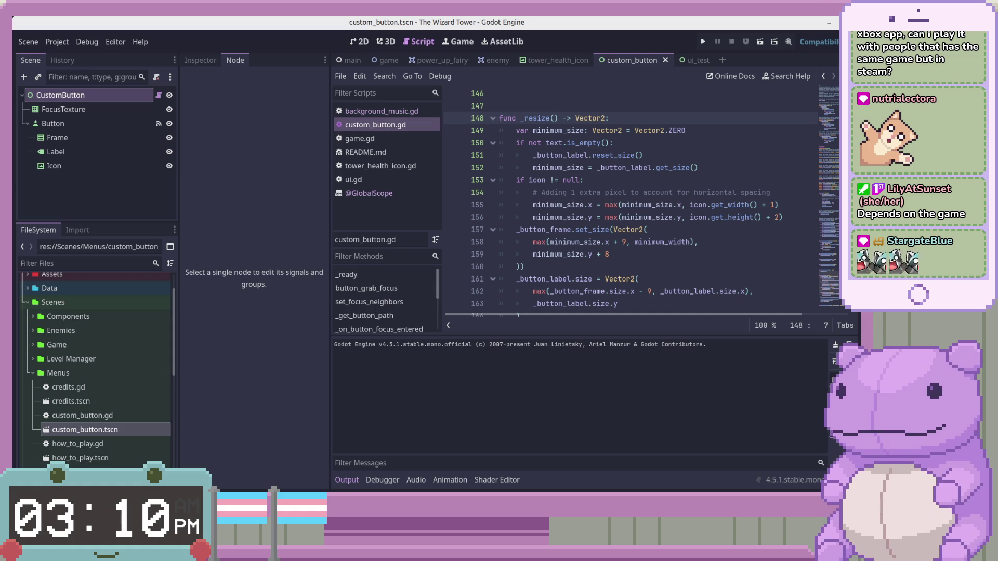
{"action": "scroll", "coordinate": [724, 229], "scroll_direction": "down", "scroll_amount": 1}
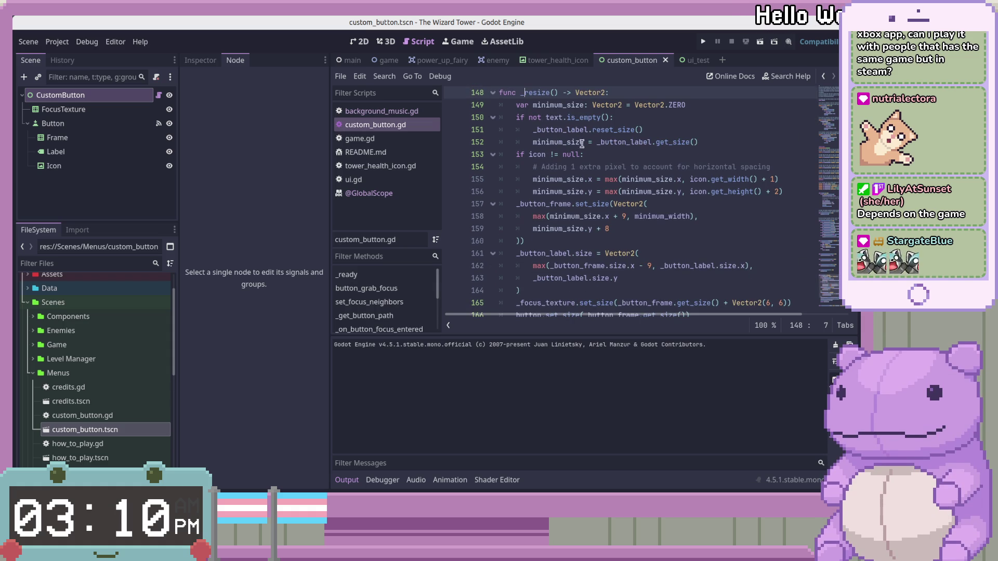
{"action": "mouse_move", "coordinate": [560, 122]}
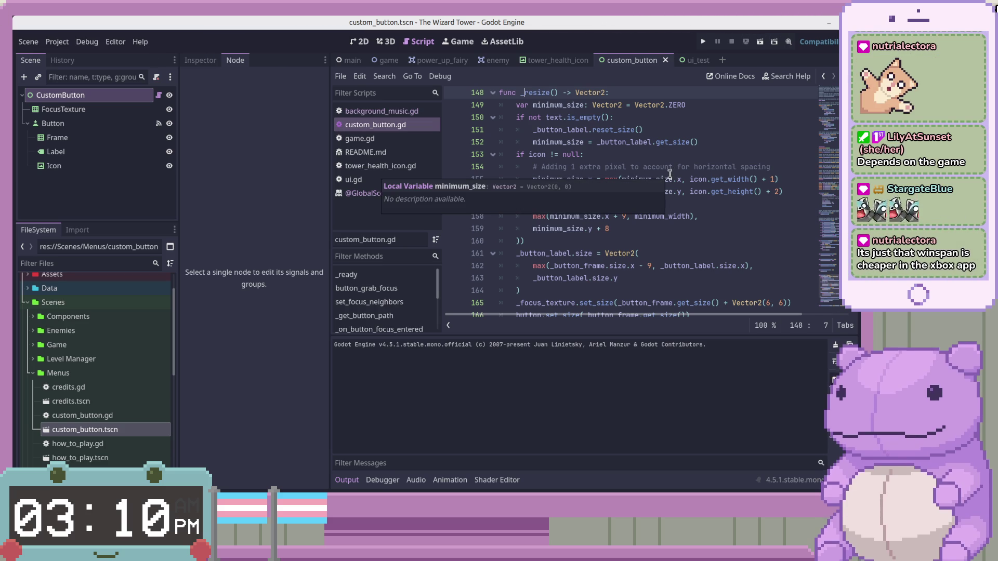
{"action": "left_click", "coordinate": [733, 199]}
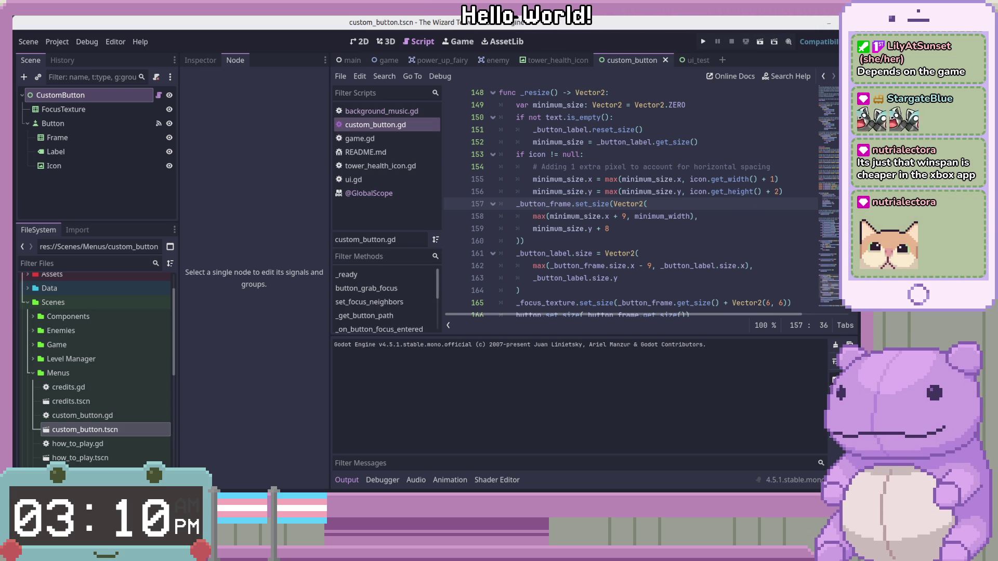
Check the reset_size call on line 151, then minimize the Wizard Tower project window.
{"action": "left_click", "coordinate": [125, 190]}
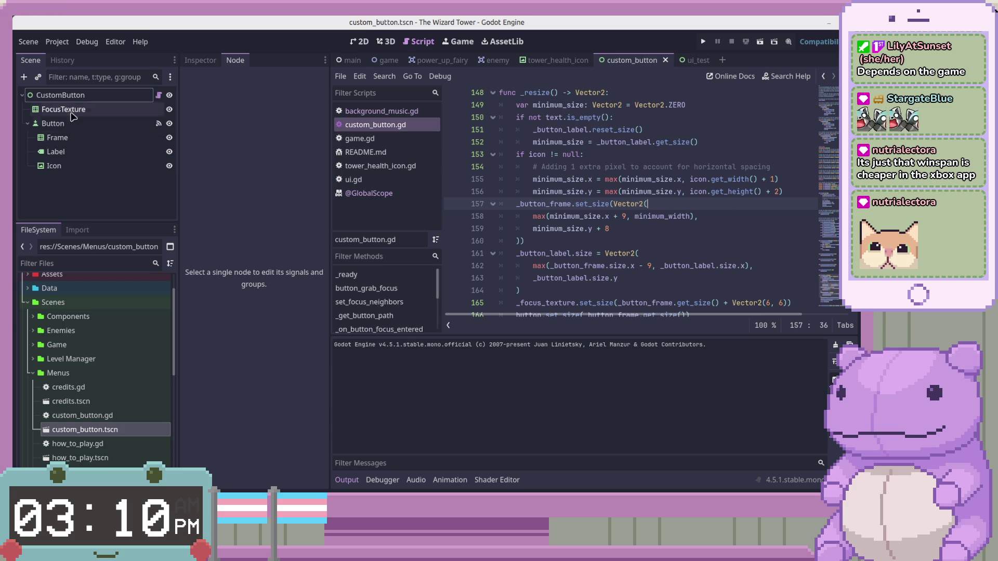
{"action": "left_click", "coordinate": [615, 129]}
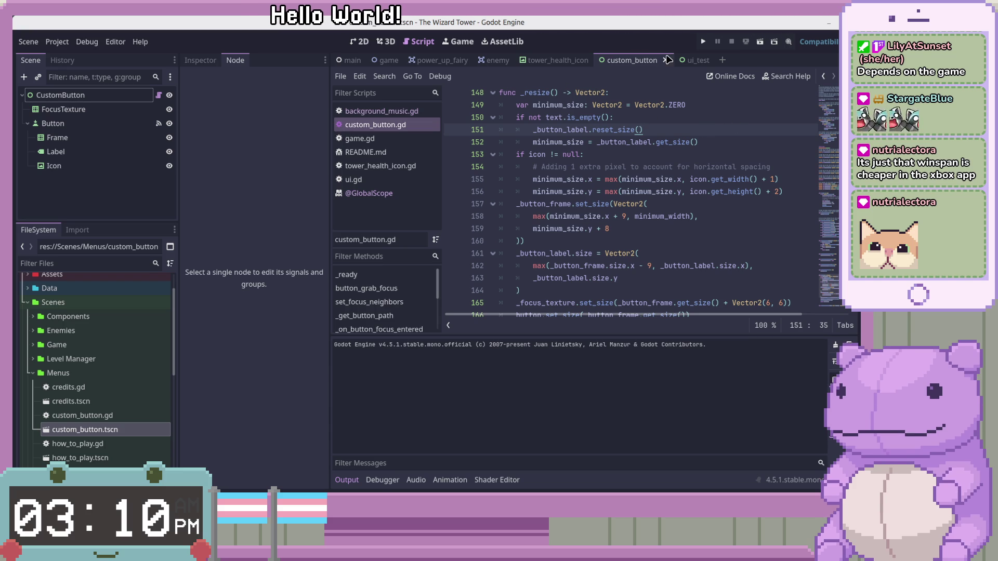
{"action": "left_click", "coordinate": [828, 23]}
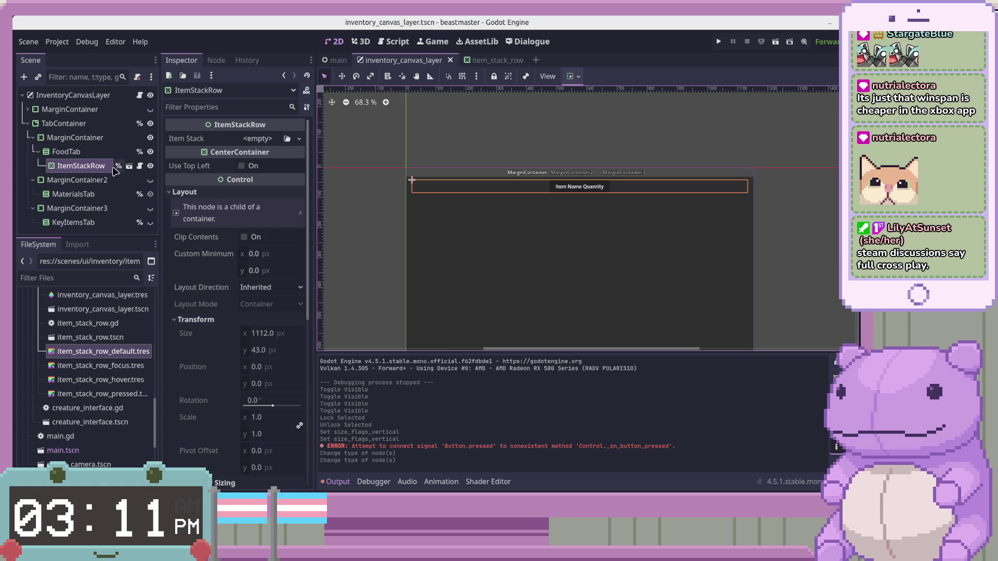
Open item_stack_row.gd from ItemStackRow's script icon and inspect the root and PanelContainer node menus.
{"action": "left_click", "coordinate": [139, 166]}
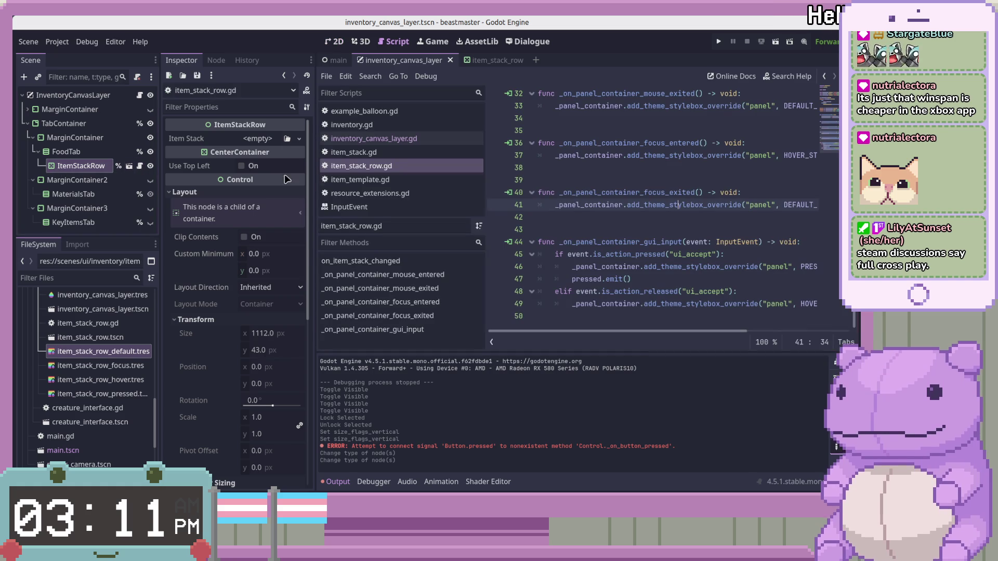
{"action": "left_click", "coordinate": [109, 95]}
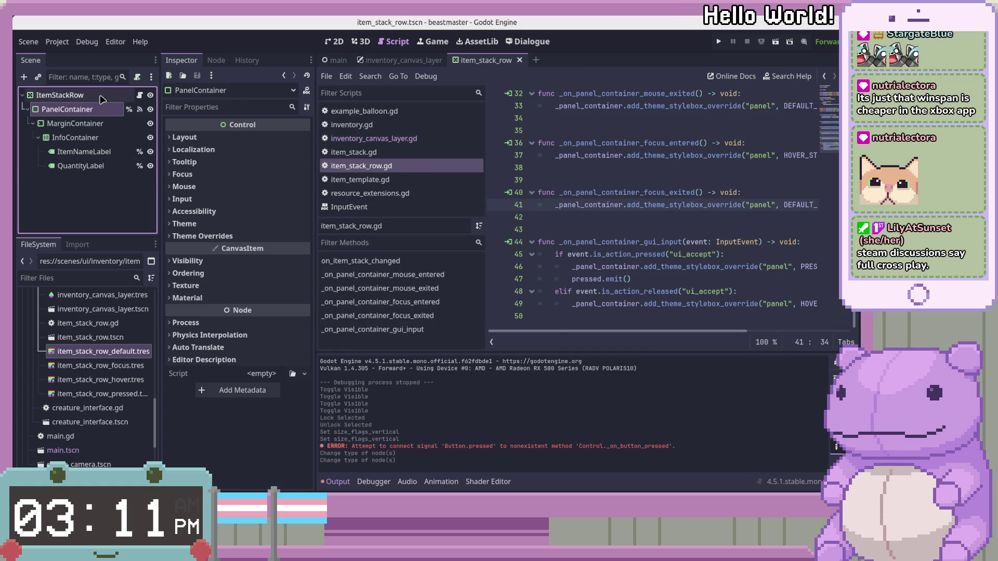
{"action": "right_click", "coordinate": [110, 96]}
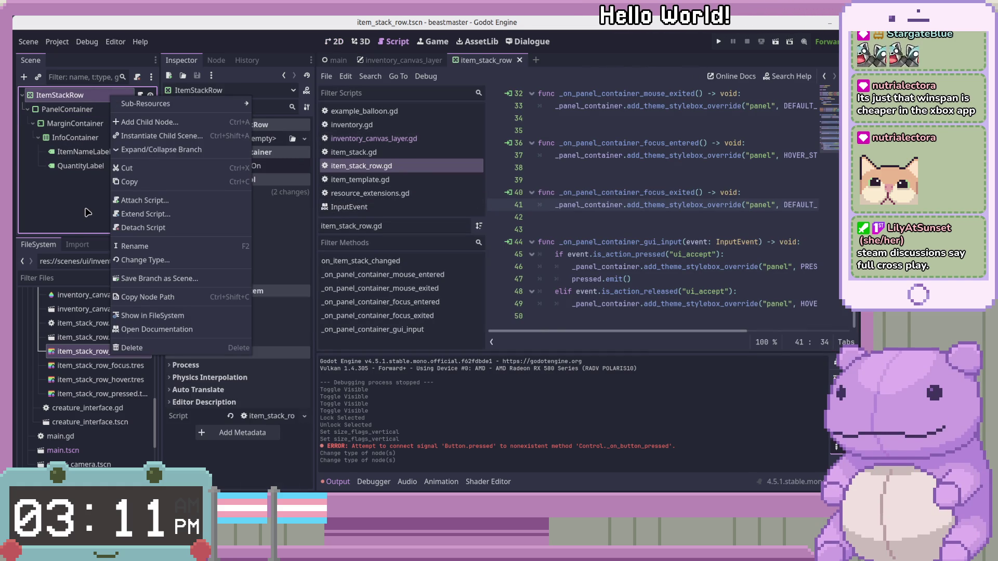
{"action": "left_click", "coordinate": [104, 129]}
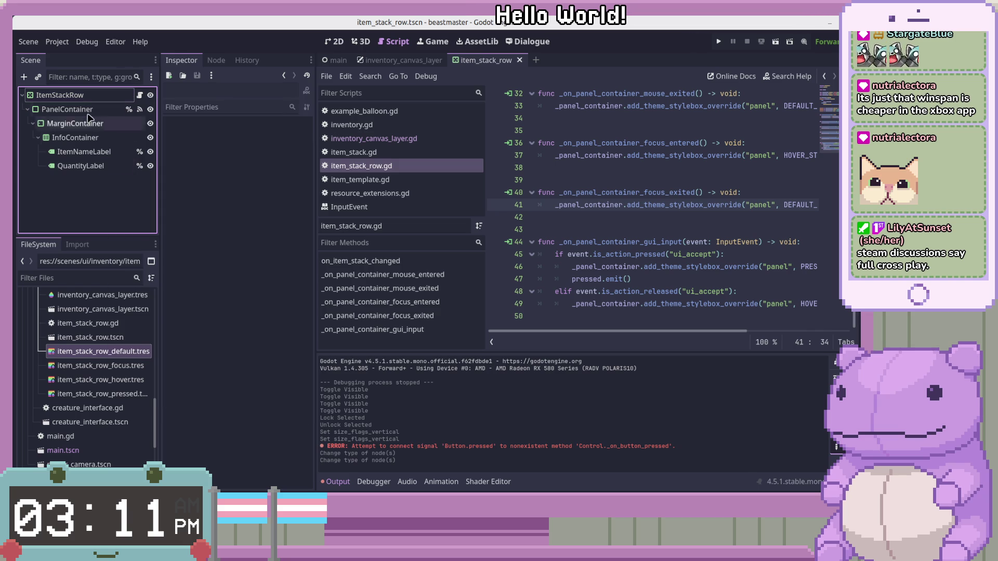
{"action": "left_click", "coordinate": [114, 109]}
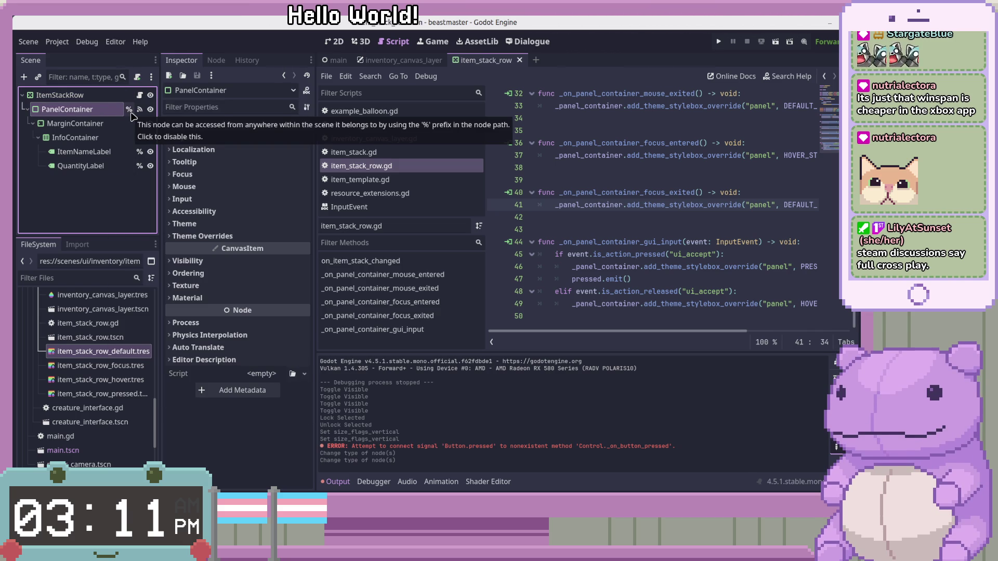
{"action": "right_click", "coordinate": [120, 99]}
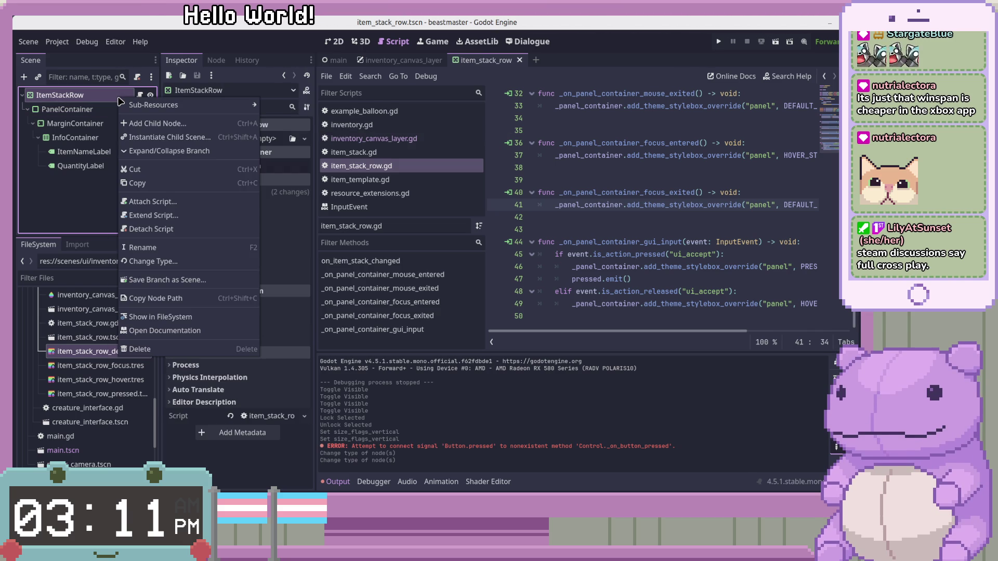
{"action": "left_click", "coordinate": [88, 217]}
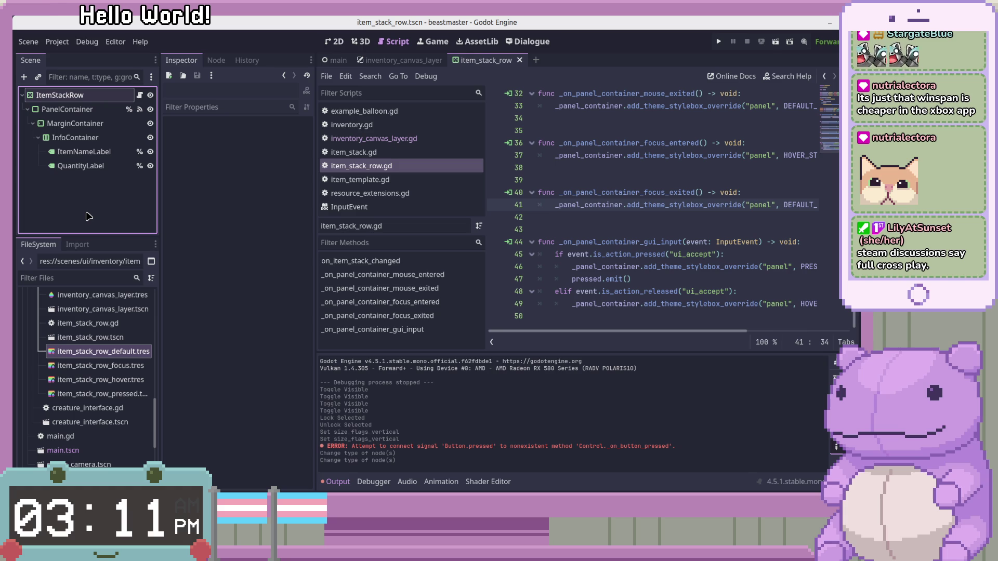
Scroll item_stack_row.gd to on_item_stack_changed and reopen the ItemStackRow root node's context menu.
{"action": "scroll", "coordinate": [816, 140], "scroll_direction": "up", "scroll_amount": 6}
{"action": "scroll", "coordinate": [816, 140], "scroll_direction": "down", "scroll_amount": 3}
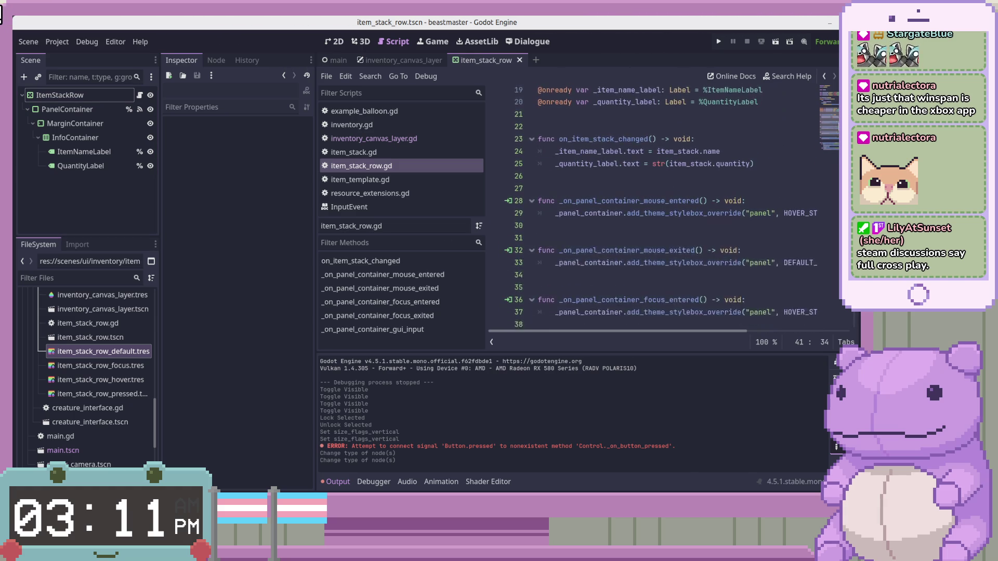
{"action": "scroll", "coordinate": [676, 207], "scroll_direction": "down", "scroll_amount": 1}
{"action": "scroll", "coordinate": [676, 208], "scroll_direction": "down", "scroll_amount": 1}
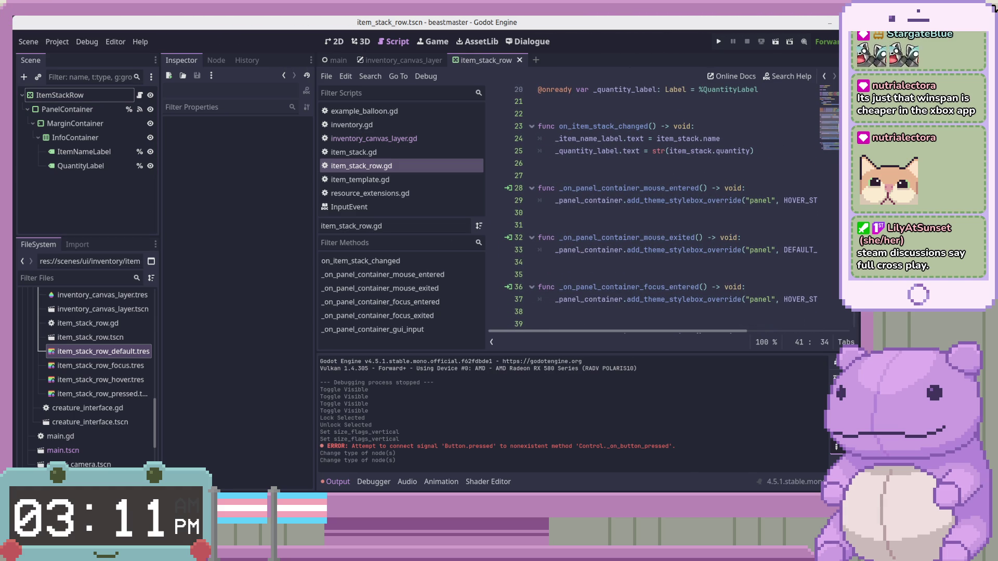
{"action": "scroll", "coordinate": [837, 130], "scroll_direction": "down", "scroll_amount": 2}
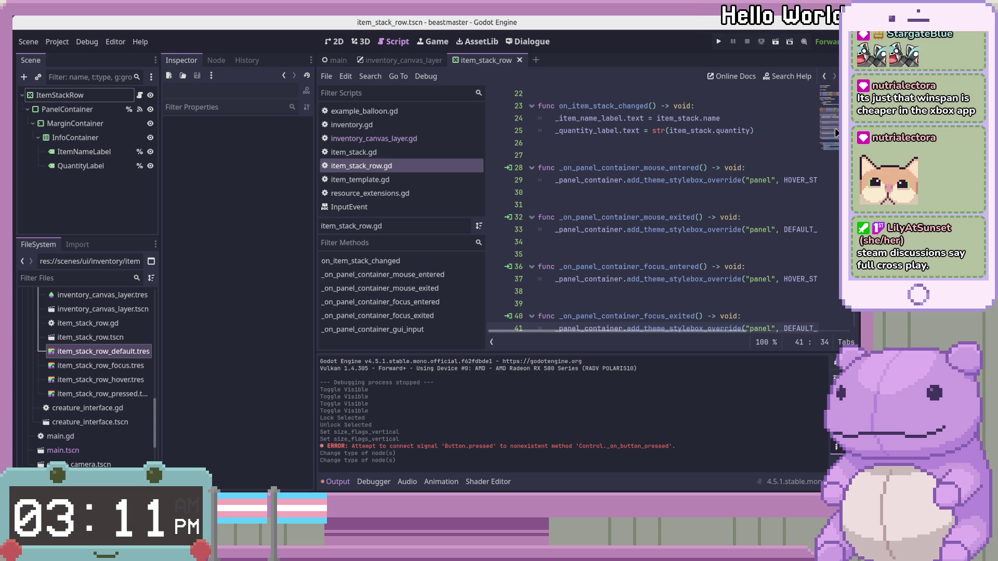
{"action": "right_click", "coordinate": [110, 97]}
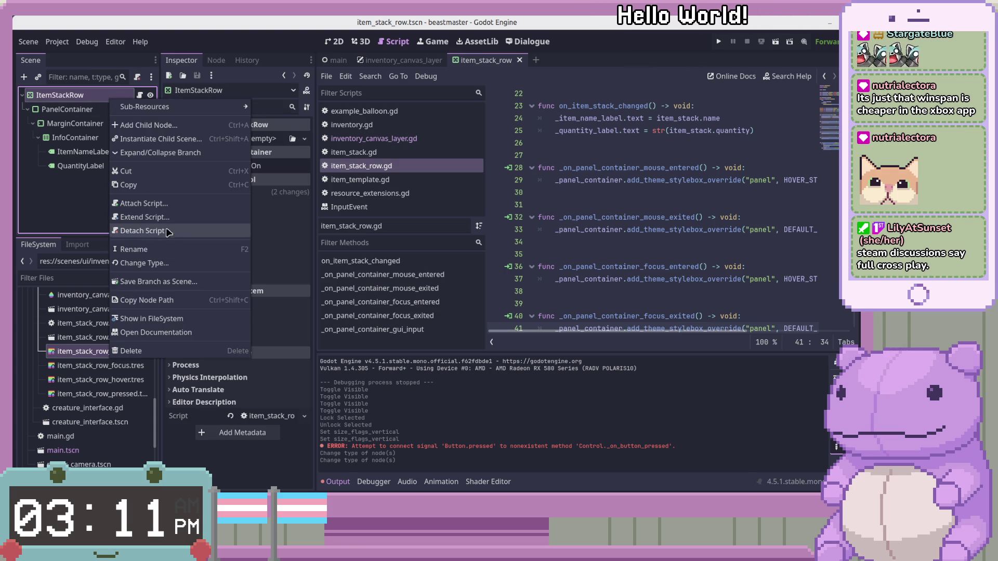
Change the ItemStackRow node's type from CenterContainer to PanelContainer.
{"action": "left_click", "coordinate": [156, 262]}
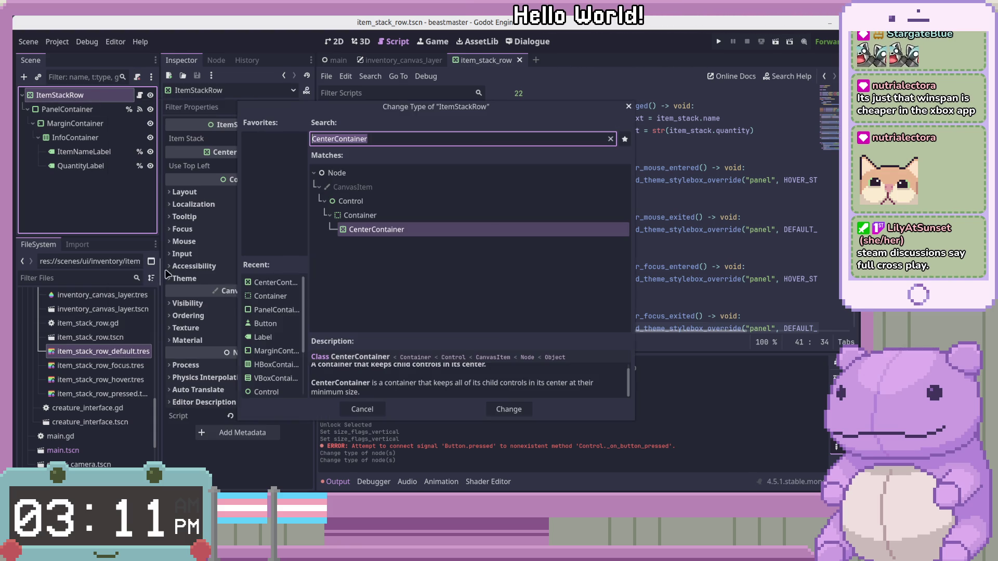
{"action": "type", "text": "Pane"}
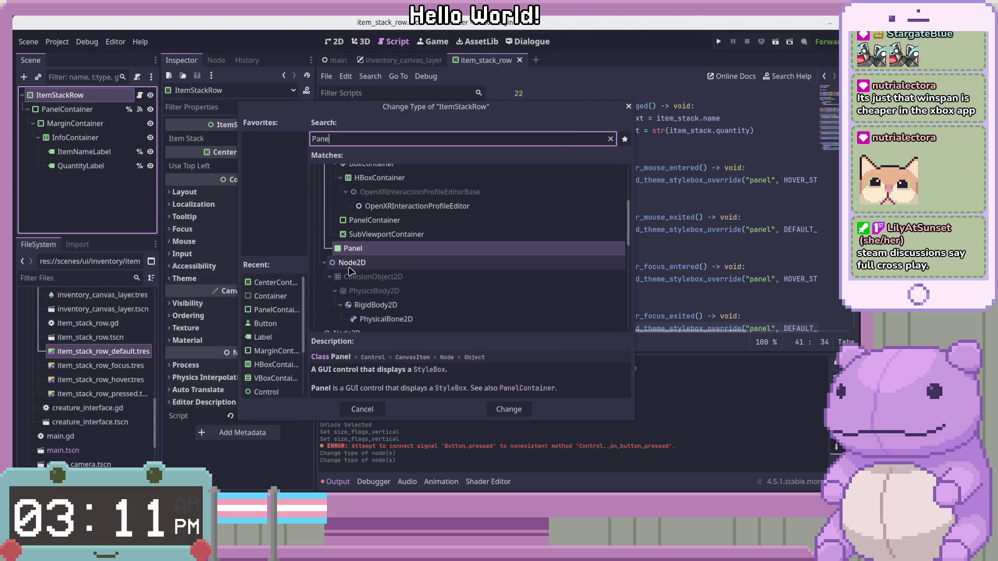
{"action": "type", "text": "p"}
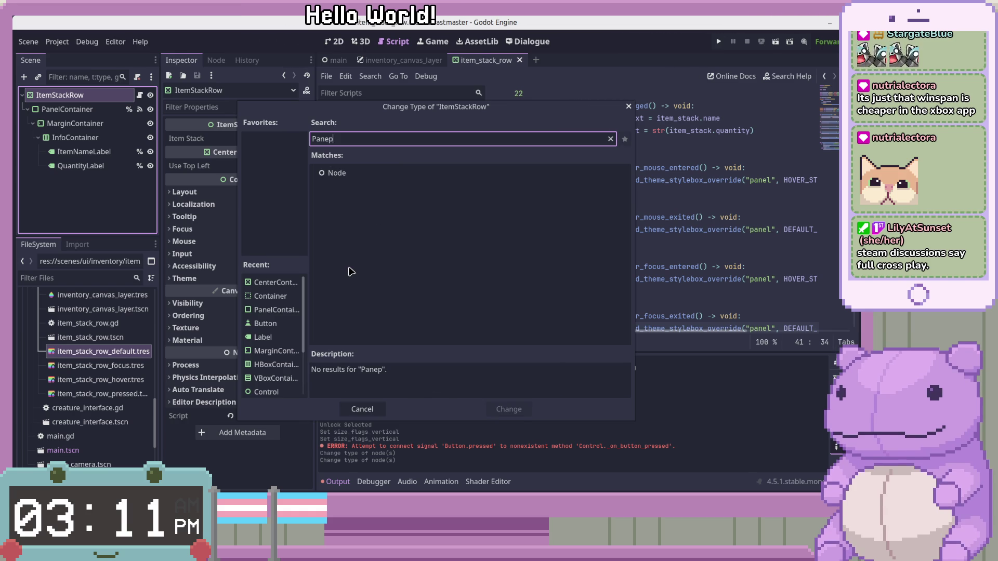
{"action": "key", "text": "BackSpace"}
{"action": "type", "text": "lCon"}
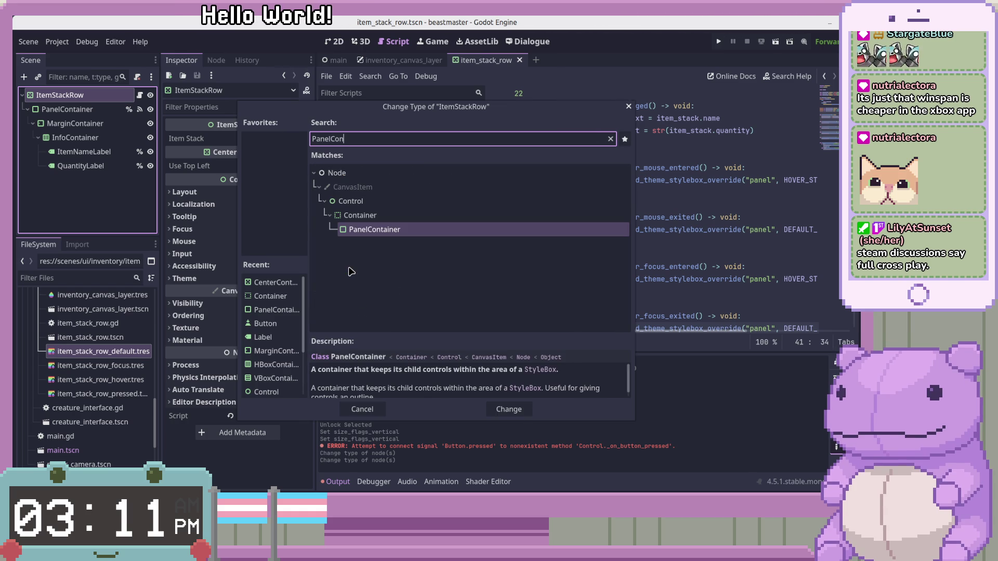
{"action": "key", "text": "Up"}
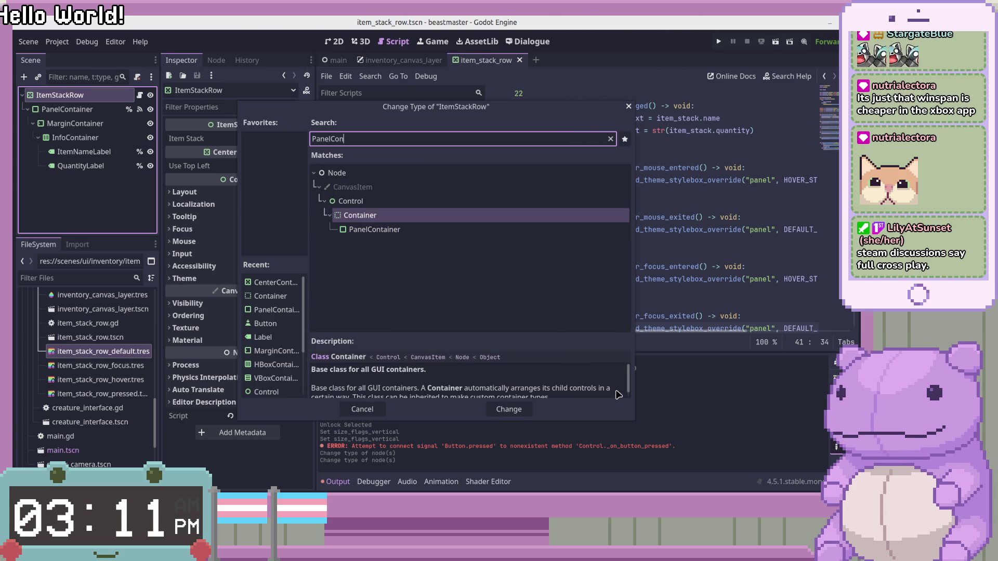
{"action": "scroll", "coordinate": [617, 395], "scroll_direction": "down", "scroll_amount": 1}
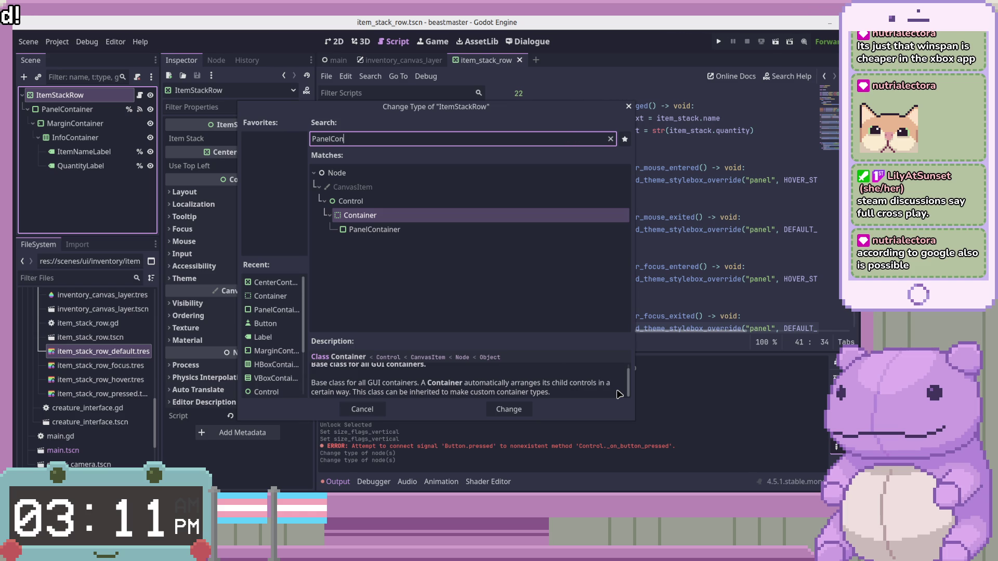
{"action": "scroll", "coordinate": [619, 395], "scroll_direction": "up", "scroll_amount": 1}
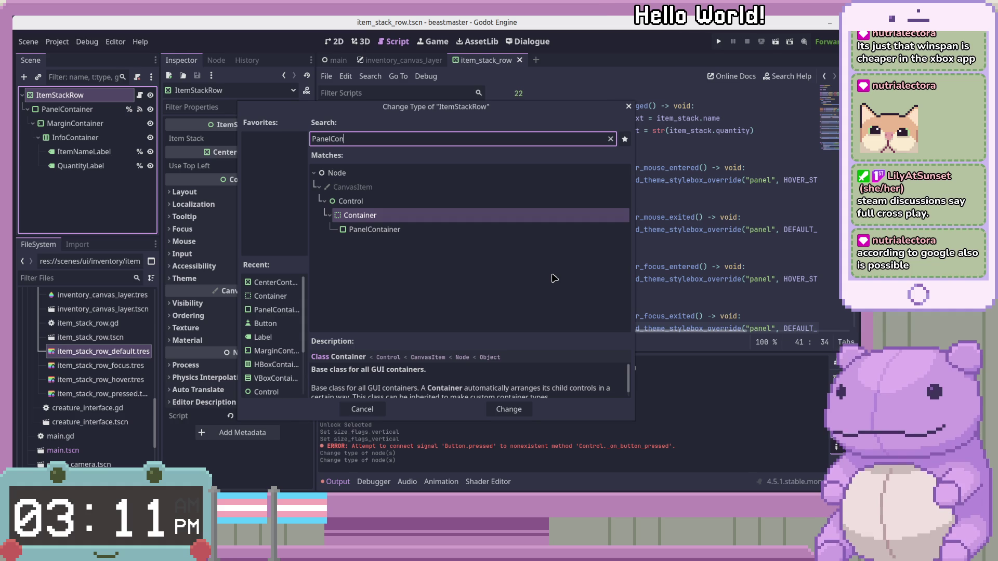
{"action": "left_click", "coordinate": [422, 277]}
{"action": "left_click", "coordinate": [429, 229]}
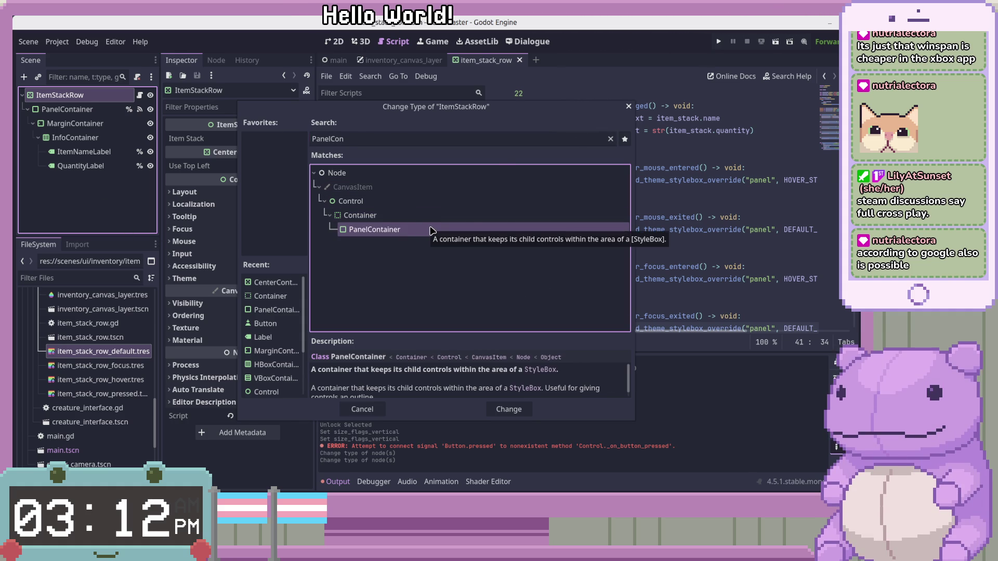
{"action": "double_click", "coordinate": [430, 230]}
{"action": "left_click", "coordinate": [91, 110]}
Reparent the MarginContainer node directly under ItemStackRow.
{"action": "right_click", "coordinate": [123, 113]}
{"action": "left_click", "coordinate": [62, 123]}
{"action": "right_click", "coordinate": [64, 126]}
{"action": "key", "text": "Escape"}
{"action": "left_click_drag", "start_coordinate": [63, 123], "coordinate": [60, 95]}
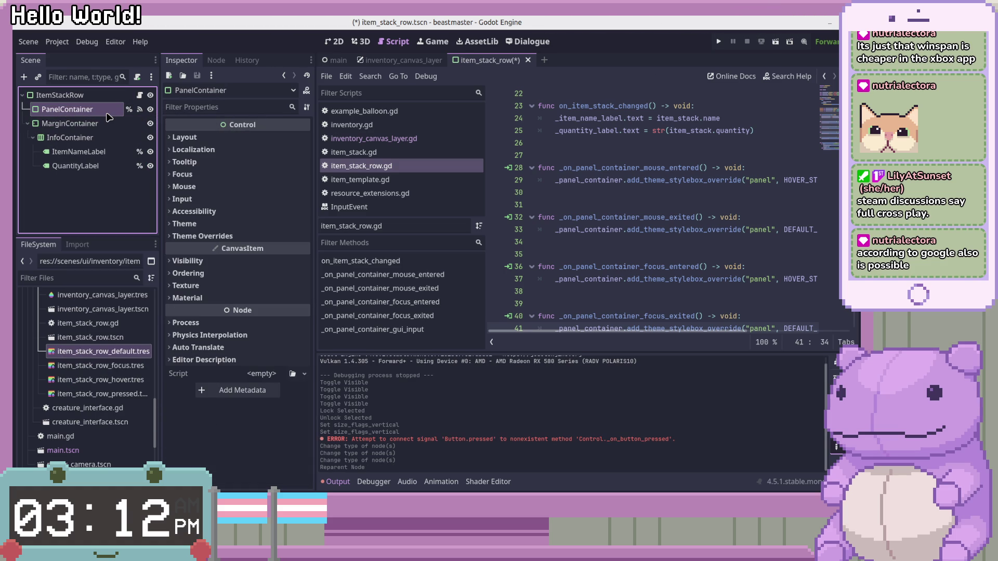
{"action": "key", "text": "Delete"}
{"action": "key", "text": "Return"}
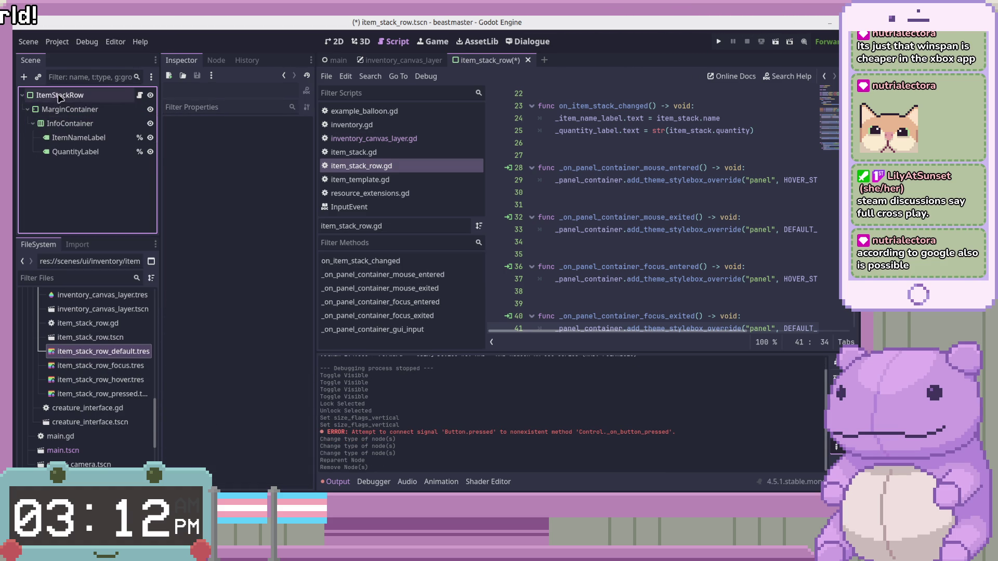
{"action": "left_click", "coordinate": [60, 96]}
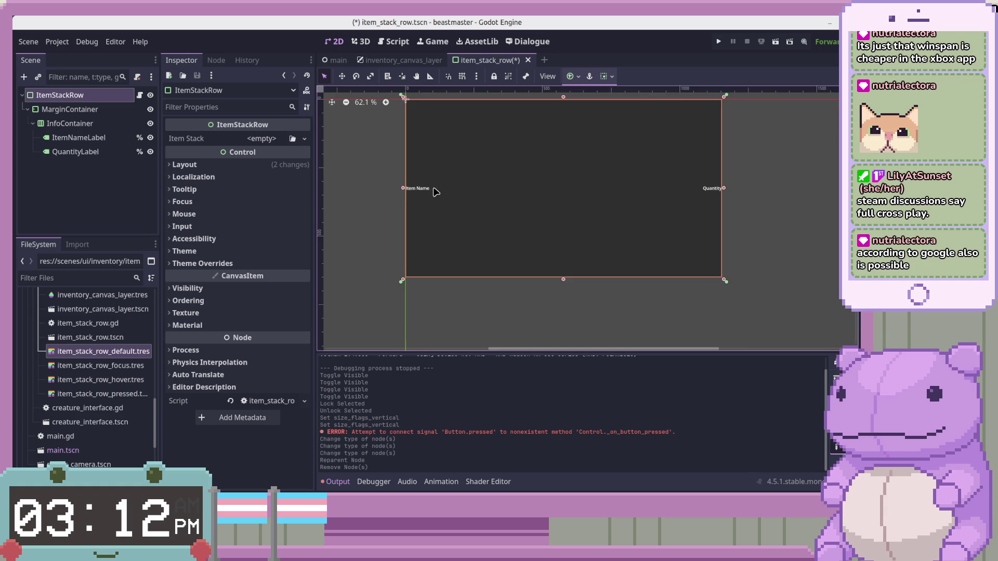
{"action": "scroll", "coordinate": [430, 189], "scroll_direction": "down", "scroll_amount": 3}
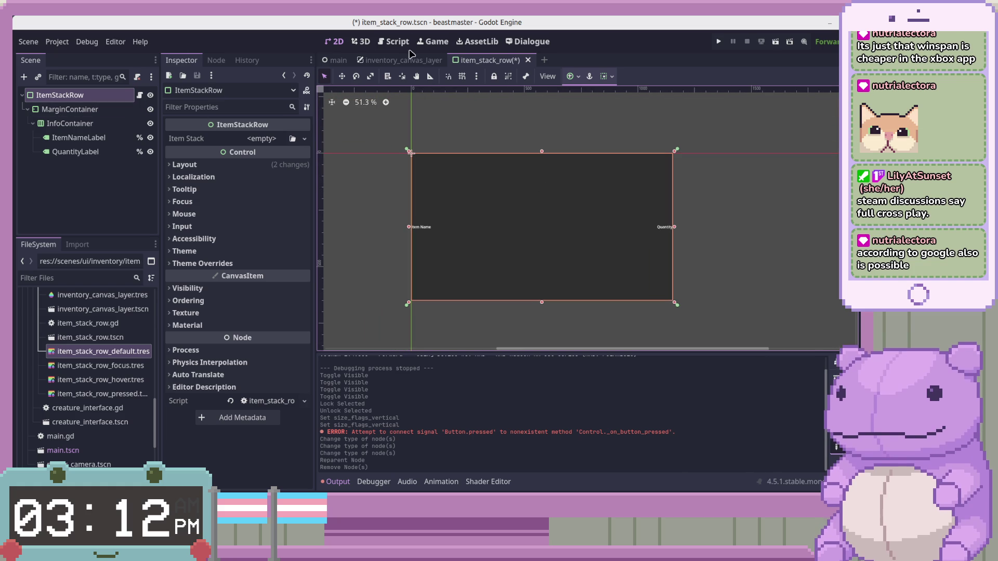
{"action": "left_click", "coordinate": [140, 95]}
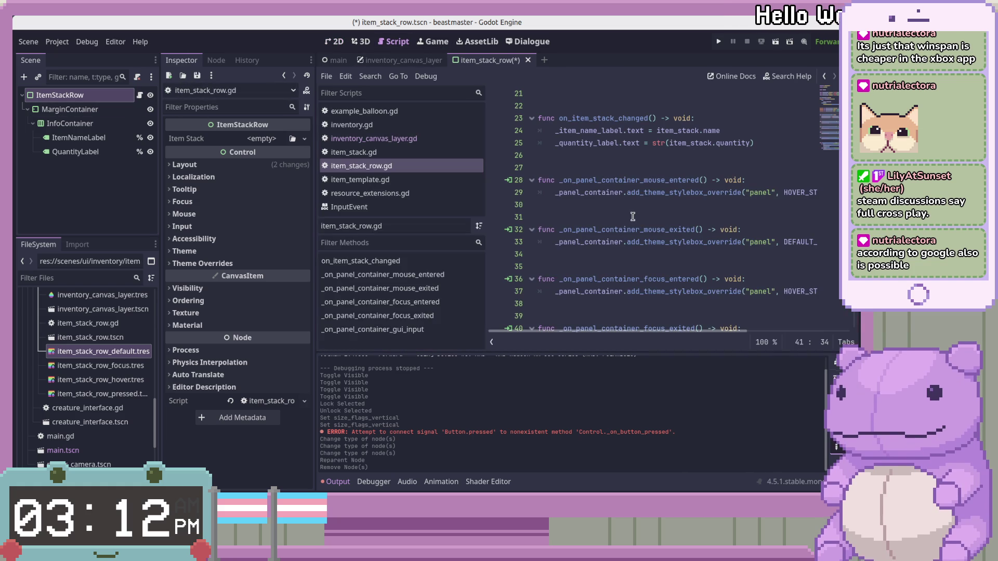
{"action": "left_click", "coordinate": [216, 60]}
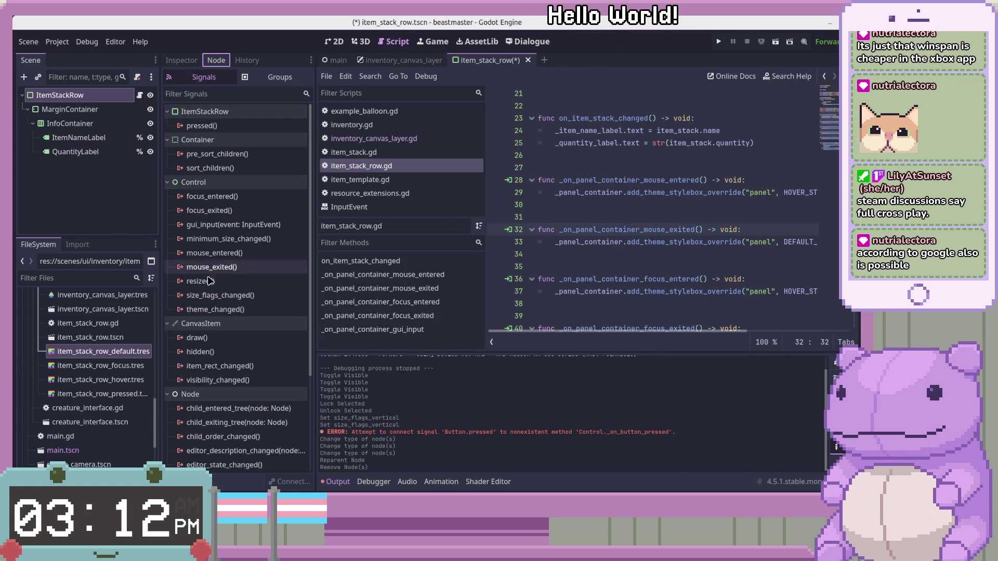
{"action": "scroll", "coordinate": [633, 224], "scroll_direction": "down", "scroll_amount": 4}
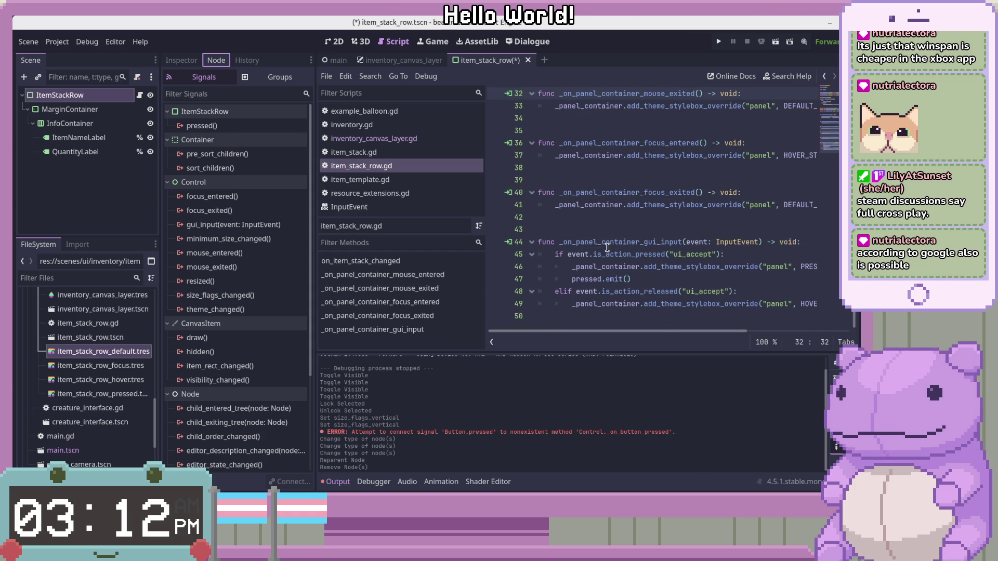
{"action": "left_click", "coordinate": [575, 242]}
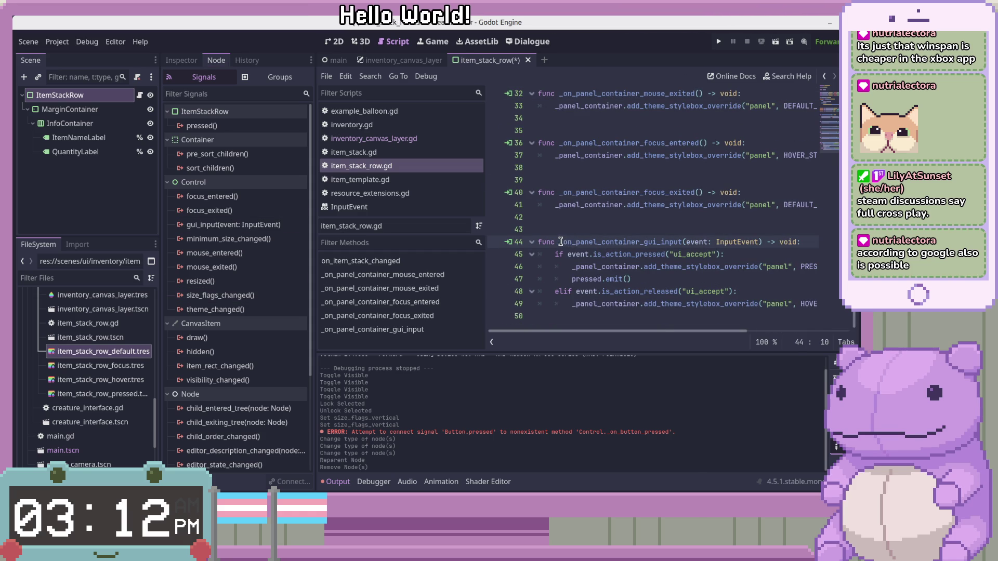
Strip the _on_panel_container prefix from every handler name at once using multiple carets.
{"action": "left_click_drag", "start_coordinate": [559, 242], "coordinate": [640, 242]}
{"action": "scroll", "coordinate": [597, 243], "scroll_direction": "up", "scroll_amount": 4}
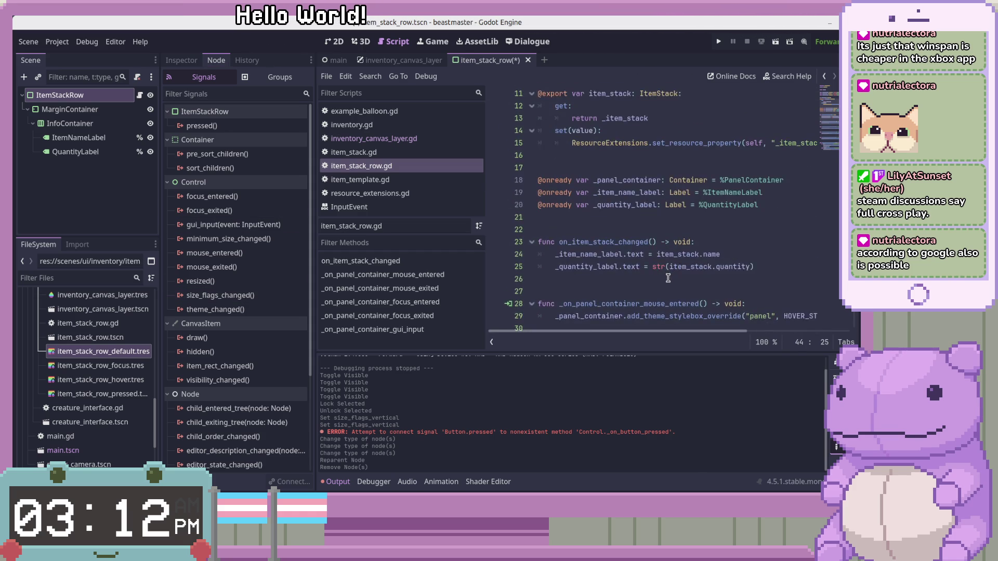
{"action": "left_click", "coordinate": [547, 267]}
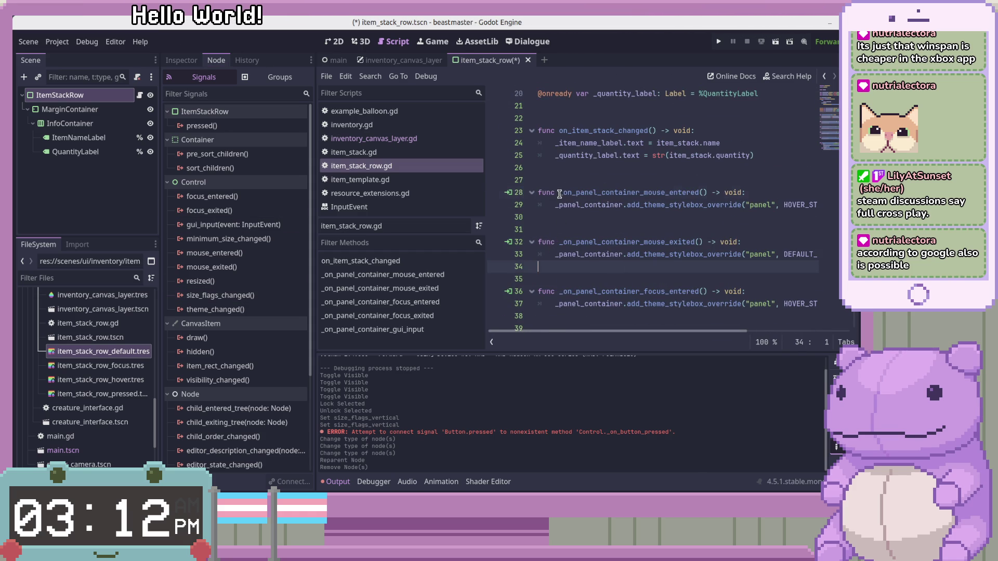
{"action": "left_click_drag", "start_coordinate": [559, 192], "coordinate": [635, 191]}
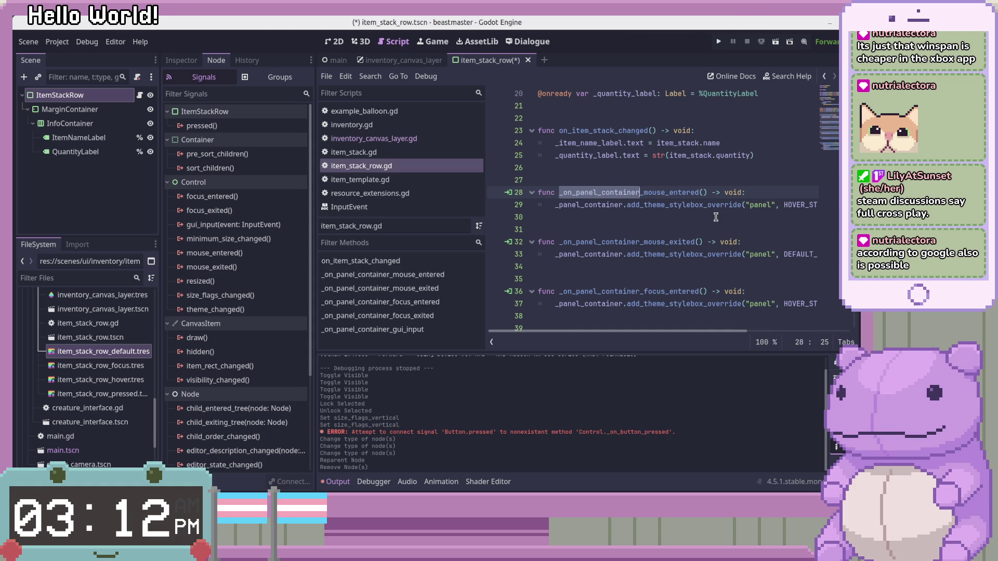
{"action": "scroll", "coordinate": [716, 217], "scroll_direction": "down", "scroll_amount": 2}
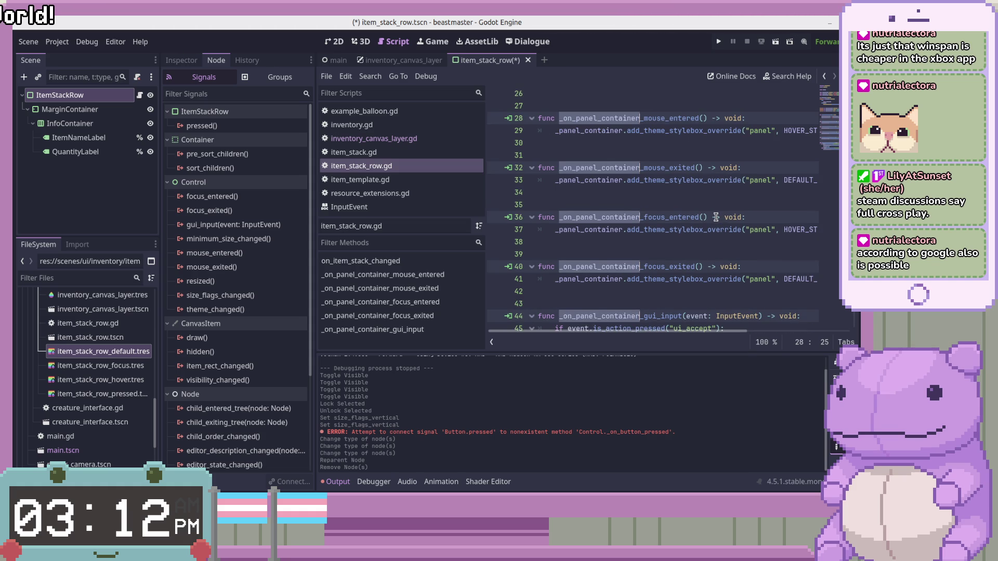
{"action": "key", "text": "BackSpace"}
{"action": "key", "text": "BackSpace"}
{"action": "key", "text": "BackSpace"}
{"action": "key", "text": "BackSpace"}
{"action": "key", "text": "Return"}
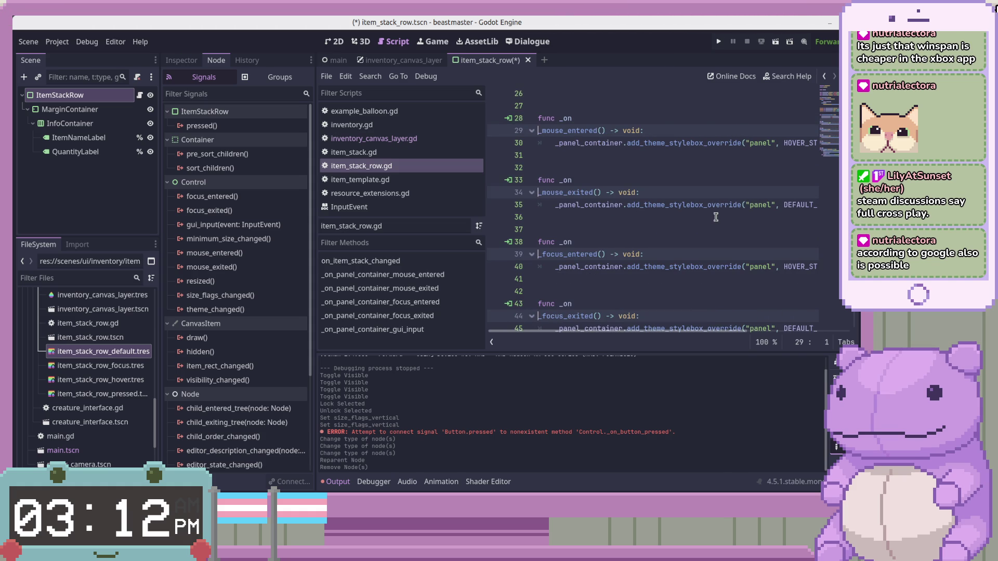
{"action": "key", "text": "BackSpace"}
Save item_stack_row.gd with the renamed handlers and review the script.
{"action": "key", "text": "ctrl+s"}
{"action": "scroll", "coordinate": [699, 219], "scroll_direction": "down", "scroll_amount": 2}
{"action": "left_click", "coordinate": [684, 214]}
{"action": "scroll", "coordinate": [683, 221], "scroll_direction": "up", "scroll_amount": 10}
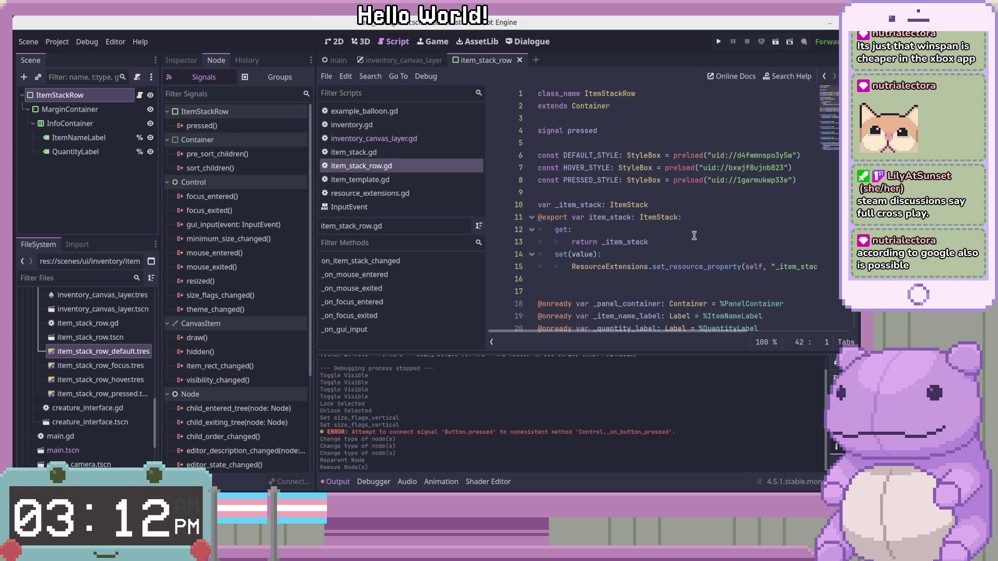
{"action": "scroll", "coordinate": [694, 236], "scroll_direction": "down", "scroll_amount": 5}
{"action": "left_click", "coordinate": [699, 229]}
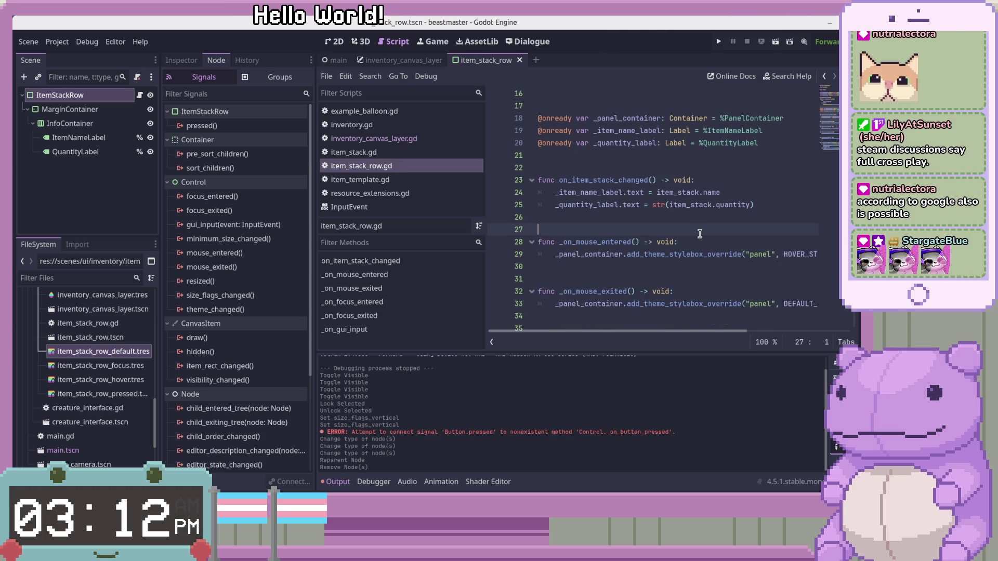
{"action": "scroll", "coordinate": [699, 233], "scroll_direction": "down", "scroll_amount": 5}
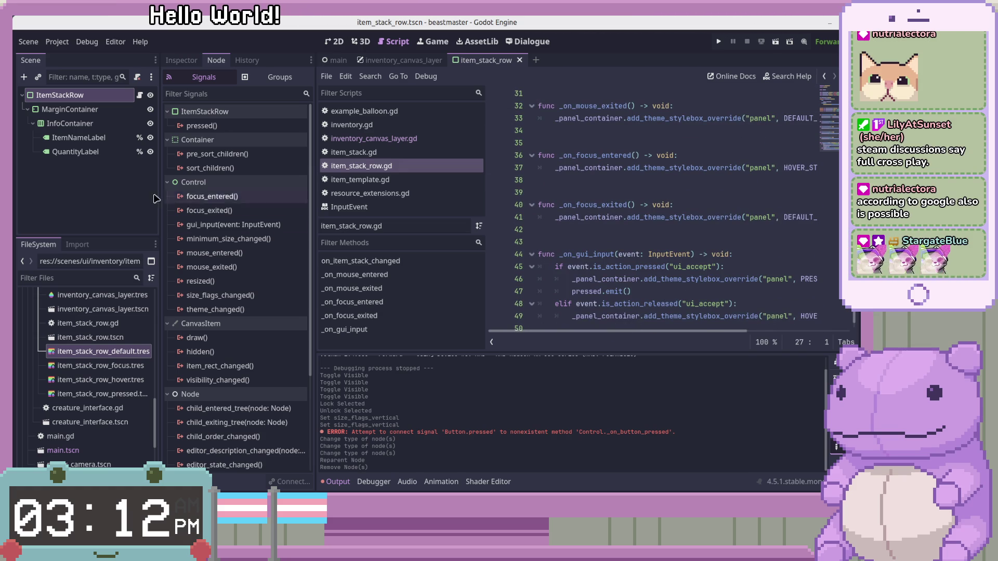
Connect focus_entered, focus_exited and gui_input to _on_focus_entered, _on_focus_exited and _on_gui_input.
{"action": "double_click", "coordinate": [212, 196]}
{"action": "left_click", "coordinate": [473, 361]}
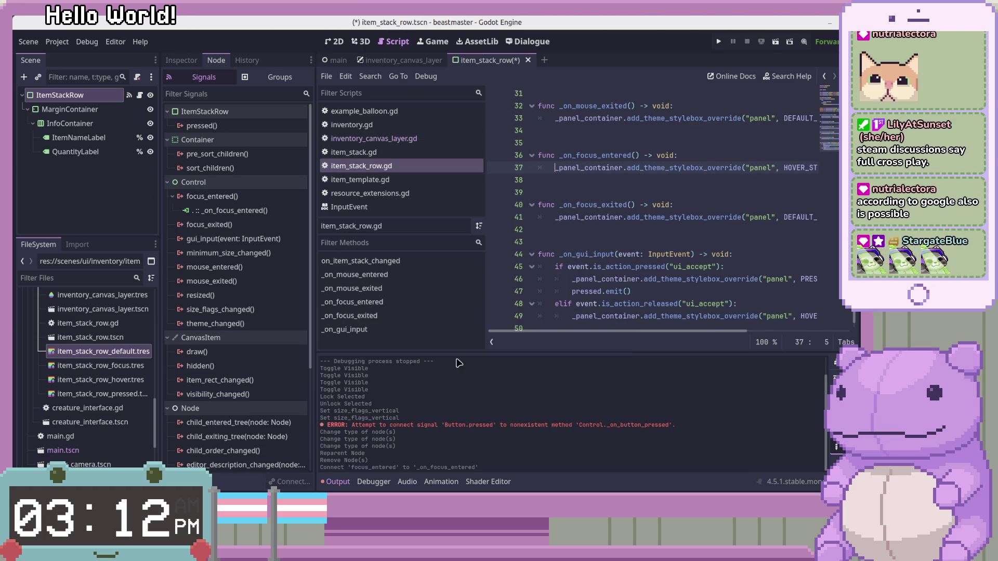
{"action": "scroll", "coordinate": [672, 254], "scroll_direction": "down", "scroll_amount": 1}
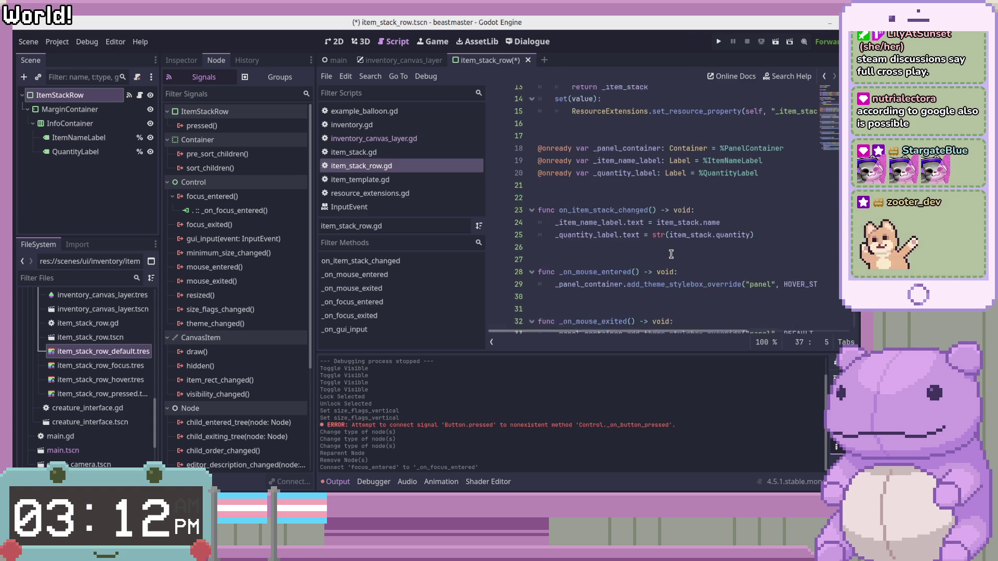
{"action": "left_click", "coordinate": [222, 229]}
{"action": "double_click", "coordinate": [221, 230]}
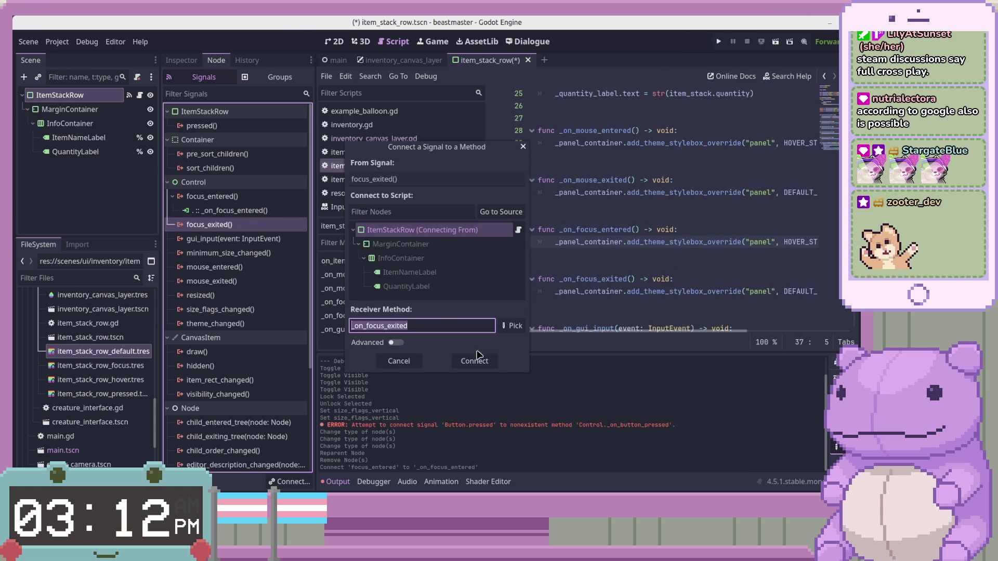
{"action": "left_click", "coordinate": [474, 361]}
{"action": "double_click", "coordinate": [241, 254]}
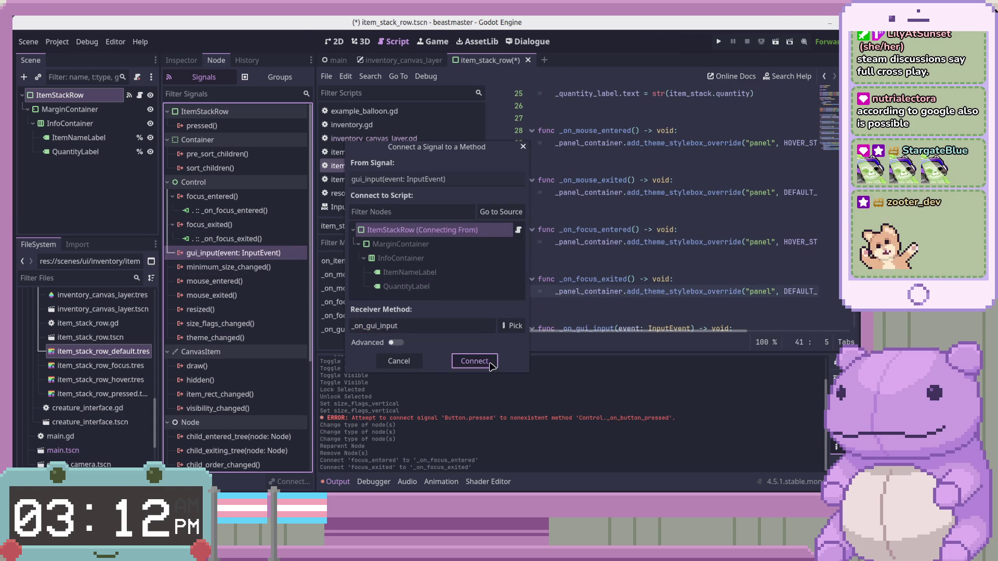
{"action": "left_click", "coordinate": [490, 365]}
Connect mouse_entered and mouse_exited to _on_mouse_entered and _on_mouse_exited.
{"action": "scroll", "coordinate": [696, 285], "scroll_direction": "up", "scroll_amount": 10}
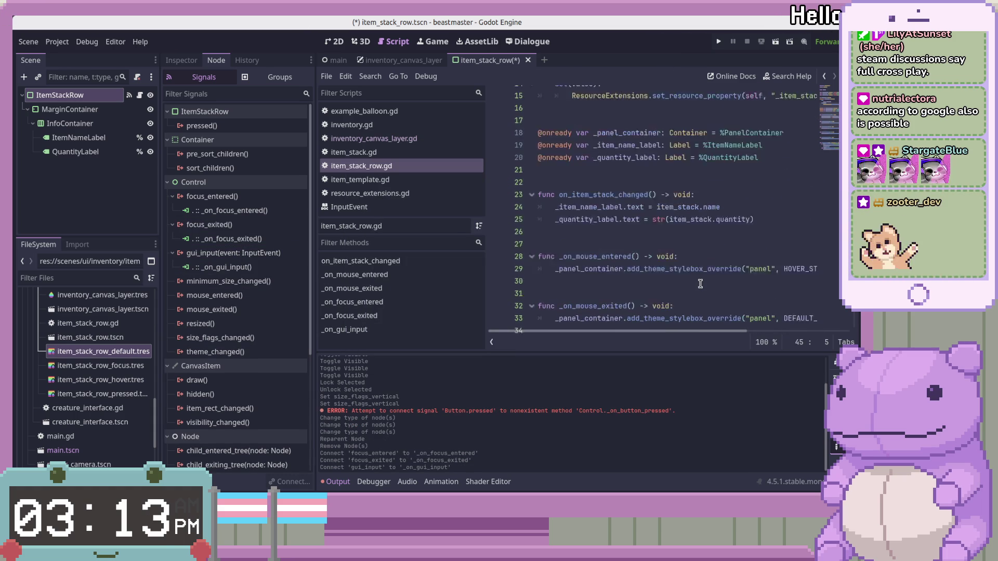
{"action": "scroll", "coordinate": [700, 284], "scroll_direction": "down", "scroll_amount": 10}
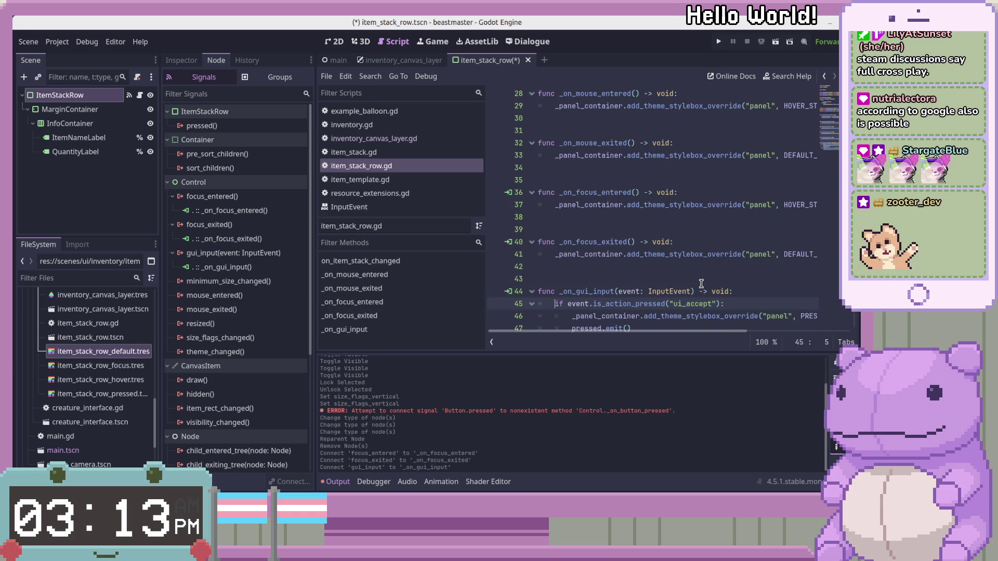
{"action": "double_click", "coordinate": [246, 297]}
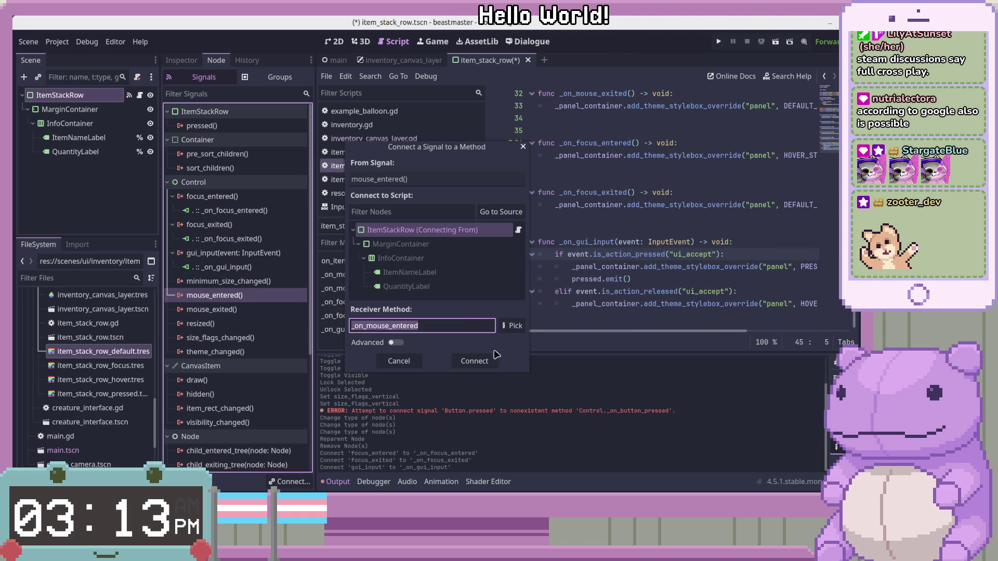
{"action": "left_click", "coordinate": [474, 359]}
{"action": "scroll", "coordinate": [683, 267], "scroll_direction": "up", "scroll_amount": 2}
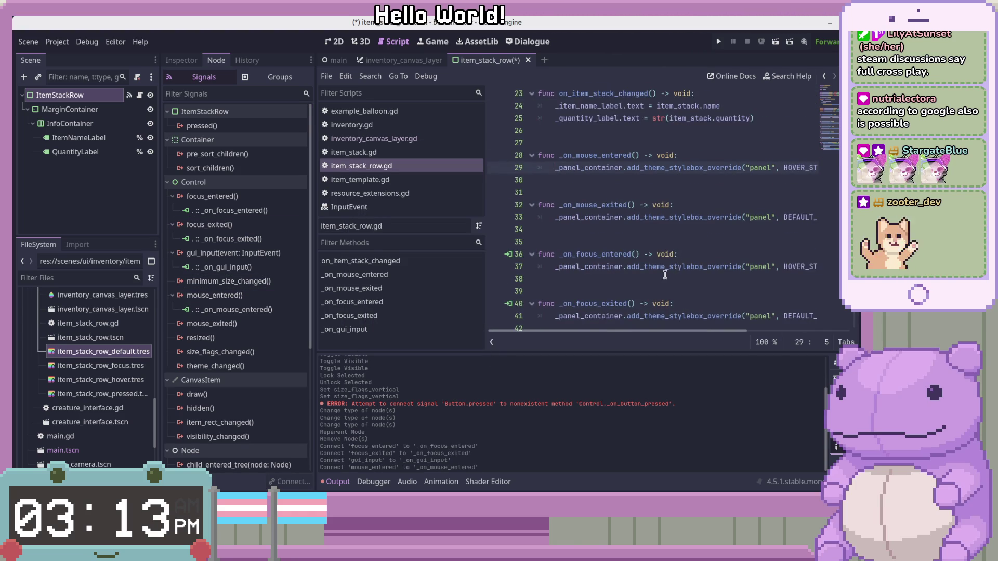
{"action": "scroll", "coordinate": [665, 273], "scroll_direction": "up", "scroll_amount": 1}
{"action": "double_click", "coordinate": [250, 327]}
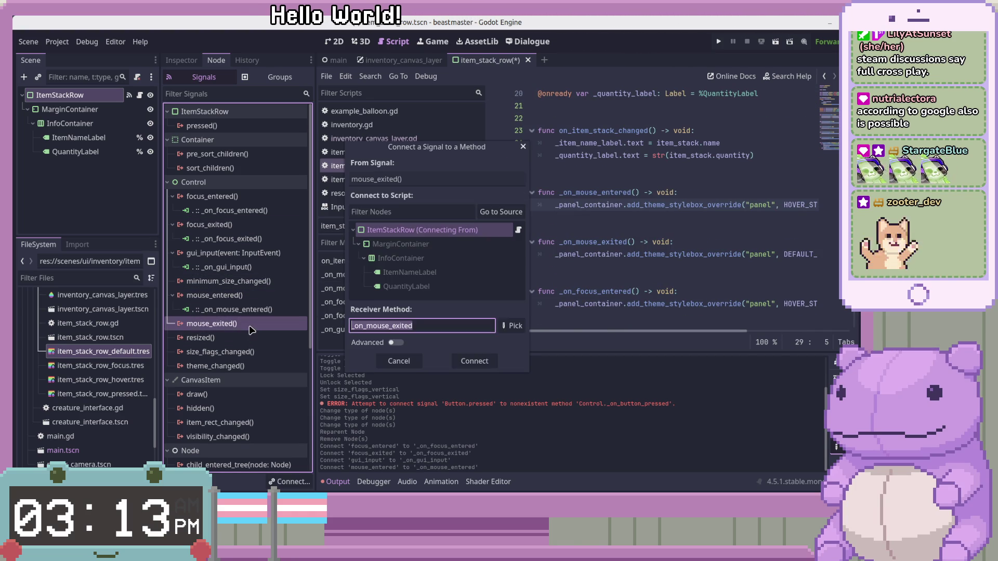
{"action": "left_click", "coordinate": [474, 361]}
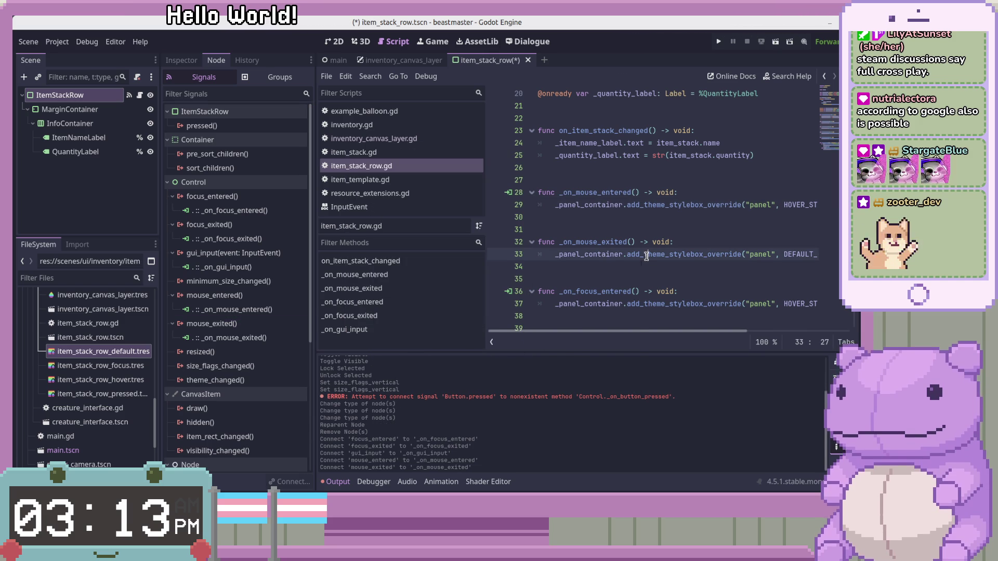
{"action": "left_click", "coordinate": [731, 266]}
{"action": "scroll", "coordinate": [731, 275], "scroll_direction": "down", "scroll_amount": 2}
{"action": "scroll", "coordinate": [729, 275], "scroll_direction": "down", "scroll_amount": 2, "text": "ctrl"}
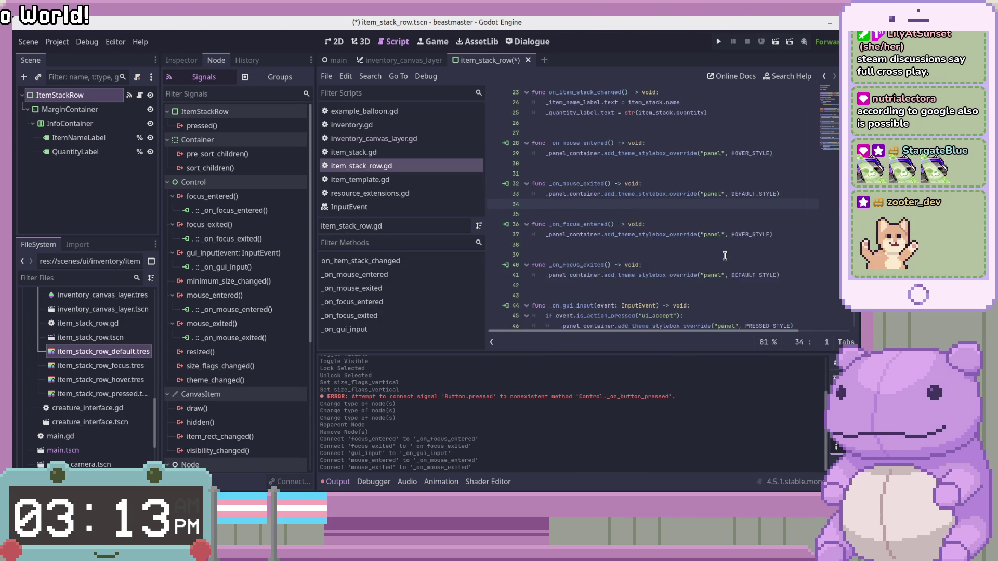
Cut the _on_mouse_entered and _on_mouse_exited functions out of item_stack_row.gd and save.
{"action": "scroll", "coordinate": [724, 256], "scroll_direction": "down", "scroll_amount": 1, "text": "ctrl"}
{"action": "left_click_drag", "start_coordinate": [760, 190], "coordinate": [478, 136]}
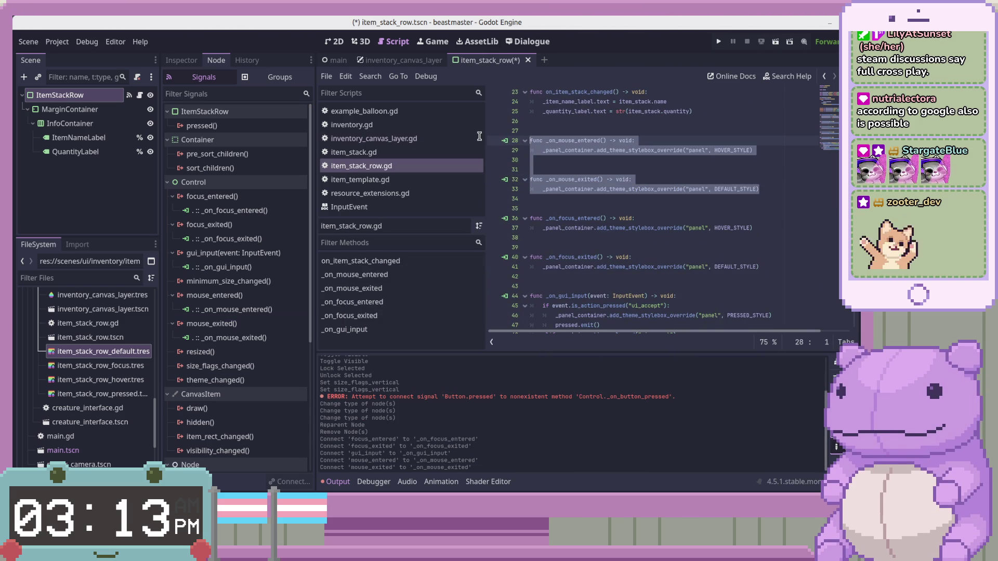
{"action": "key", "text": "shift+Up"}
{"action": "key", "text": "shift+Up"}
{"action": "key", "text": "ctrl+c"}
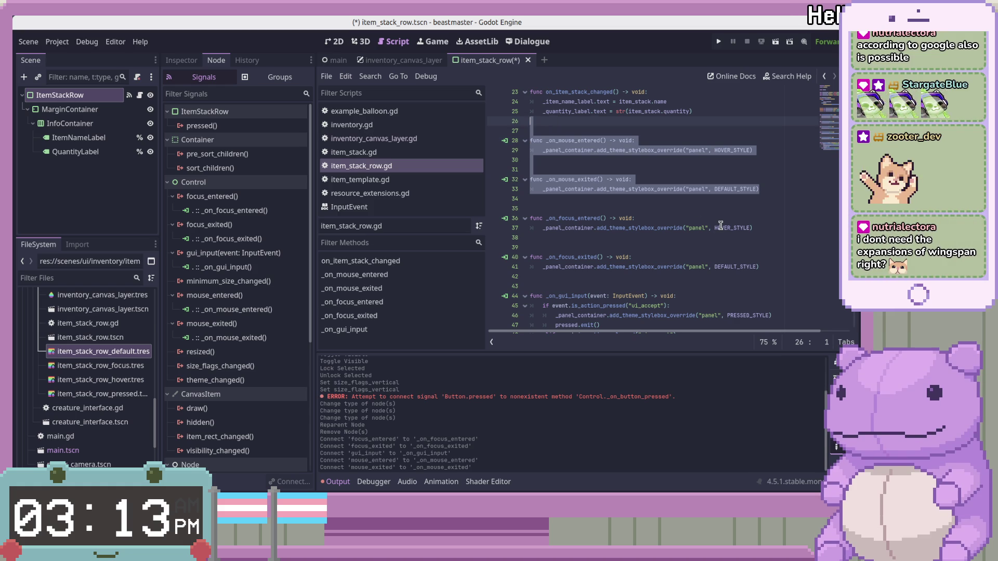
{"action": "key", "text": "BackSpace"}
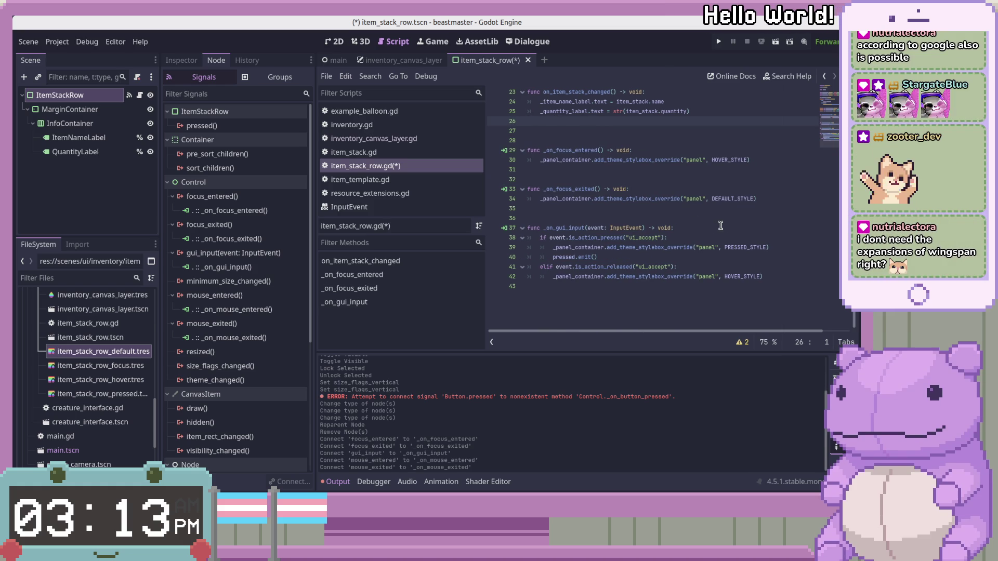
{"action": "key", "text": "Down"}
{"action": "key", "text": "Delete"}
{"action": "key", "text": "ctrl+s"}
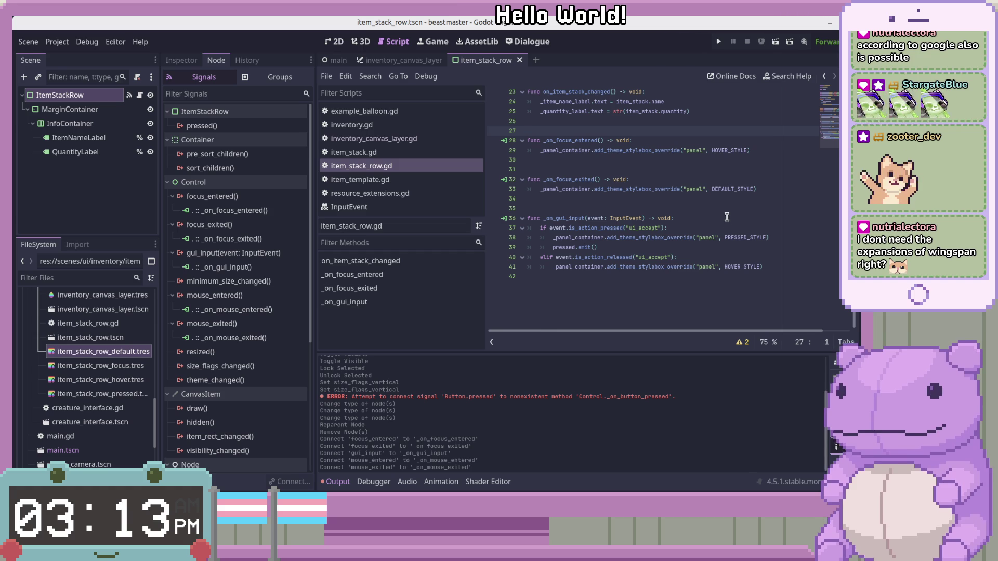
Paste the two mouse handlers at the end of the script and save.
{"action": "left_click", "coordinate": [779, 280]}
{"action": "key", "text": "Return"}
{"action": "key", "text": "ctrl+v"}
{"action": "key", "text": "BackSpace"}
{"action": "key", "text": "ctrl+s"}
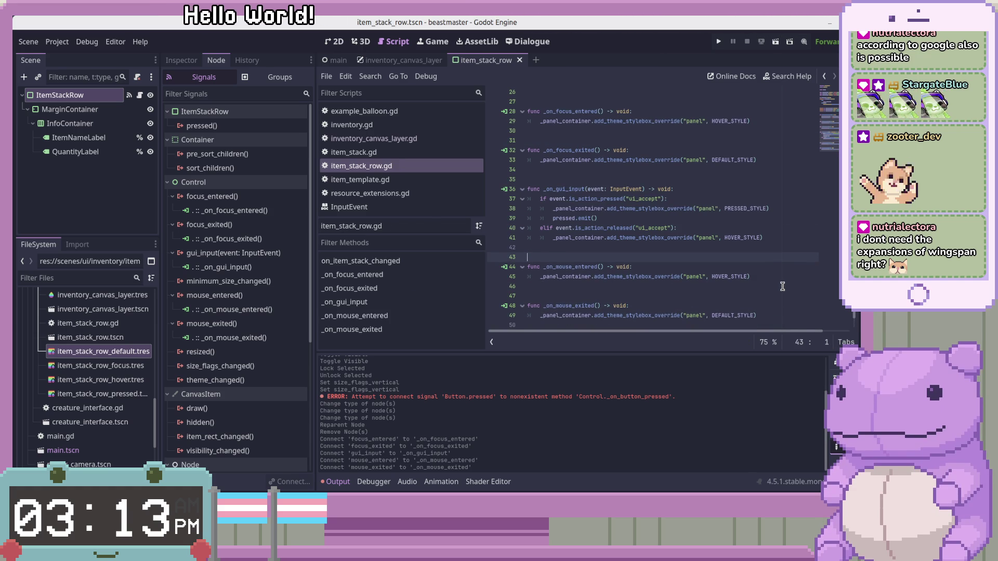
Check the handler layout, scroll to the script's top, and switch to the inventory_canvas_layer scene.
{"action": "left_click", "coordinate": [778, 314]}
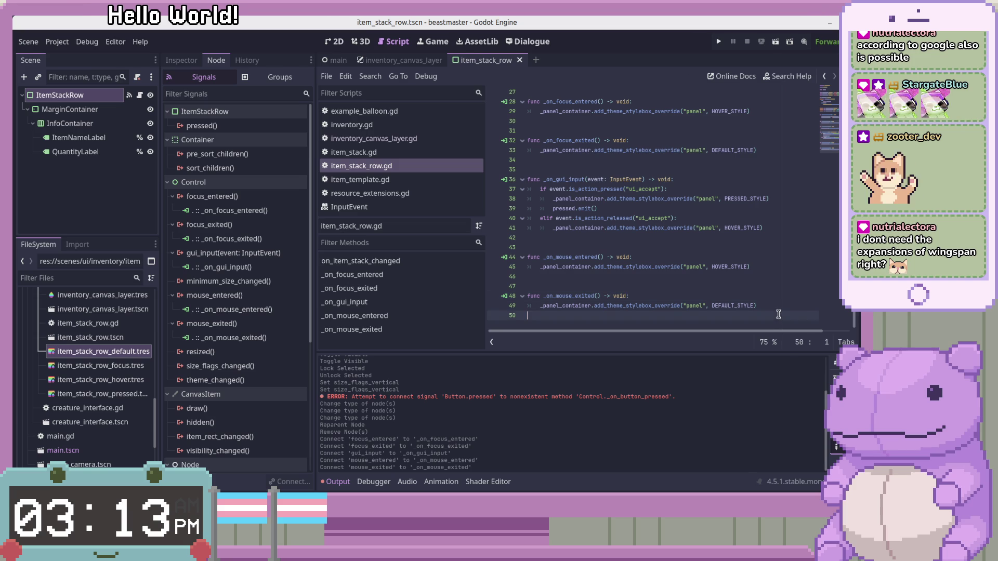
{"action": "left_click", "coordinate": [797, 289]}
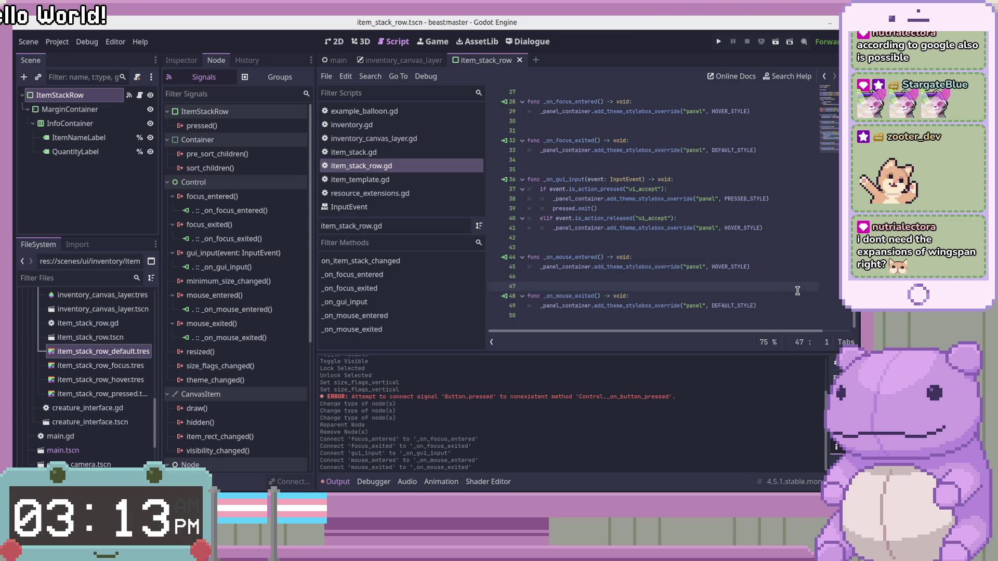
{"action": "key", "text": "Up"}
{"action": "key", "text": "Up"}
{"action": "key", "text": "Up"}
{"action": "key", "text": "Down"}
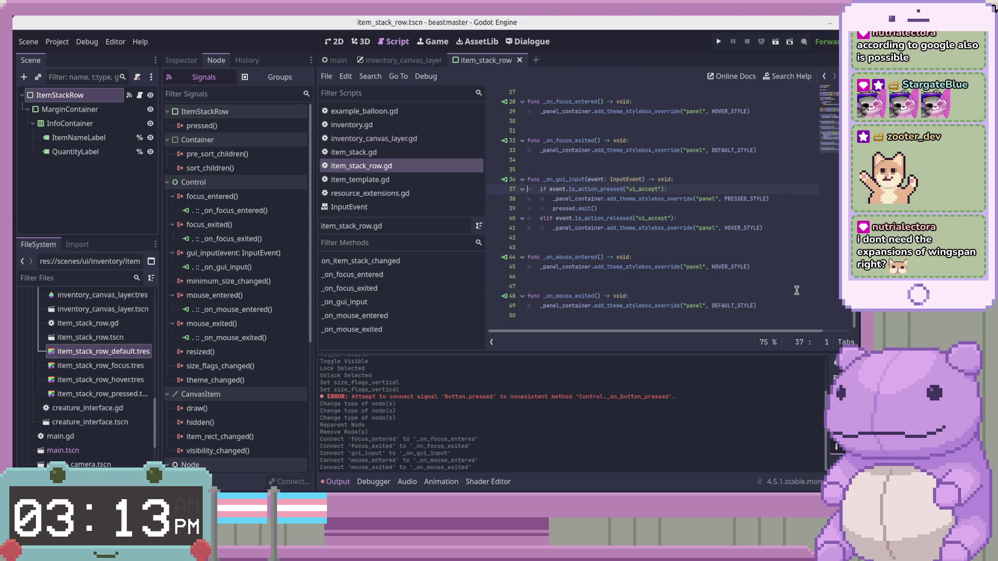
{"action": "left_click", "coordinate": [796, 290]}
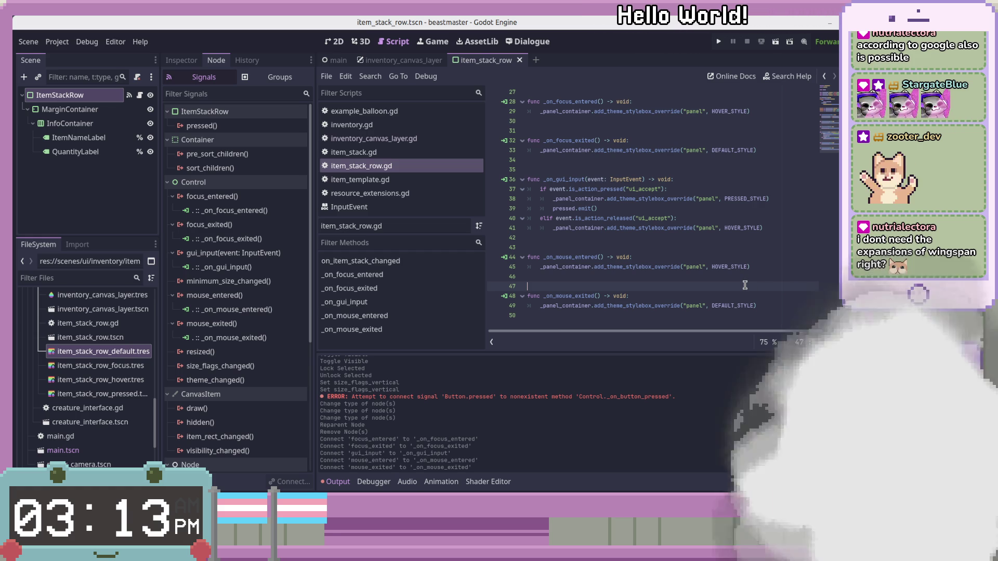
{"action": "scroll", "coordinate": [745, 285], "scroll_direction": "up", "scroll_amount": 3}
{"action": "scroll", "coordinate": [745, 285], "scroll_direction": "up", "scroll_amount": 5}
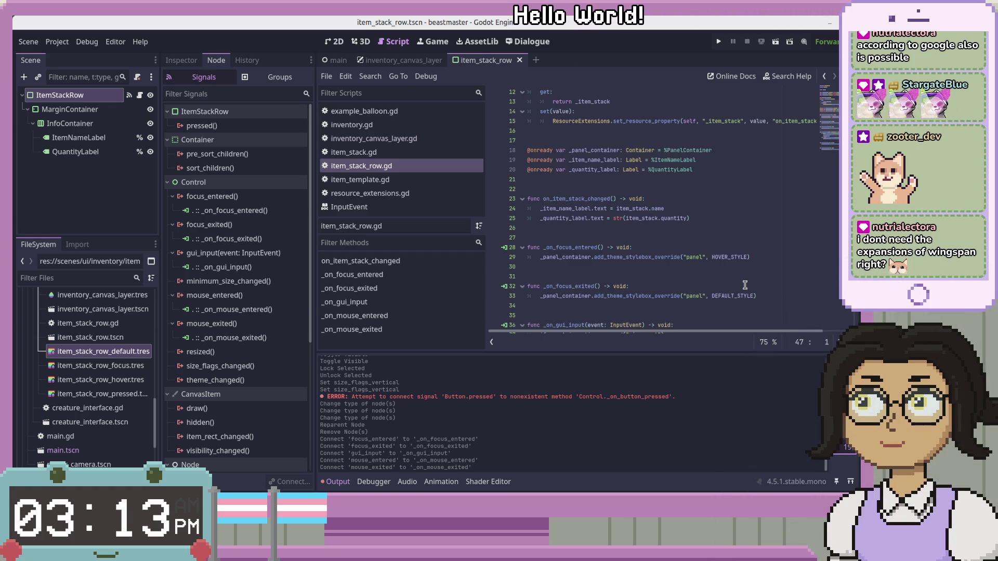
{"action": "scroll", "coordinate": [744, 285], "scroll_direction": "up", "scroll_amount": 1}
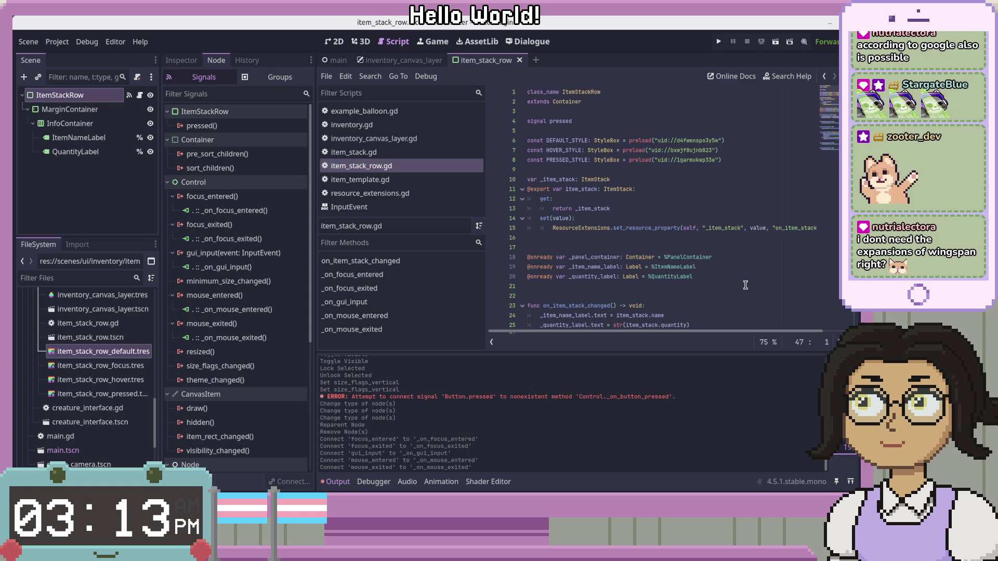
{"action": "left_click", "coordinate": [750, 279]}
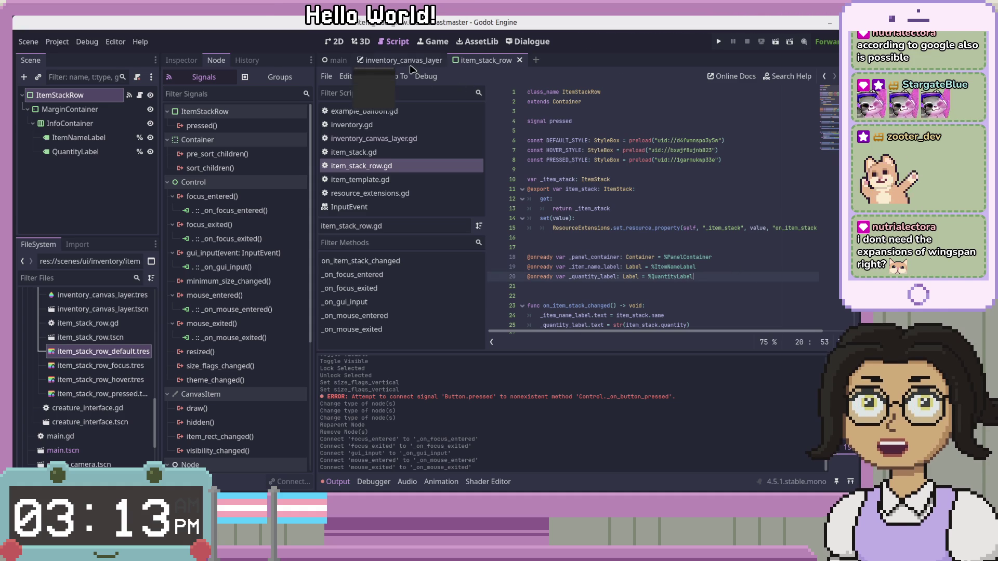
Run the inventory_canvas_layer scene and stop the crashed debug session.
{"action": "left_click", "coordinate": [403, 60]}
{"action": "left_click", "coordinate": [775, 42]}
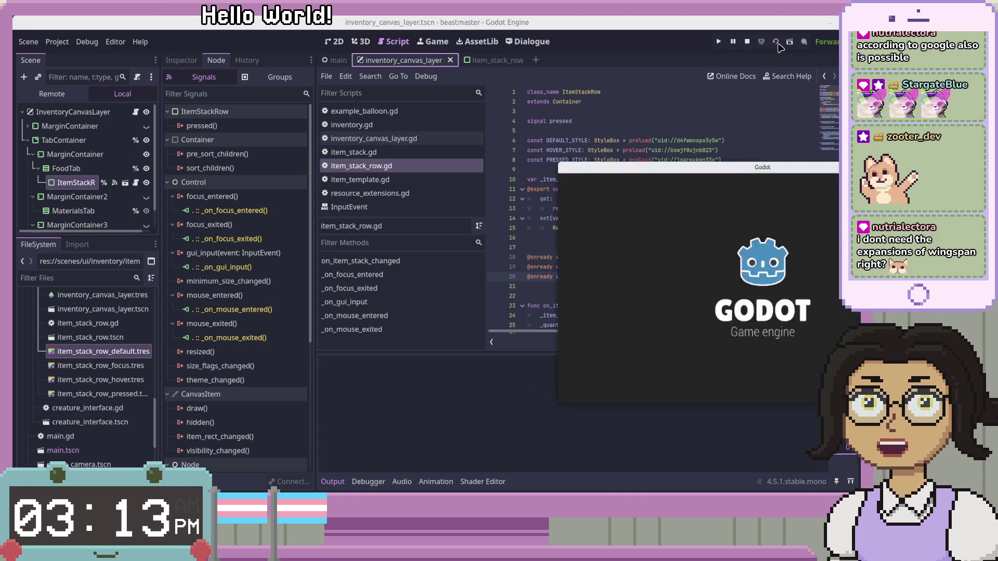
{"action": "left_click_drag", "start_coordinate": [753, 185], "coordinate": [480, 118]}
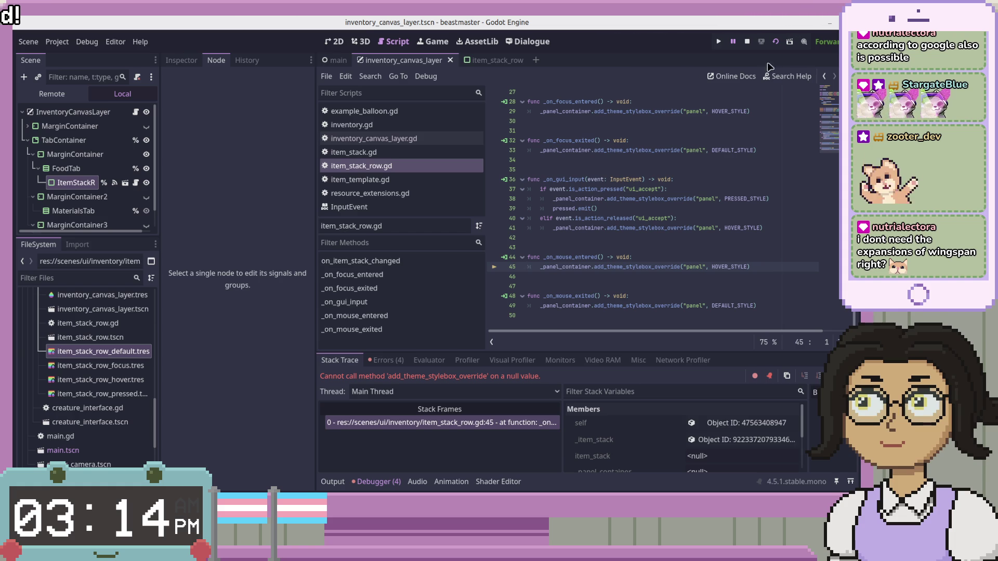
{"action": "left_click", "coordinate": [747, 41]}
{"action": "left_click", "coordinate": [554, 273]}
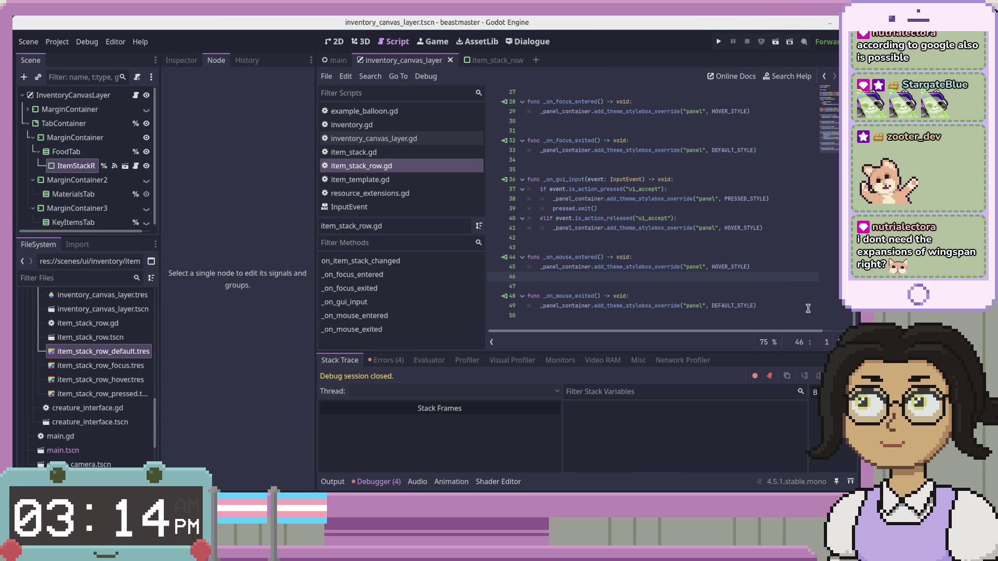
Comment out the _panel_container declaration on line 18 of item_stack_row.gd.
{"action": "key", "text": "Up"}
{"action": "key", "text": "Up"}
{"action": "key", "text": "Up"}
{"action": "key", "text": "Page_Up"}
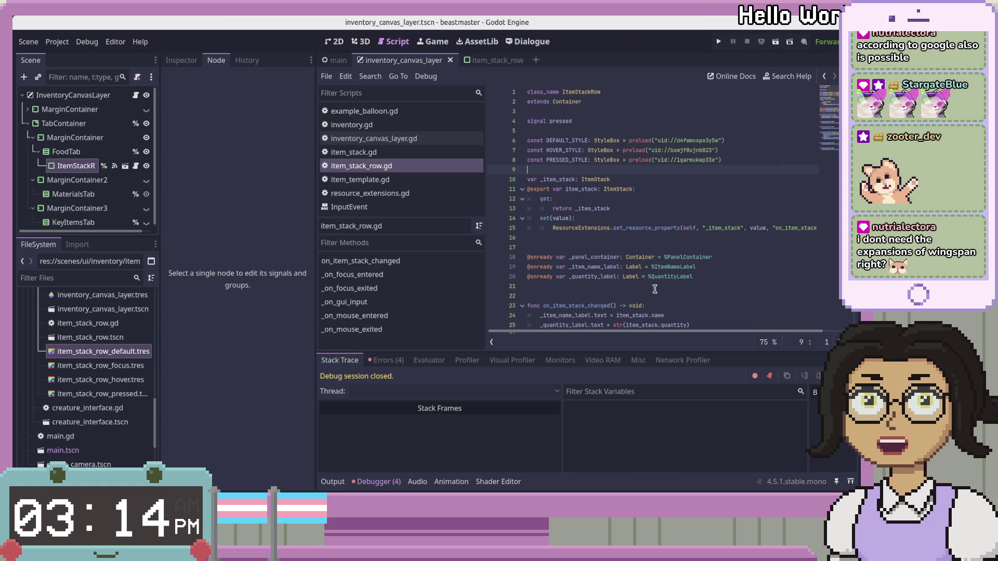
{"action": "left_click_drag", "start_coordinate": [712, 257], "coordinate": [527, 256]}
{"action": "key", "text": "ctrl+k"}
Delete every '_panel_container.' prefix so the style overrides apply to the row itself.
{"action": "key", "text": "Down"}
{"action": "key", "text": "Down"}
{"action": "key", "text": "Down"}
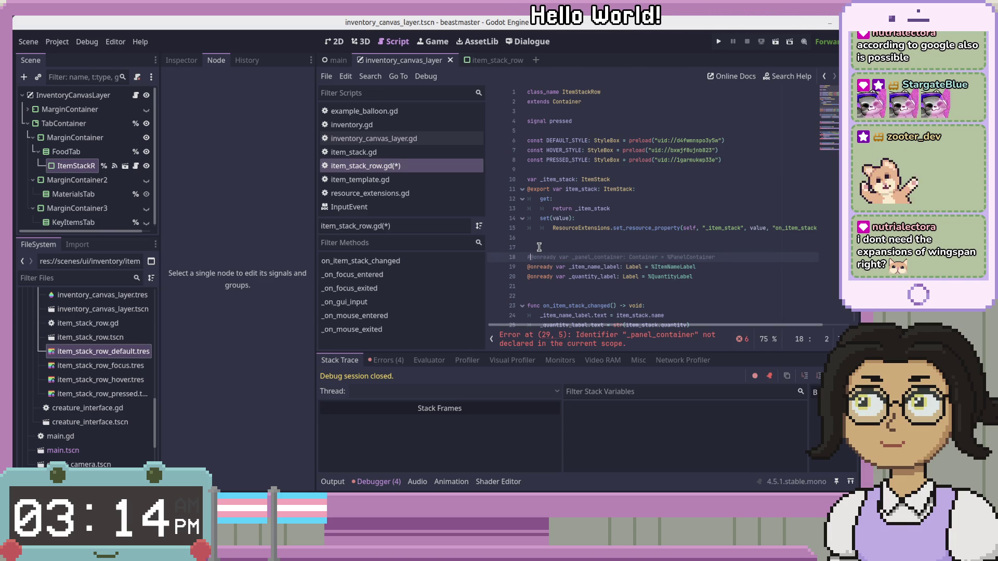
{"action": "key", "text": "Left"}
{"action": "key", "text": "Up"}
{"action": "key", "text": "Up"}
{"action": "key", "text": "Up"}
{"action": "scroll", "coordinate": [539, 247], "scroll_direction": "down", "scroll_amount": 3}
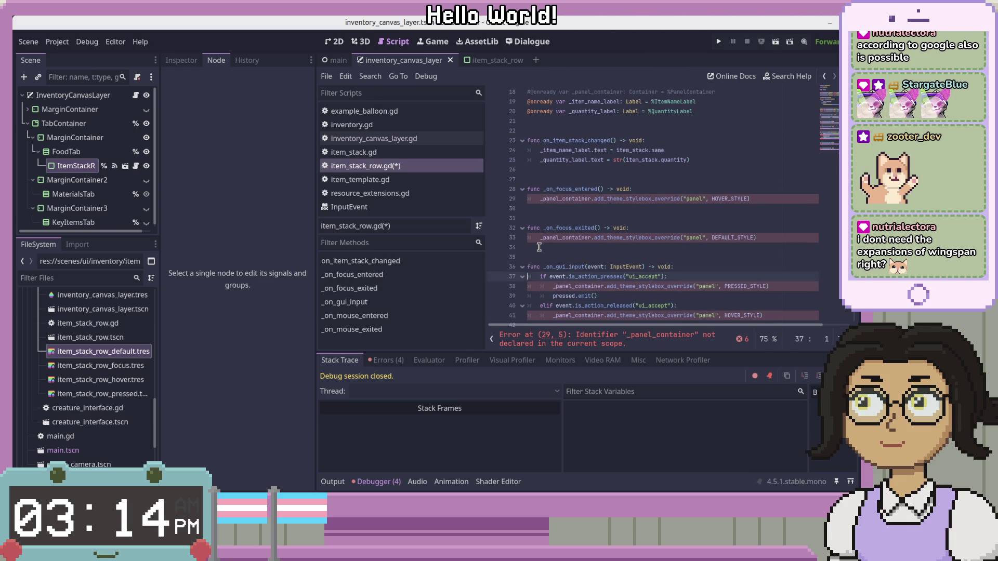
{"action": "key", "text": "Right"}
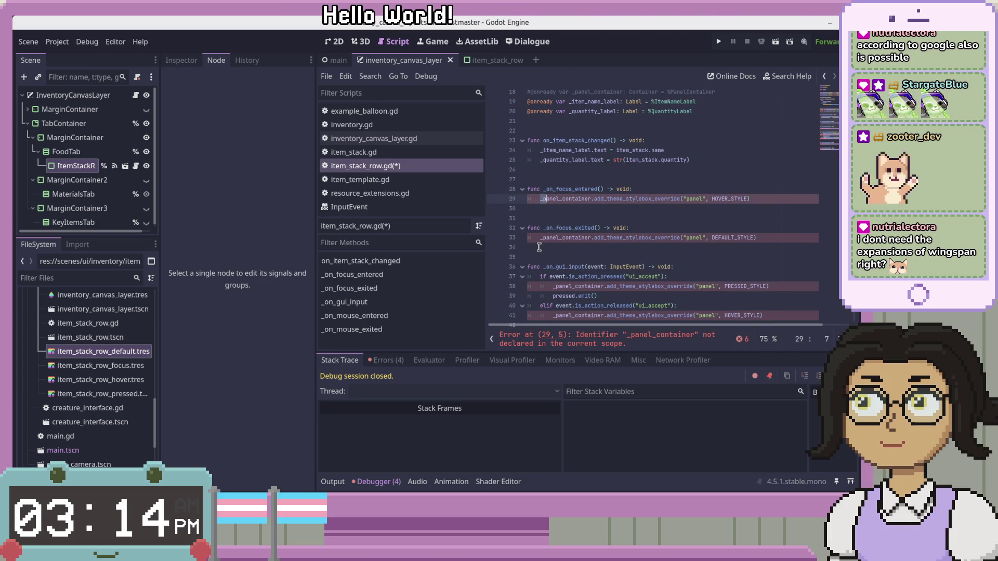
{"action": "key", "text": "shift+Right"}
{"action": "key", "text": "shift+Right"}
{"action": "key", "text": "shift+Right"}
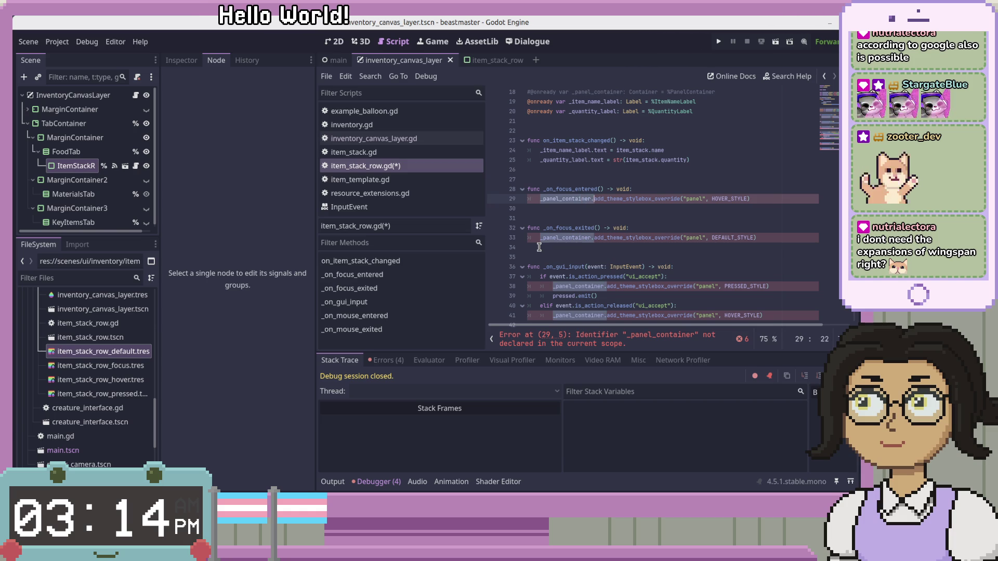
{"action": "scroll", "coordinate": [539, 247], "scroll_direction": "down", "scroll_amount": 2}
{"action": "scroll", "coordinate": [538, 247], "scroll_direction": "down", "scroll_amount": 2}
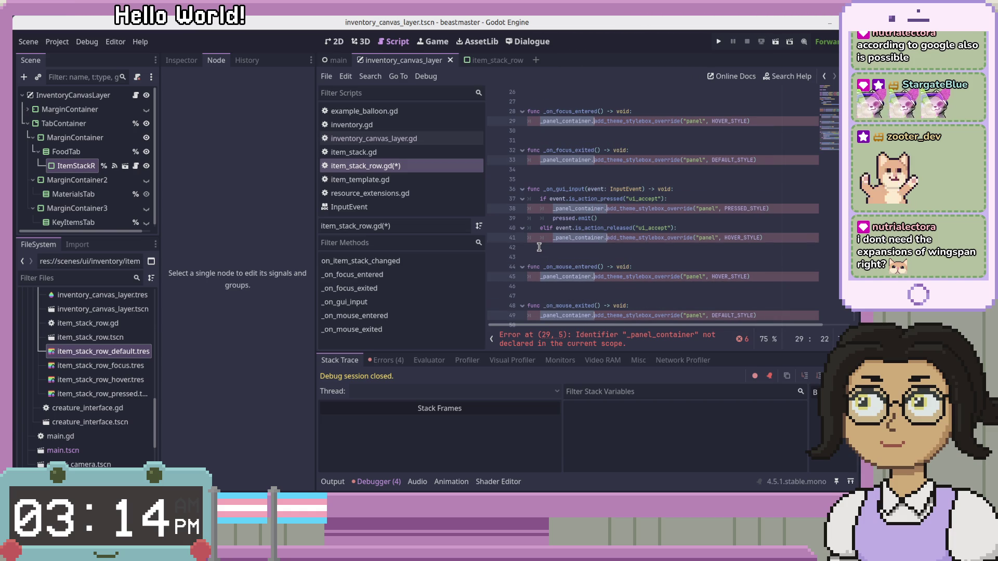
{"action": "scroll", "coordinate": [677, 251], "scroll_direction": "down", "scroll_amount": 1}
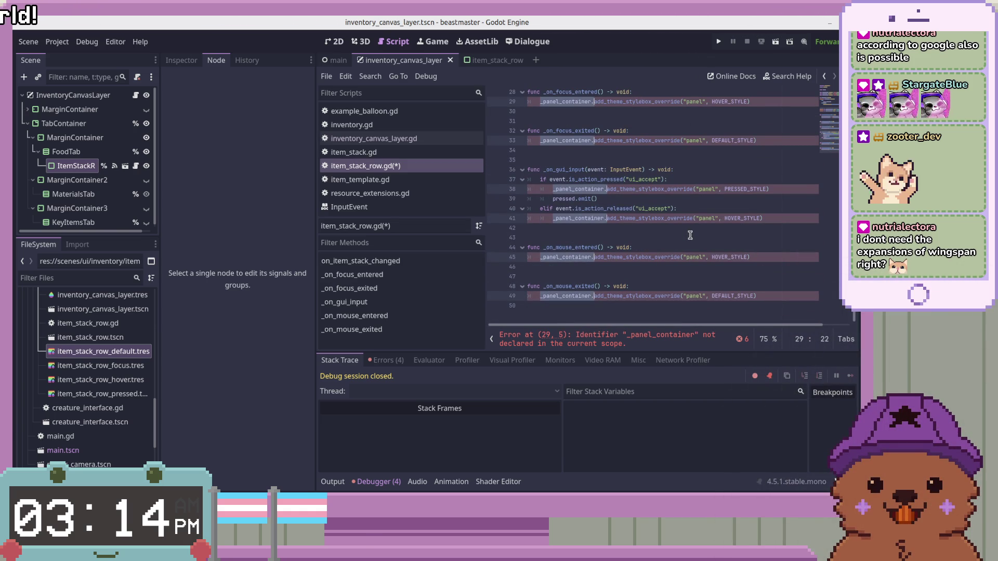
{"action": "key", "text": "BackSpace"}
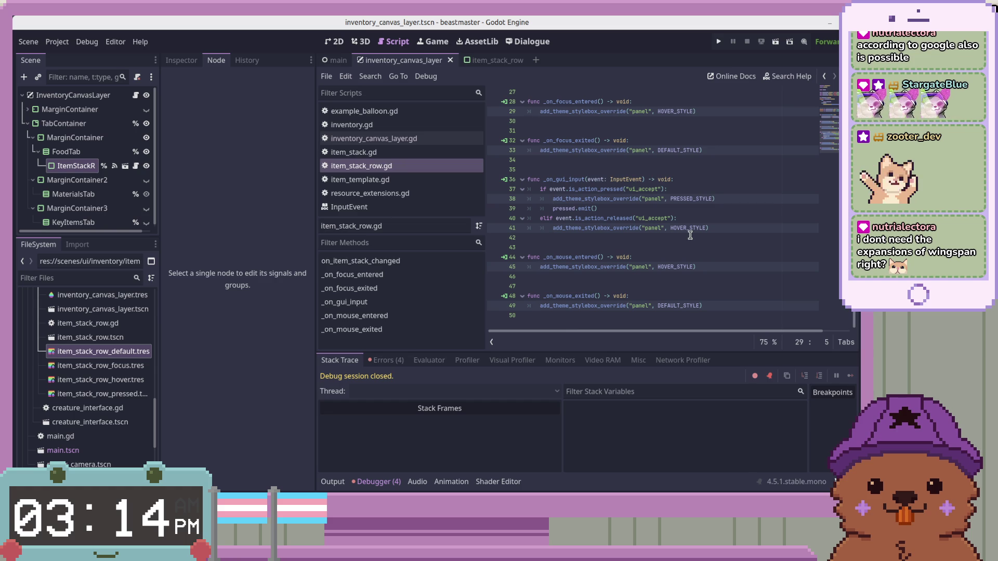
Widen the Scene and FileSystem docks and review the edited lines around line 25.
{"action": "left_click", "coordinate": [695, 172]}
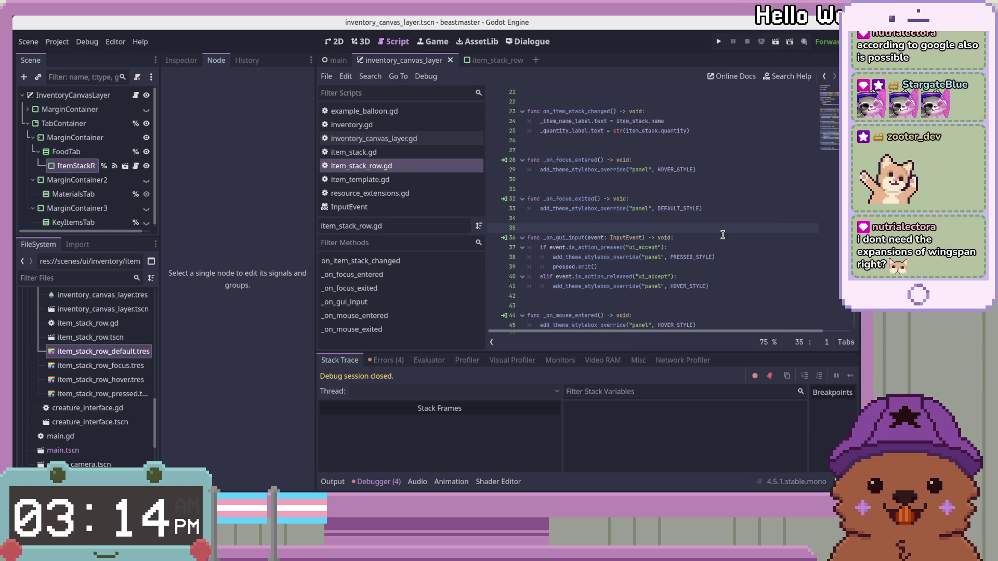
{"action": "scroll", "coordinate": [645, 250], "scroll_direction": "up", "scroll_amount": 4}
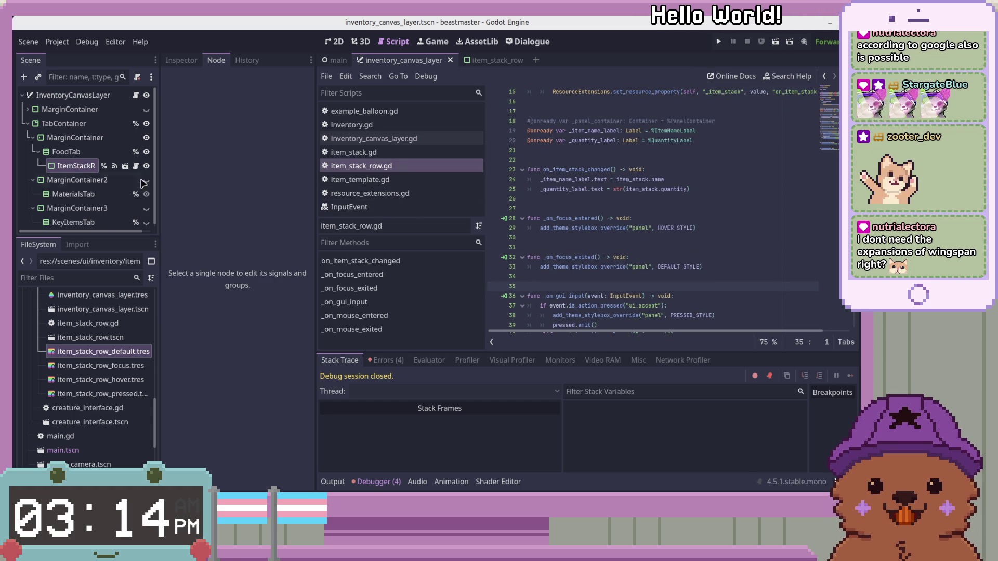
{"action": "left_click_drag", "start_coordinate": [160, 159], "coordinate": [181, 159]}
{"action": "left_click", "coordinate": [635, 189]}
{"action": "scroll", "coordinate": [651, 251], "scroll_direction": "up", "scroll_amount": 2}
{"action": "scroll", "coordinate": [654, 248], "scroll_direction": "up", "scroll_amount": 2}
{"action": "scroll", "coordinate": [654, 248], "scroll_direction": "down", "scroll_amount": 2}
{"action": "left_click", "coordinate": [781, 247]}
{"action": "scroll", "coordinate": [781, 247], "scroll_direction": "down", "scroll_amount": 4}
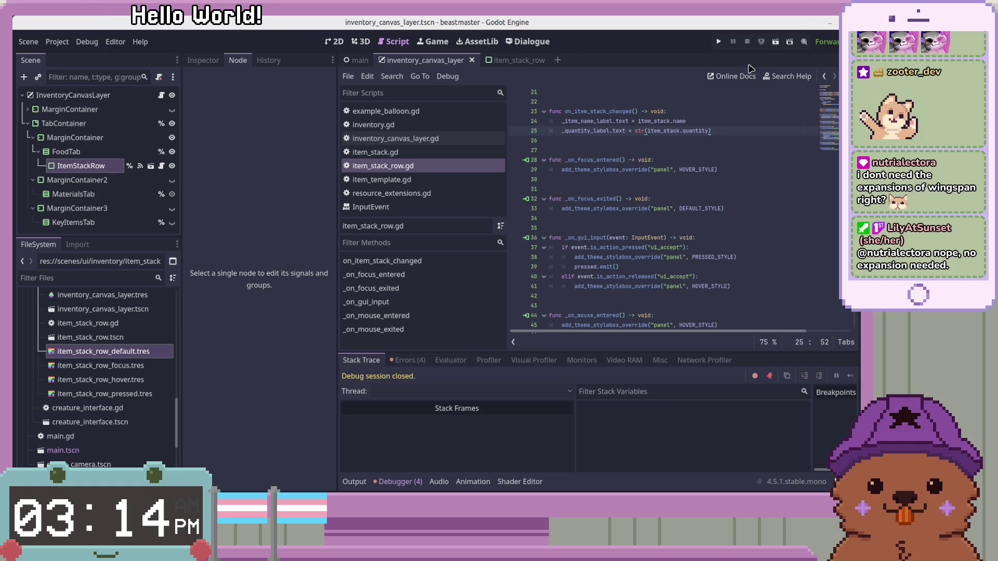
Test-run the scene with F6, check the Donut 3 and Godot Robot 7 rows, then close the game.
{"action": "key", "text": "F6"}
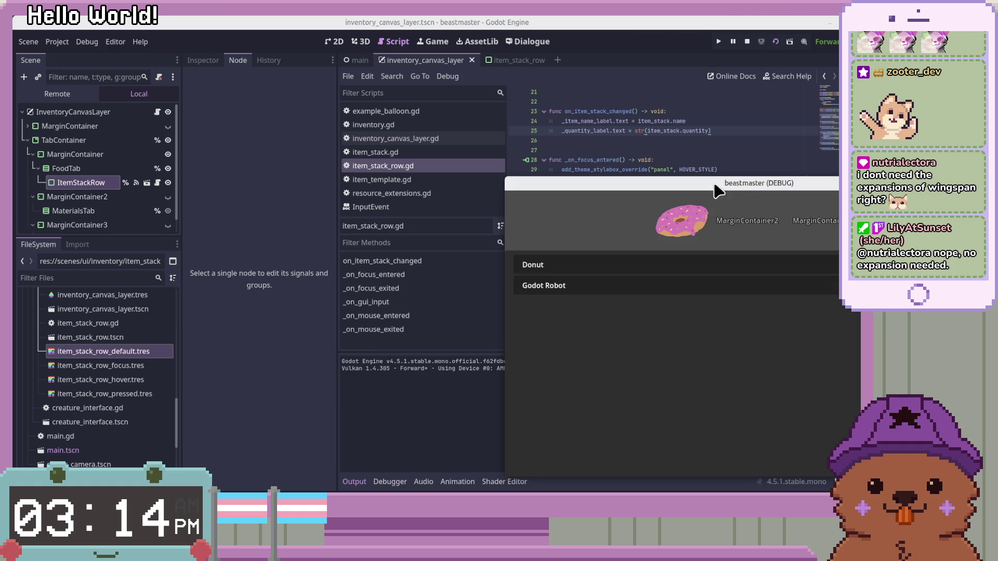
{"action": "left_click_drag", "start_coordinate": [708, 196], "coordinate": [535, 121]}
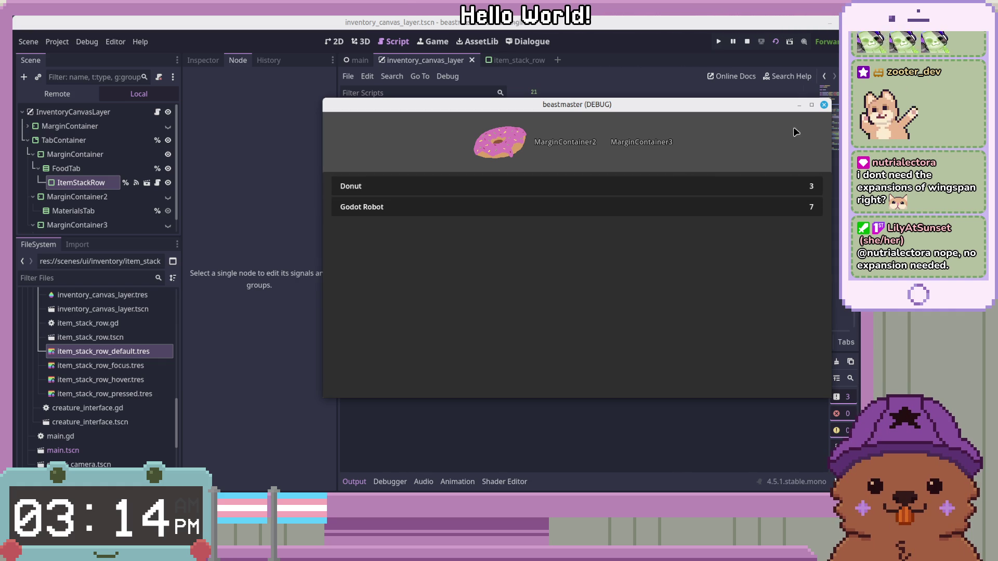
{"action": "key", "text": "Tab"}
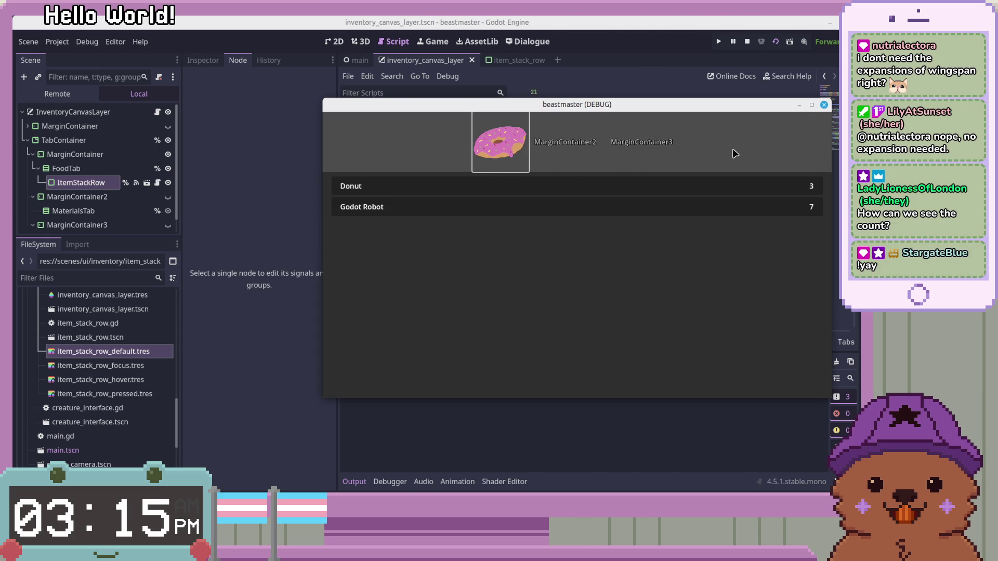
{"action": "left_click", "coordinate": [824, 104]}
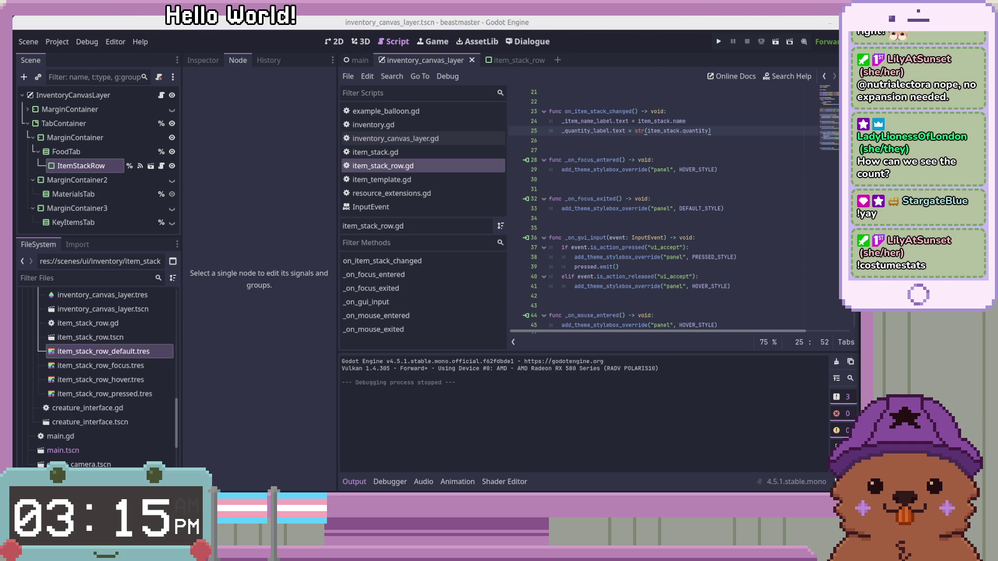
{"action": "left_click", "coordinate": [670, 277]}
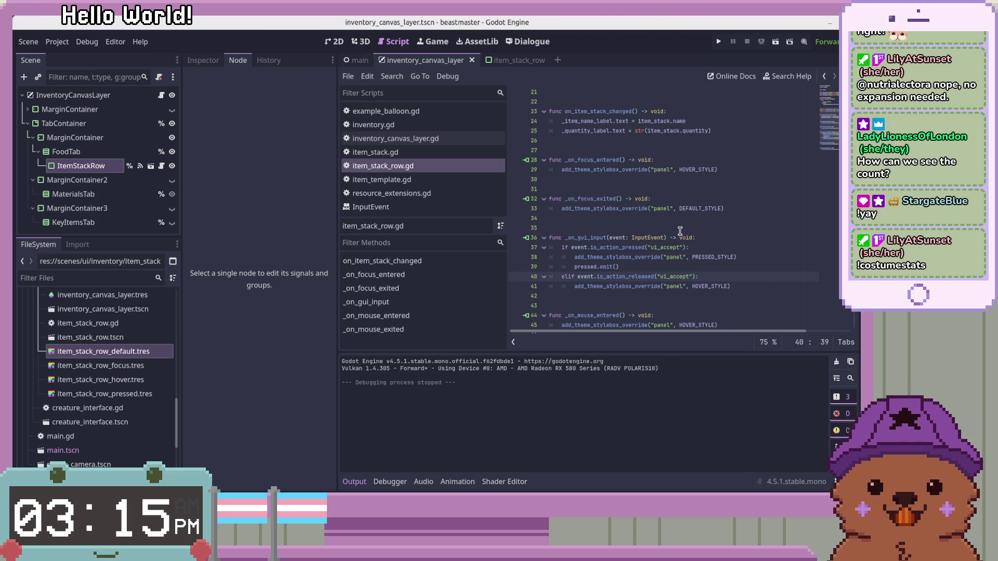
{"action": "scroll", "coordinate": [696, 235], "scroll_direction": "up", "scroll_amount": 3}
{"action": "scroll", "coordinate": [700, 237], "scroll_direction": "down", "scroll_amount": 1}
{"action": "scroll", "coordinate": [700, 236], "scroll_direction": "down", "scroll_amount": 3}
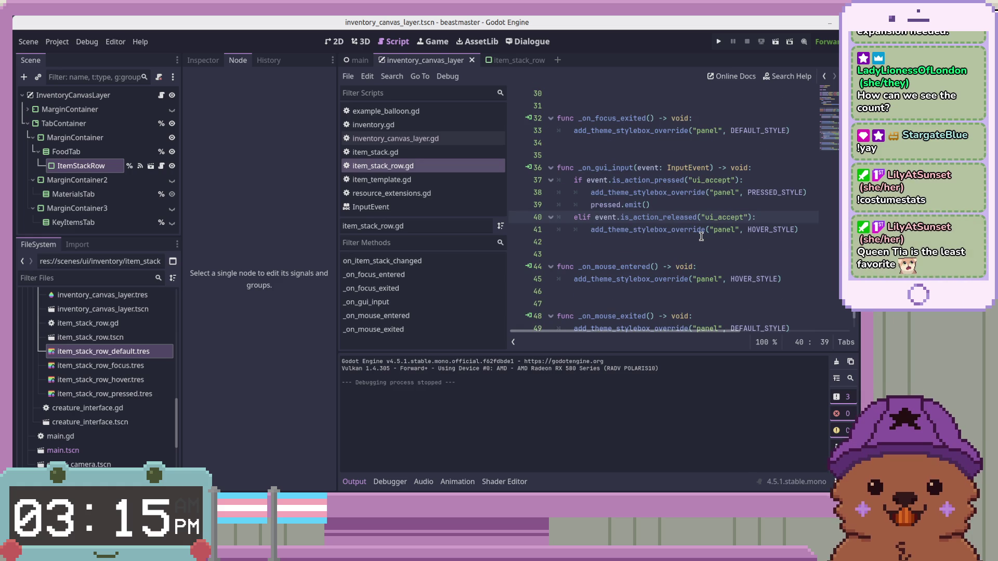
{"action": "scroll", "coordinate": [701, 236], "scroll_direction": "down", "scroll_amount": 1}
{"action": "left_click", "coordinate": [704, 255]}
{"action": "left_click", "coordinate": [730, 303]}
{"action": "left_click", "coordinate": [816, 180]}
{"action": "scroll", "coordinate": [834, 120], "scroll_direction": "up", "scroll_amount": 10}
{"action": "left_click", "coordinate": [676, 140]}
{"action": "left_click", "coordinate": [633, 161]}
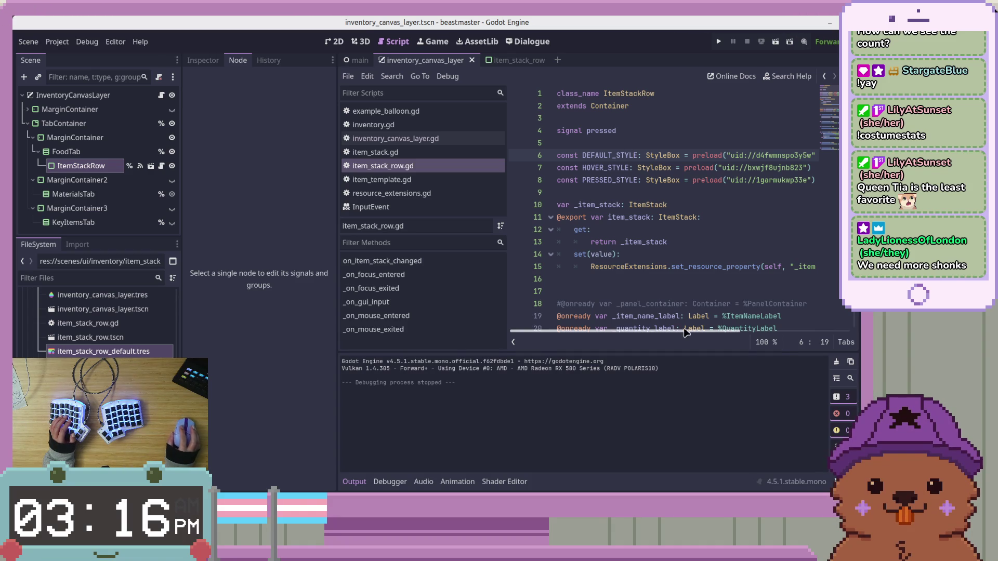
{"action": "left_click", "coordinate": [733, 221]}
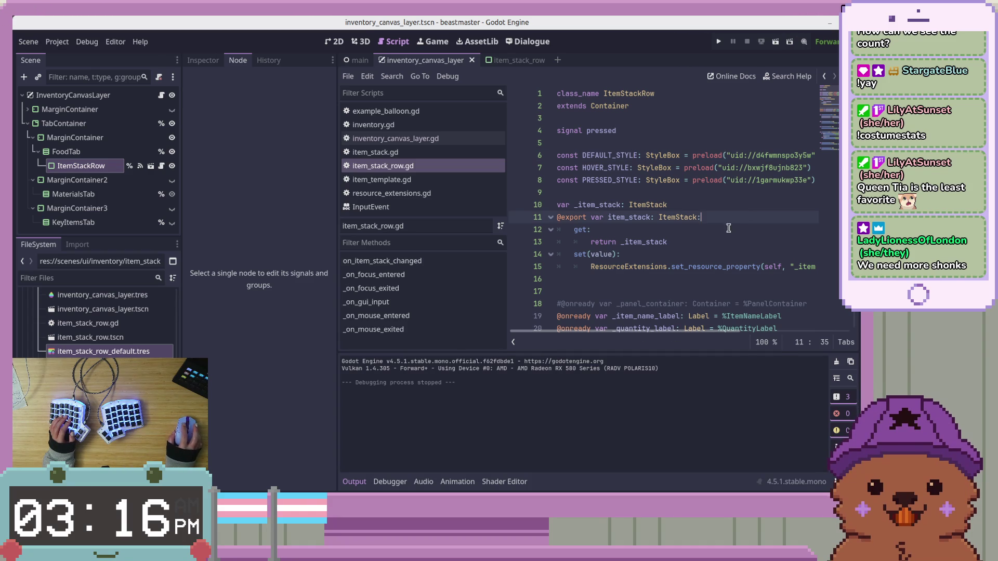
{"action": "scroll", "coordinate": [703, 242], "scroll_direction": "down", "scroll_amount": 10}
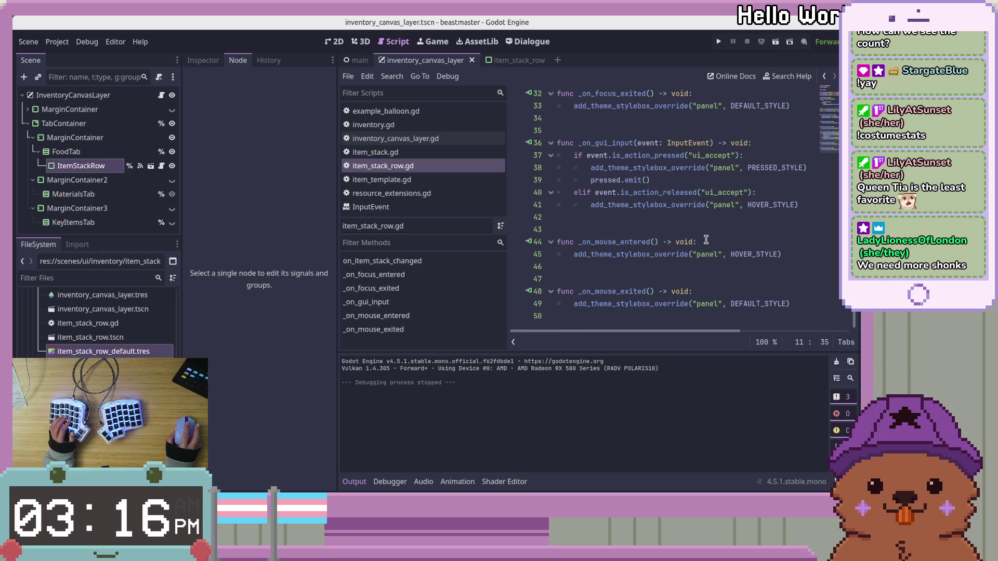
{"action": "scroll", "coordinate": [707, 239], "scroll_direction": "up", "scroll_amount": 10}
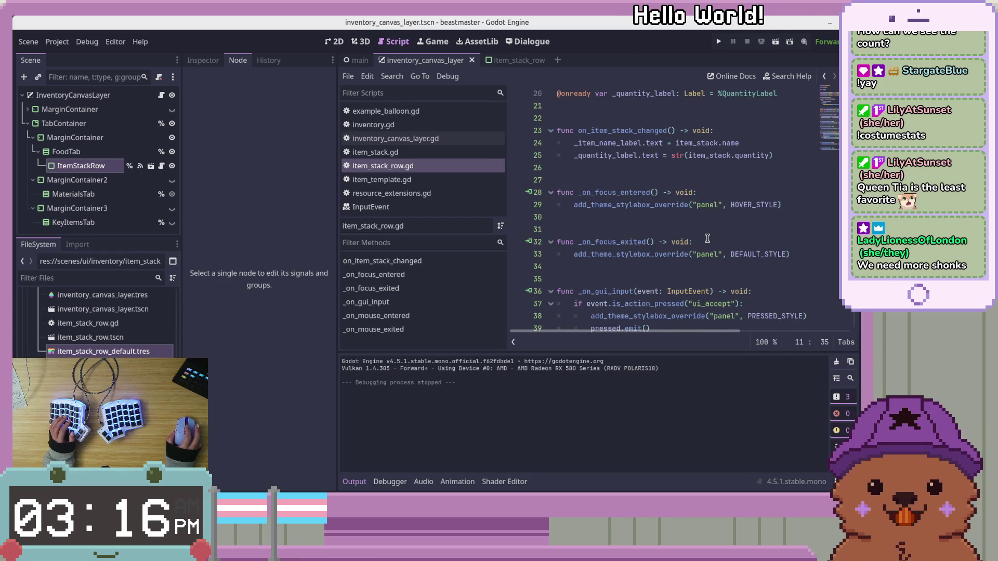
{"action": "scroll", "coordinate": [715, 237], "scroll_direction": "down", "scroll_amount": 4}
{"action": "scroll", "coordinate": [715, 235], "scroll_direction": "up", "scroll_amount": 4}
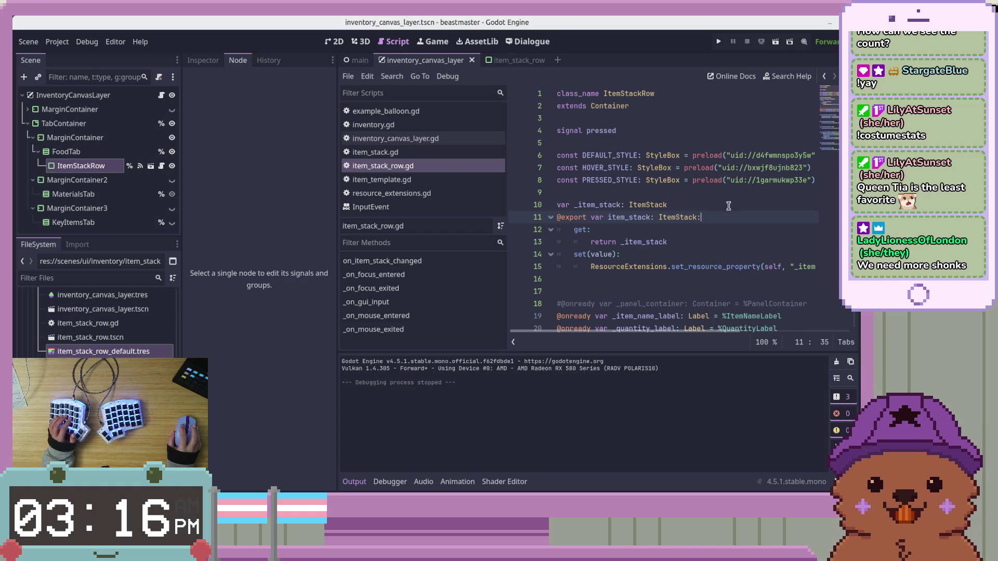
{"action": "scroll", "coordinate": [742, 244], "scroll_direction": "down", "scroll_amount": 3}
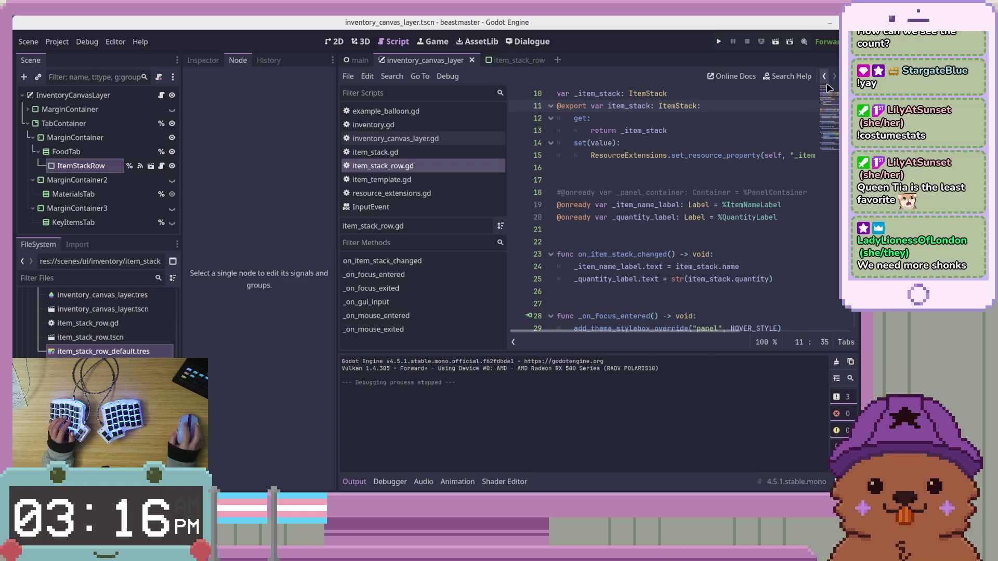
{"action": "scroll", "coordinate": [832, 111], "scroll_direction": "down", "scroll_amount": 6}
{"action": "scroll", "coordinate": [828, 136], "scroll_direction": "down", "scroll_amount": 1}
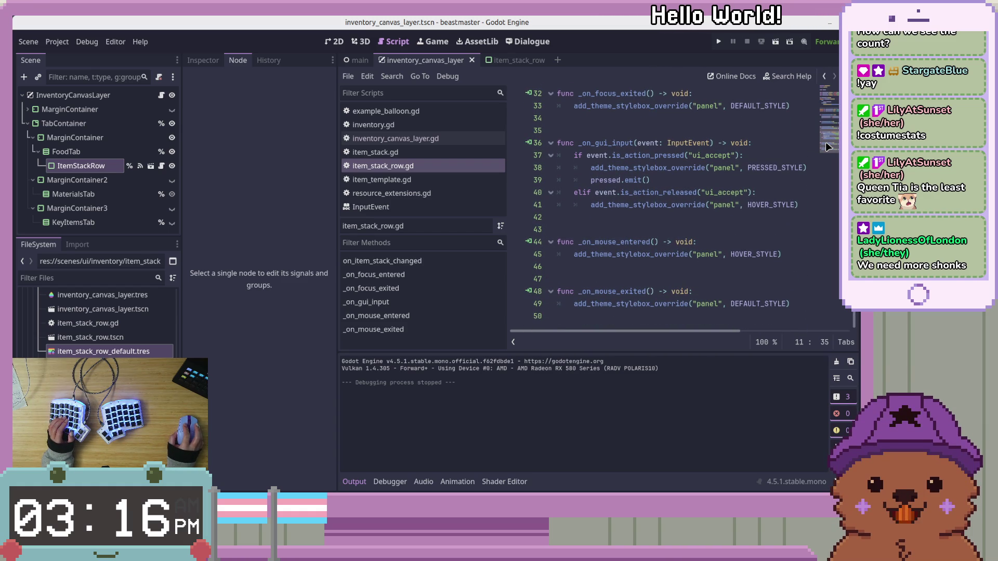
{"action": "scroll", "coordinate": [829, 135], "scroll_direction": "up", "scroll_amount": 10}
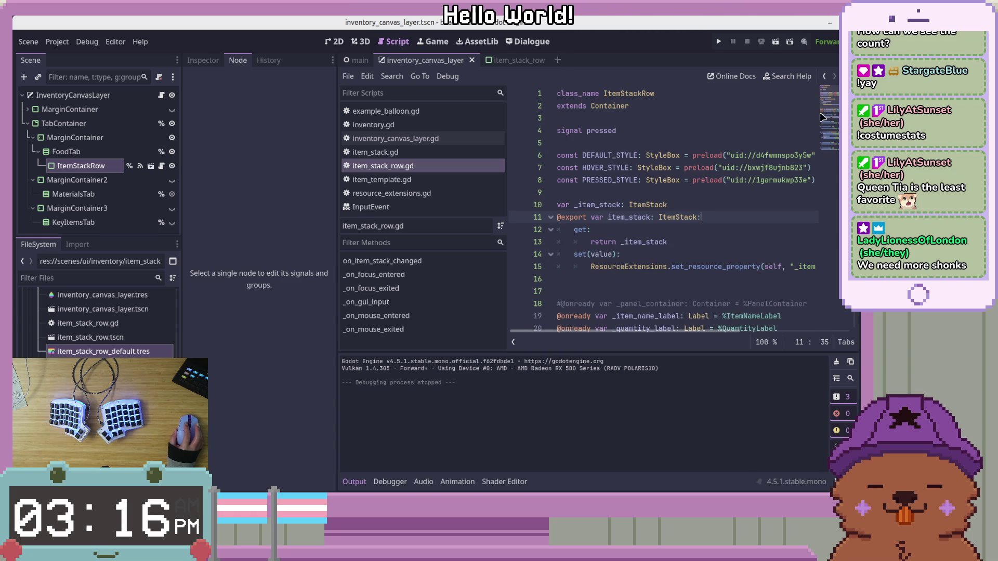
{"action": "left_click", "coordinate": [743, 168]}
{"action": "scroll", "coordinate": [696, 217], "scroll_direction": "down", "scroll_amount": 5}
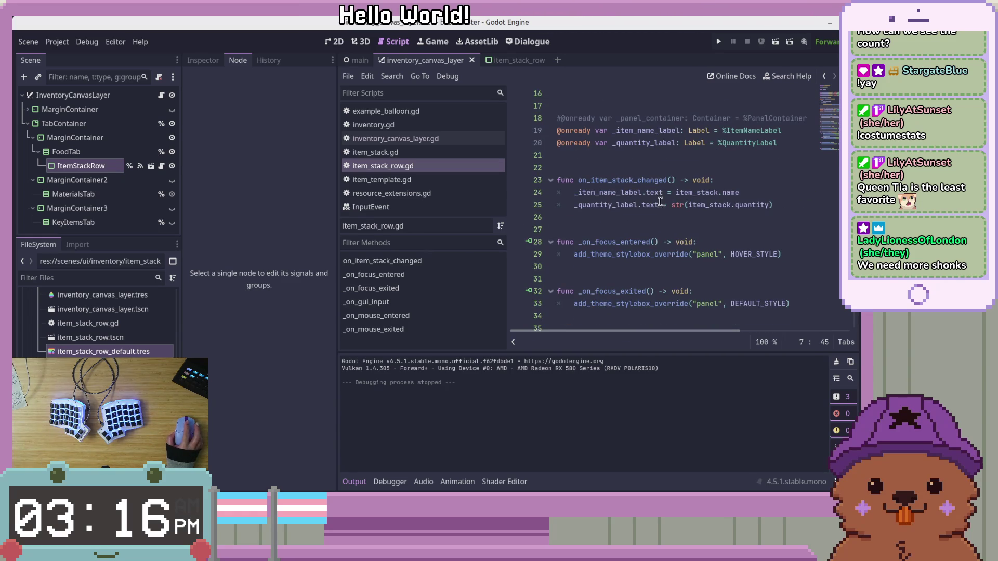
Show ItemStackRow's signals, open inventory_canvas_layer.gd, and widen the code area beside the script list.
{"action": "left_click", "coordinate": [84, 166]}
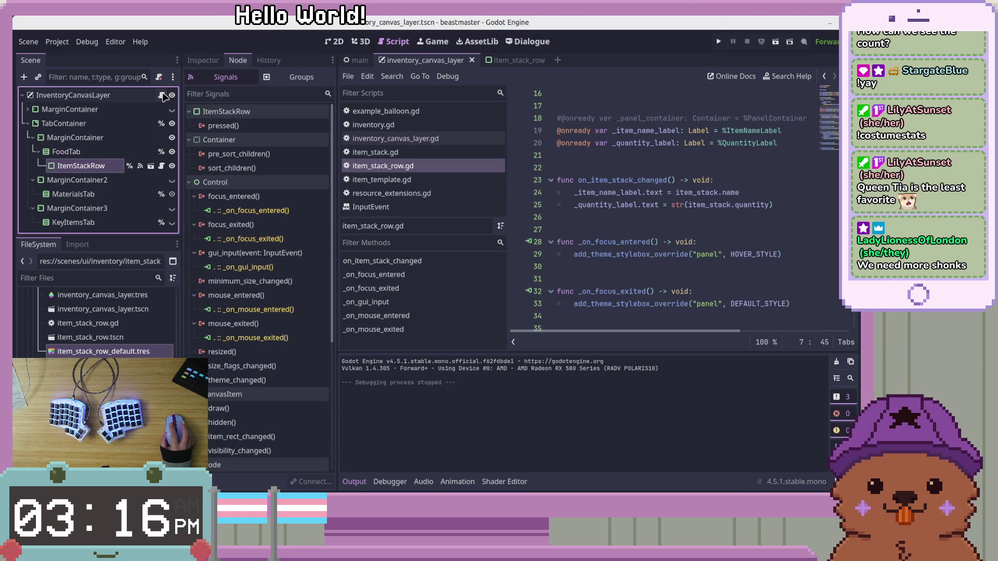
{"action": "left_click", "coordinate": [395, 138]}
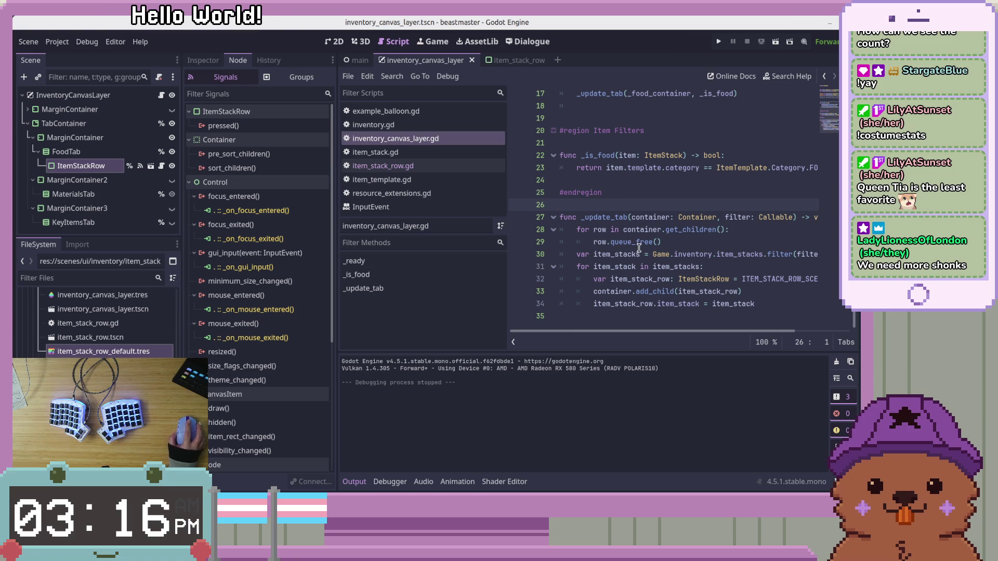
{"action": "left_click", "coordinate": [682, 189]}
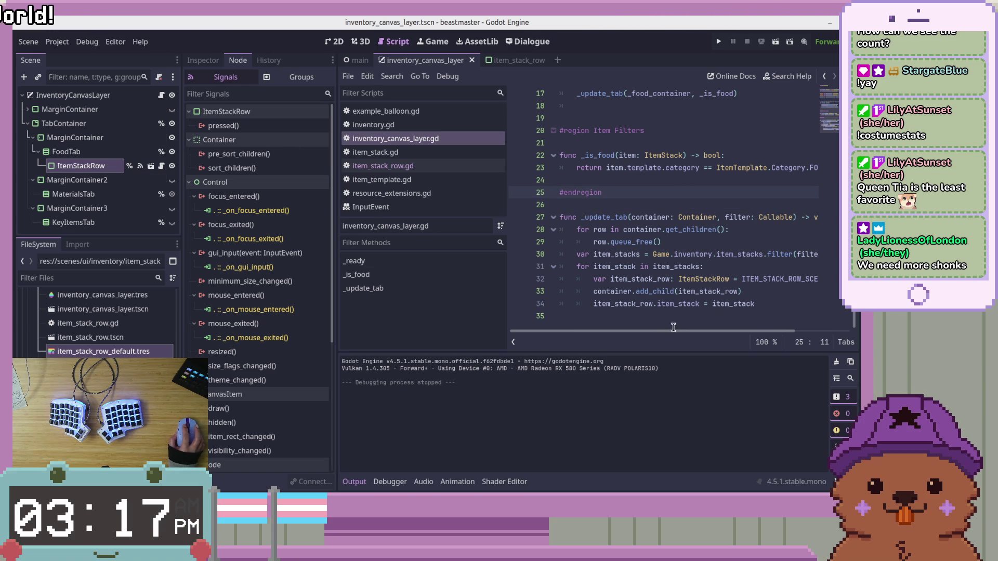
{"action": "left_click_drag", "start_coordinate": [672, 333], "coordinate": [687, 338]}
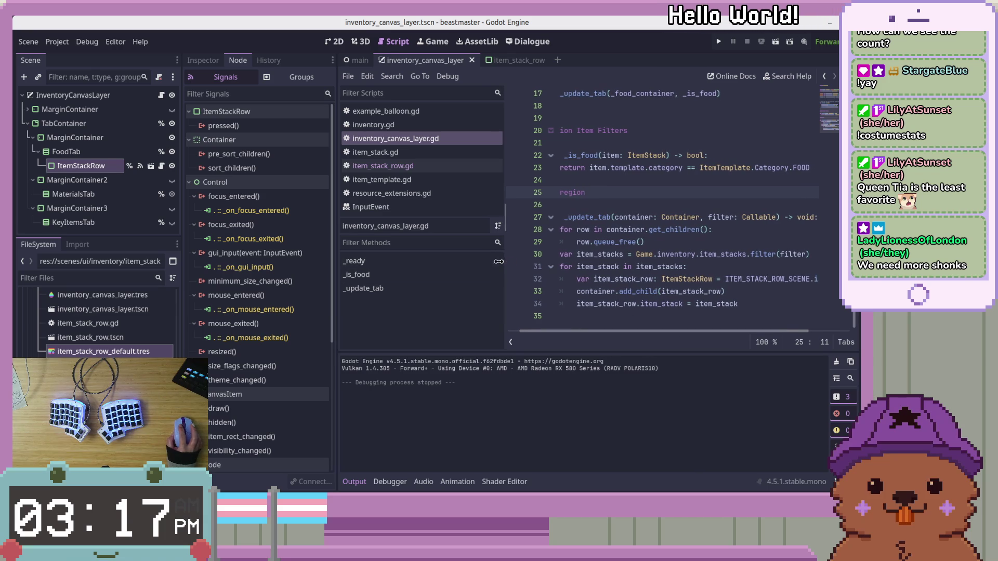
{"action": "left_click_drag", "start_coordinate": [509, 265], "coordinate": [474, 265]}
{"action": "left_click_drag", "start_coordinate": [519, 331], "coordinate": [506, 331]}
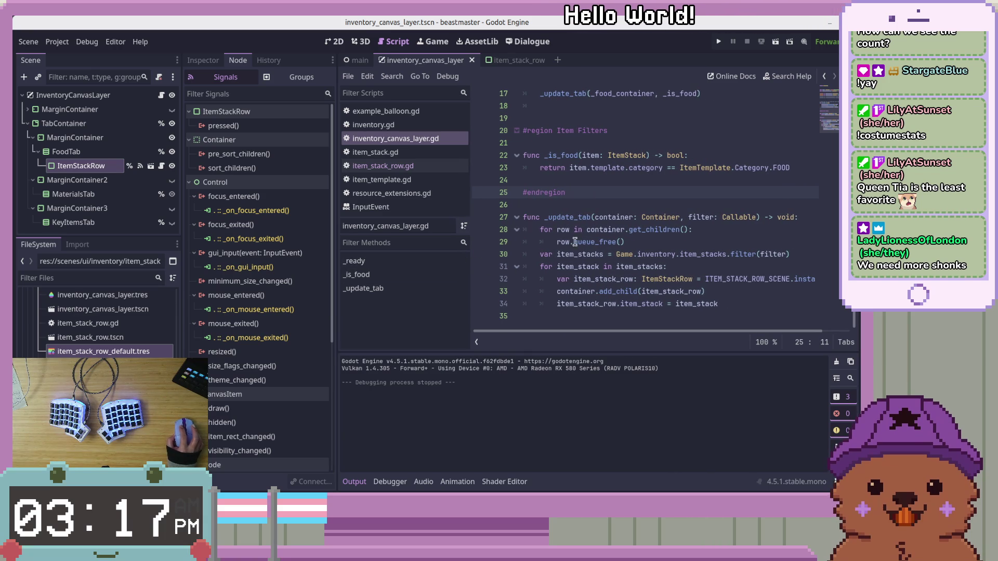
Inspect the _update_tab function, highlighting item_stack's occurrences around lines 31–34.
{"action": "left_click", "coordinate": [591, 217]}
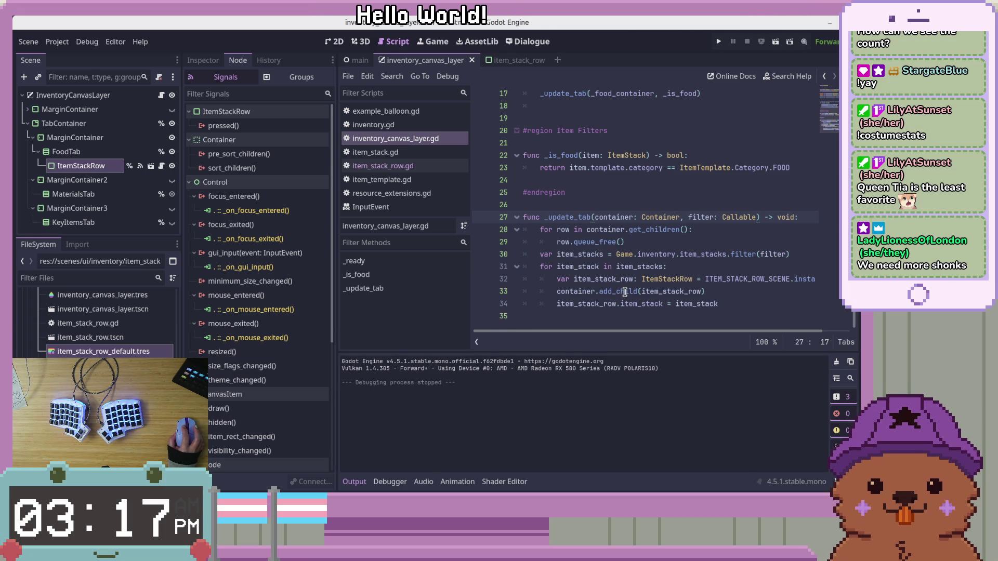
{"action": "left_click", "coordinate": [735, 266]}
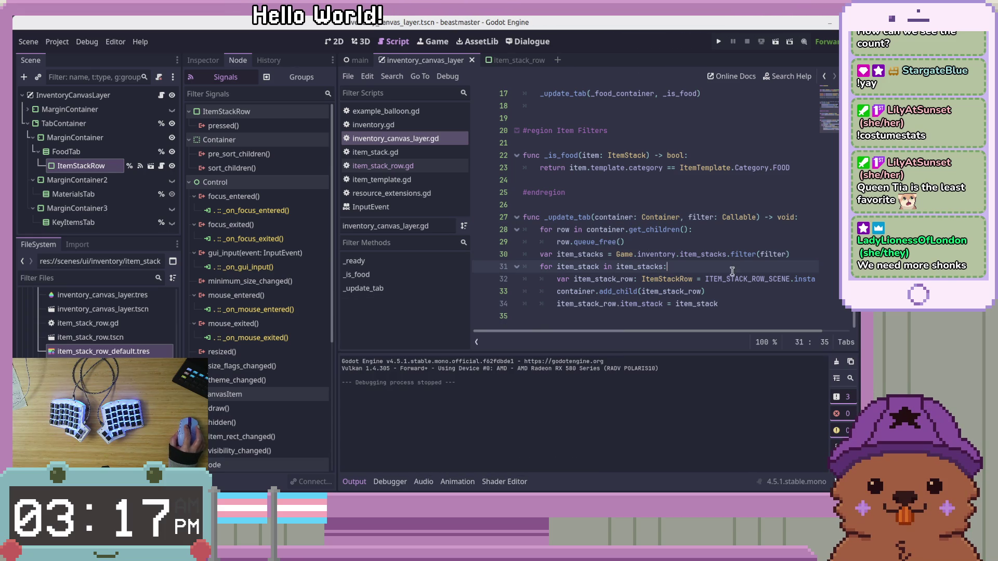
{"action": "mouse_move", "coordinate": [636, 334]}
{"action": "left_mouse_down"}
{"action": "mouse_move", "coordinate": [675, 333]}
{"action": "mouse_move", "coordinate": [640, 316]}
{"action": "left_mouse_up"}
{"action": "double_click", "coordinate": [638, 304]}
{"action": "left_click", "coordinate": [697, 304]}
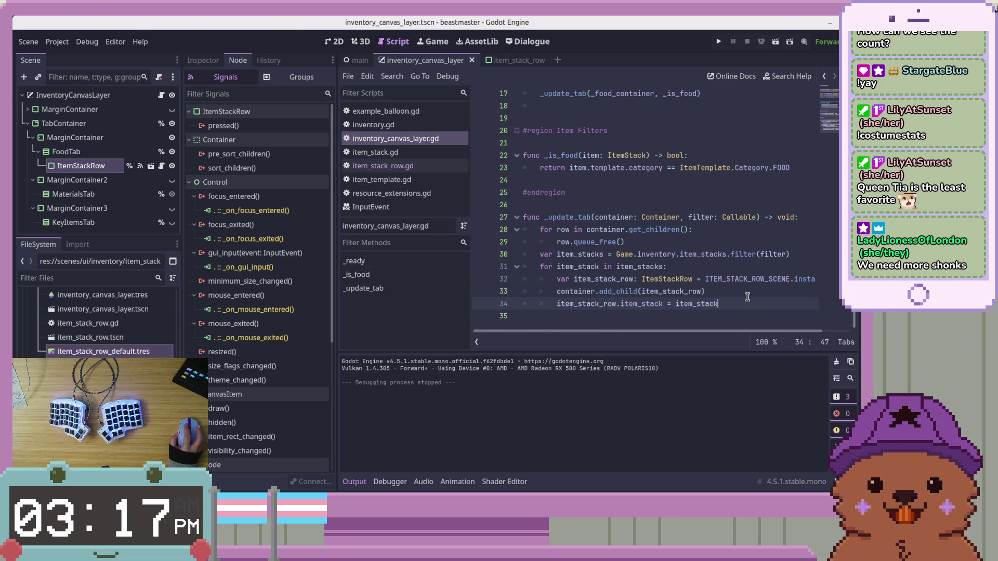
{"action": "key", "text": "Up"}
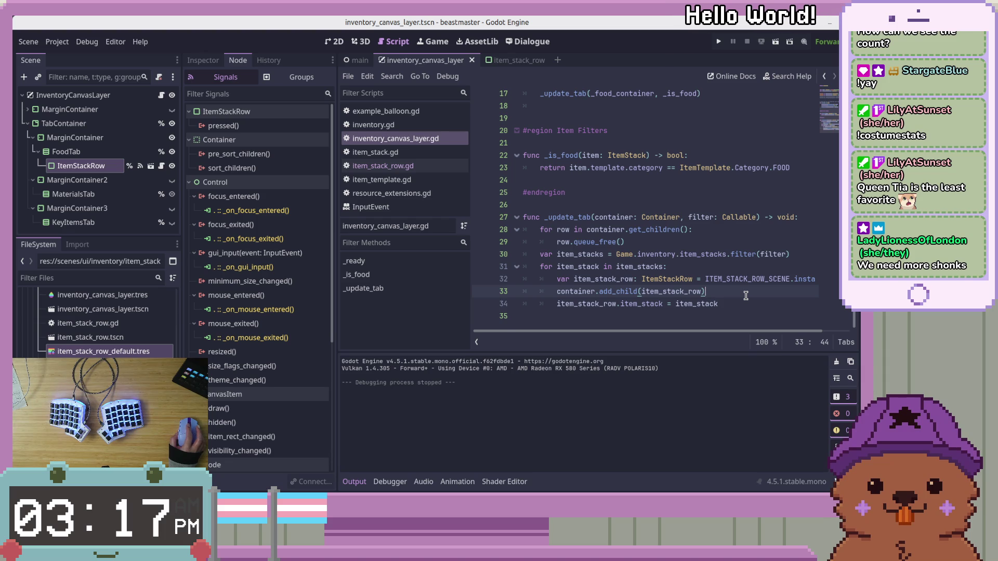
Scroll through the rest of inventory_canvas_layer.gd, then switch over to Aseprite.
{"action": "scroll", "coordinate": [745, 296], "scroll_direction": "up", "scroll_amount": 5}
{"action": "left_click", "coordinate": [687, 155]}
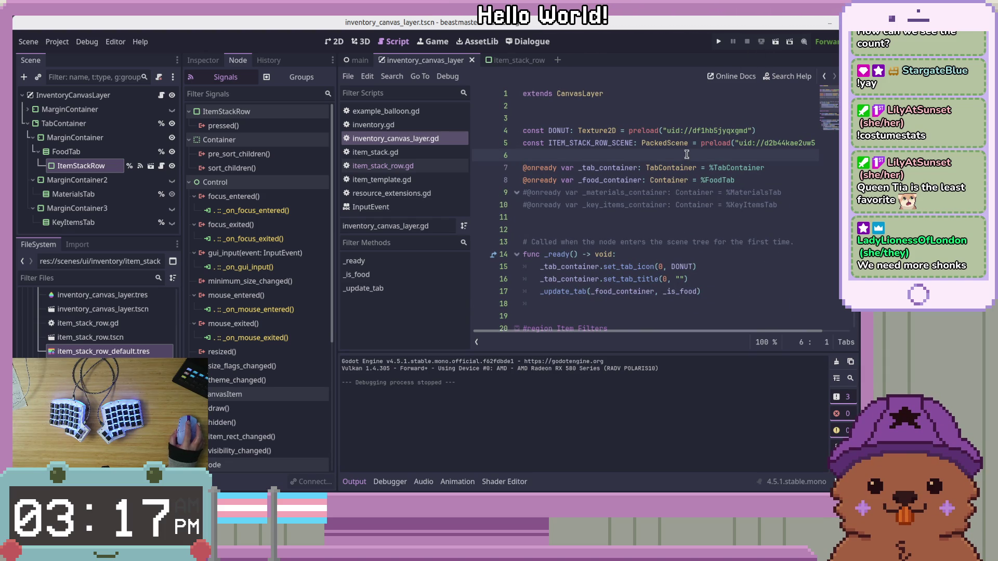
{"action": "scroll", "coordinate": [123, 354], "scroll_direction": "up", "scroll_amount": 5}
{"action": "scroll", "coordinate": [125, 355], "scroll_direction": "down", "scroll_amount": 2}
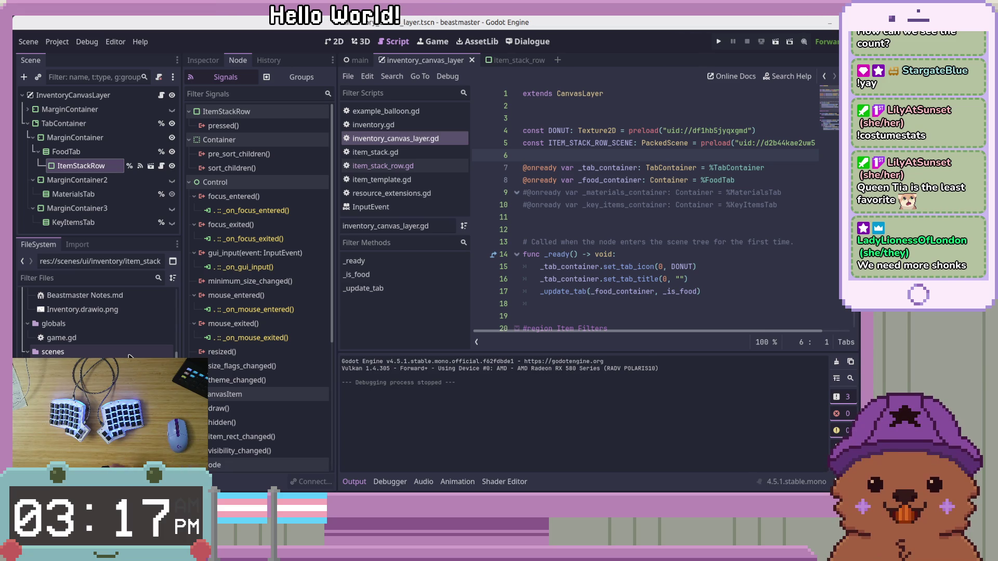
{"action": "scroll", "coordinate": [129, 357], "scroll_direction": "down", "scroll_amount": 3}
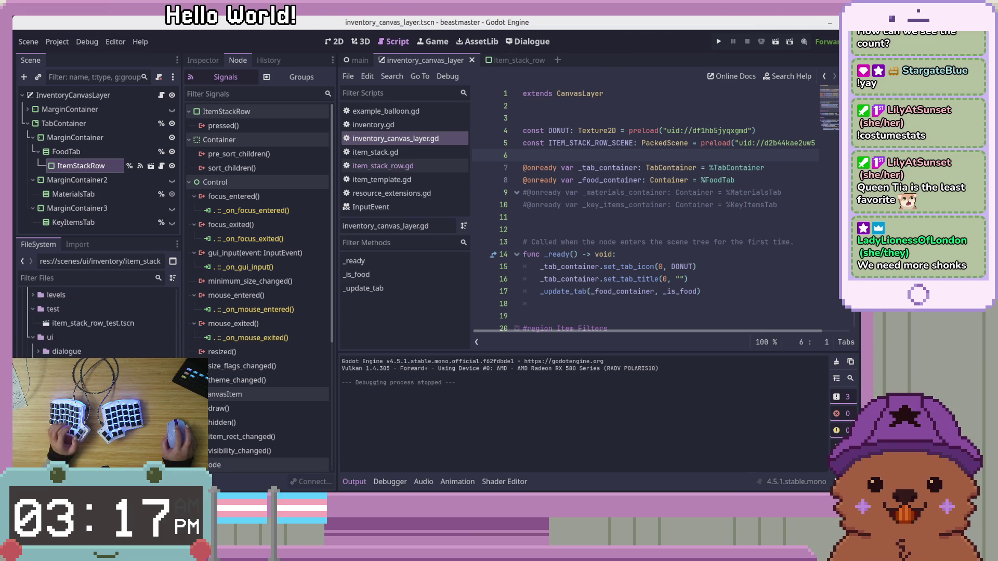
{"action": "scroll", "coordinate": [96, 322], "scroll_direction": "down", "scroll_amount": 3}
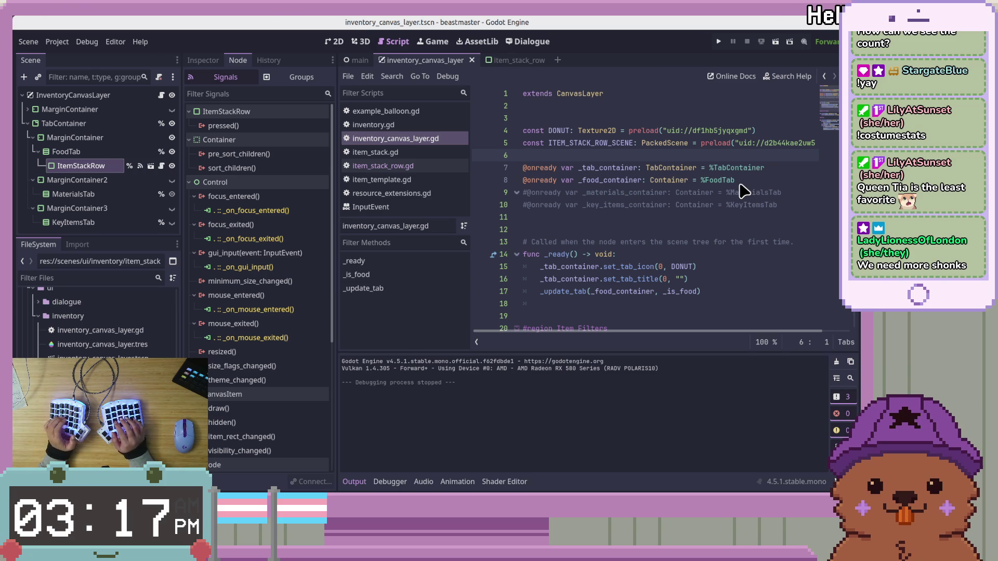
{"action": "key", "text": "alt+Tab"}
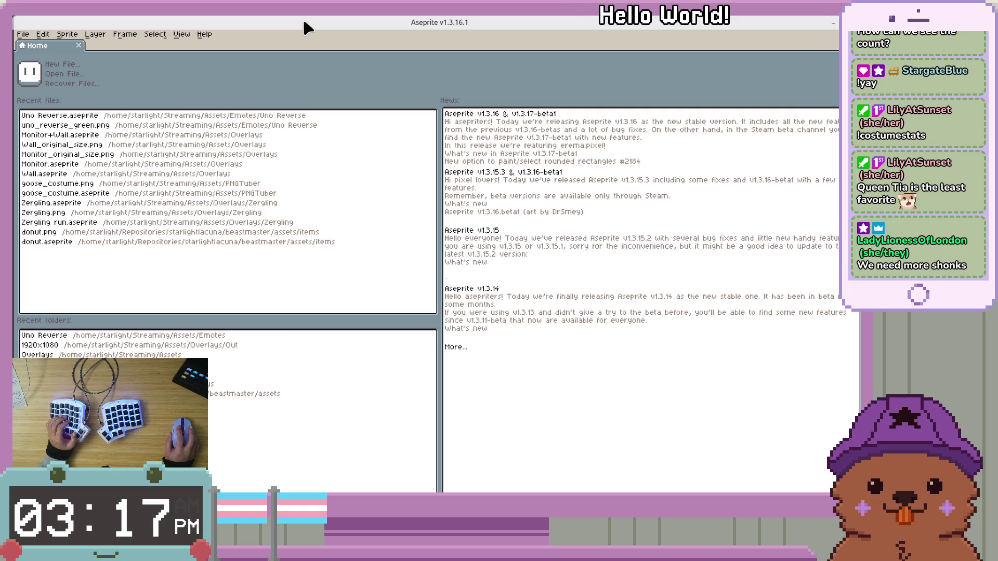
Open donut.aseprite from Recent files and zoom its canvas, leaving New Sprite and File menu unused.
{"action": "key", "text": "ctrl+n"}
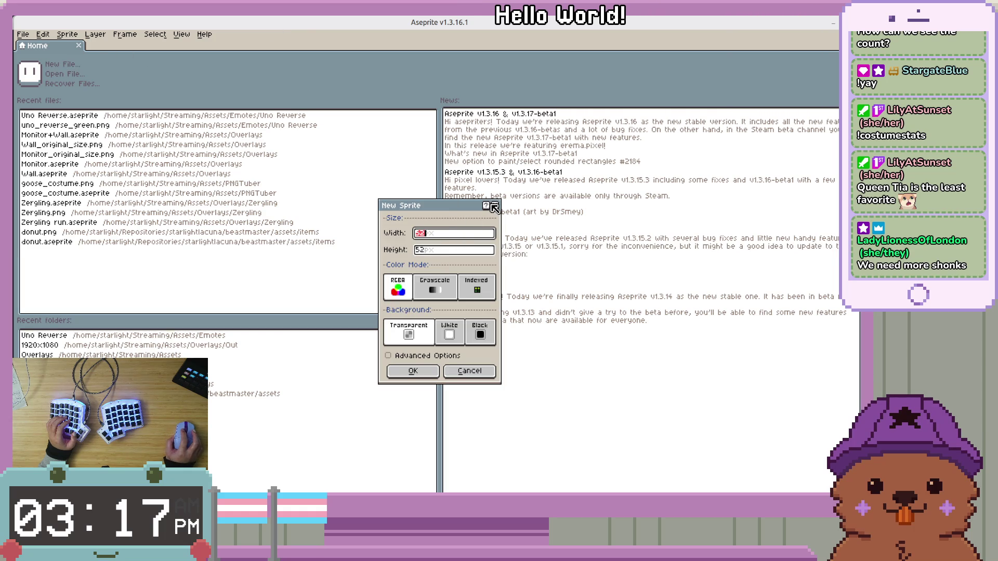
{"action": "key", "text": "Escape"}
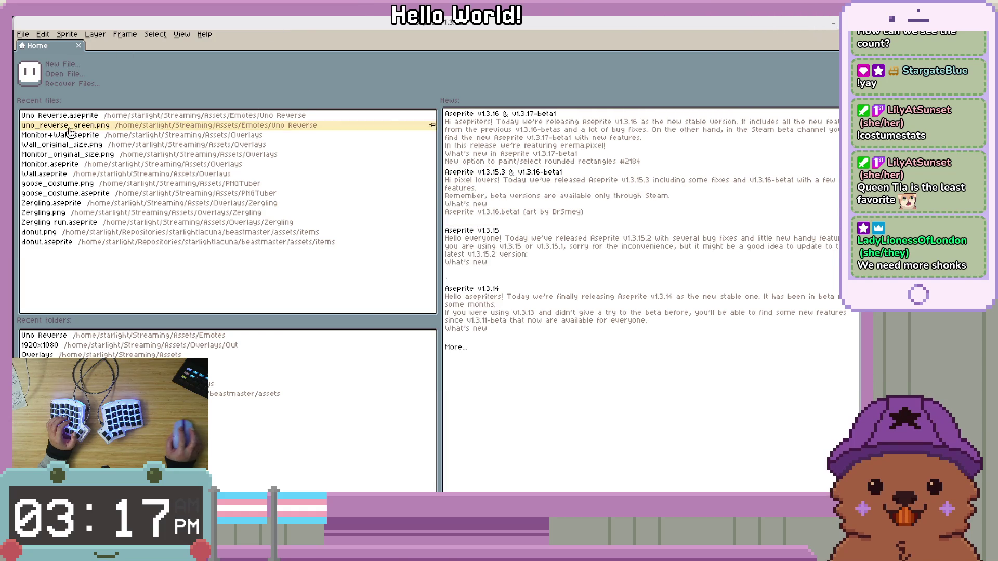
{"action": "left_click", "coordinate": [82, 242]}
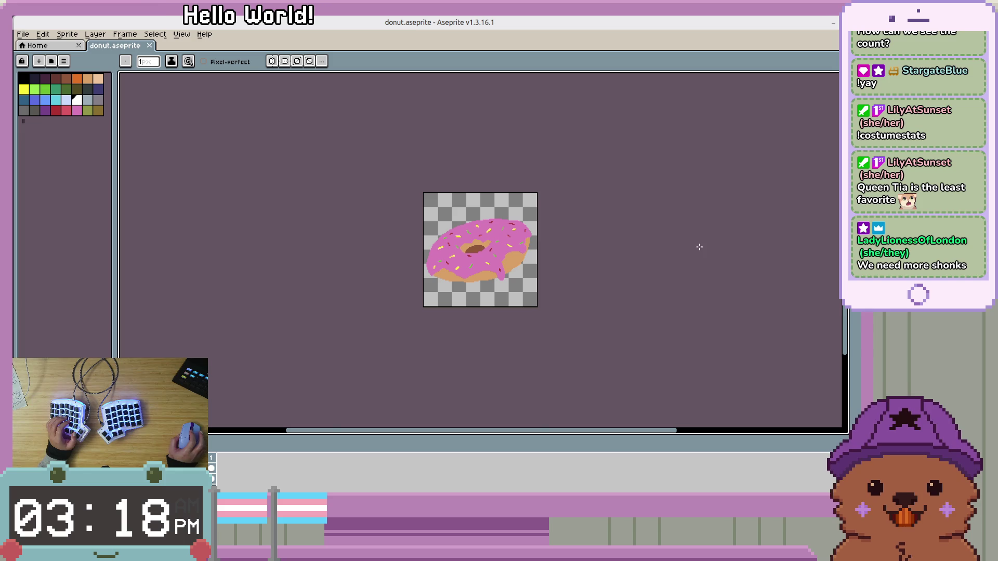
{"action": "scroll", "coordinate": [559, 250], "scroll_direction": "up", "scroll_amount": 2}
{"action": "scroll", "coordinate": [559, 250], "scroll_direction": "down", "scroll_amount": 1}
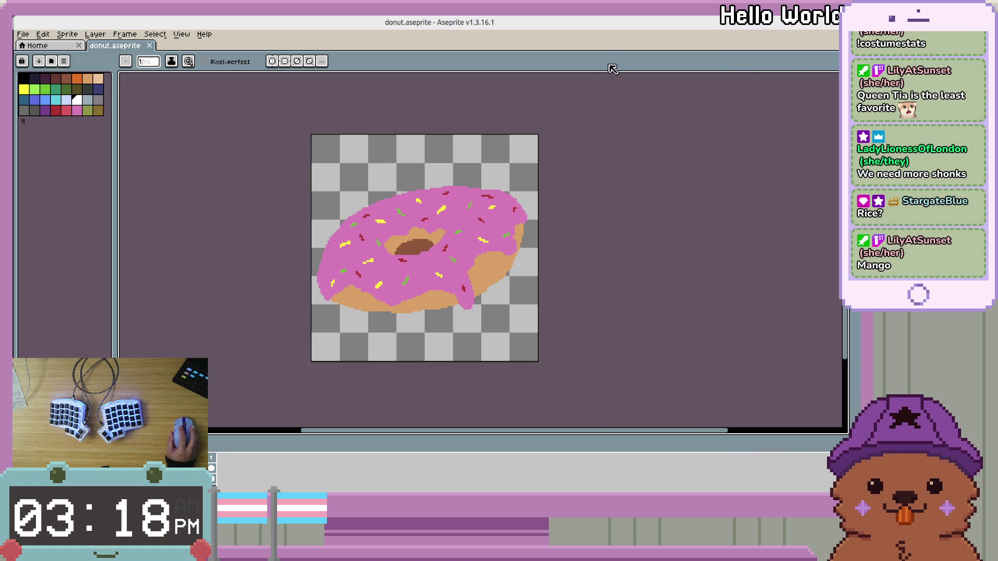
{"action": "left_click", "coordinate": [23, 35]}
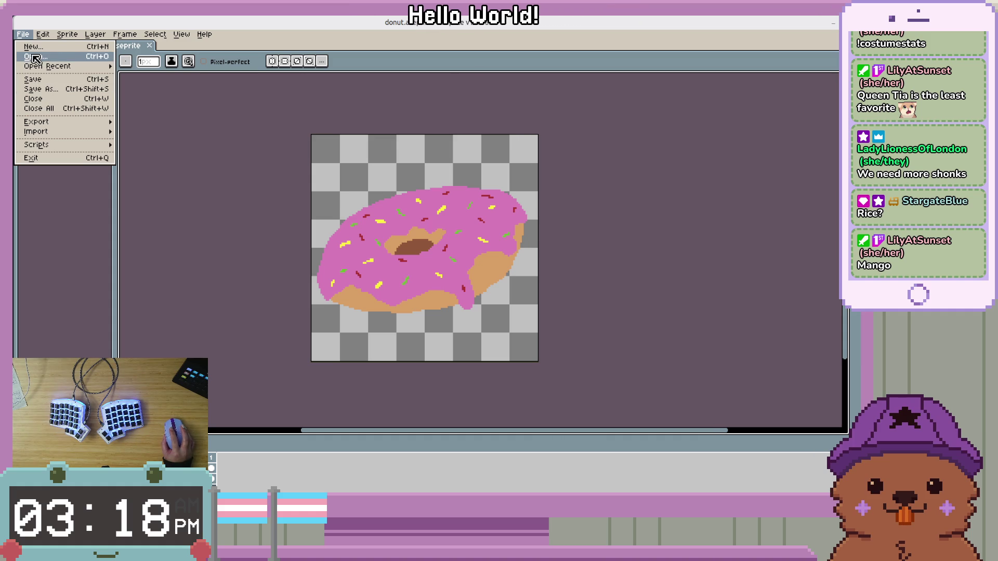
{"action": "left_click", "coordinate": [366, 476]}
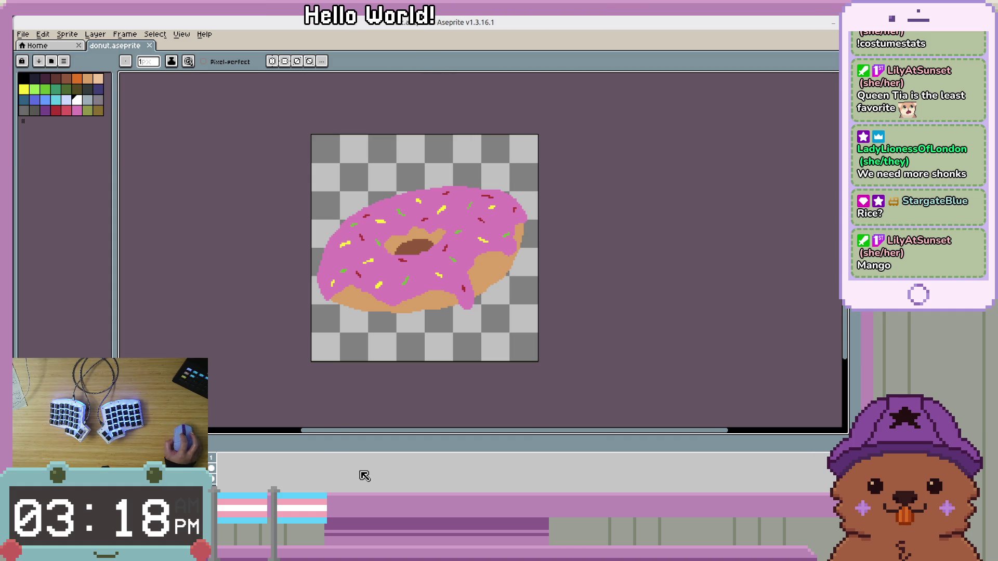
Create a new 128×128 sprite.
{"action": "key", "text": "alt+f"}
{"action": "type", "text": "n"}
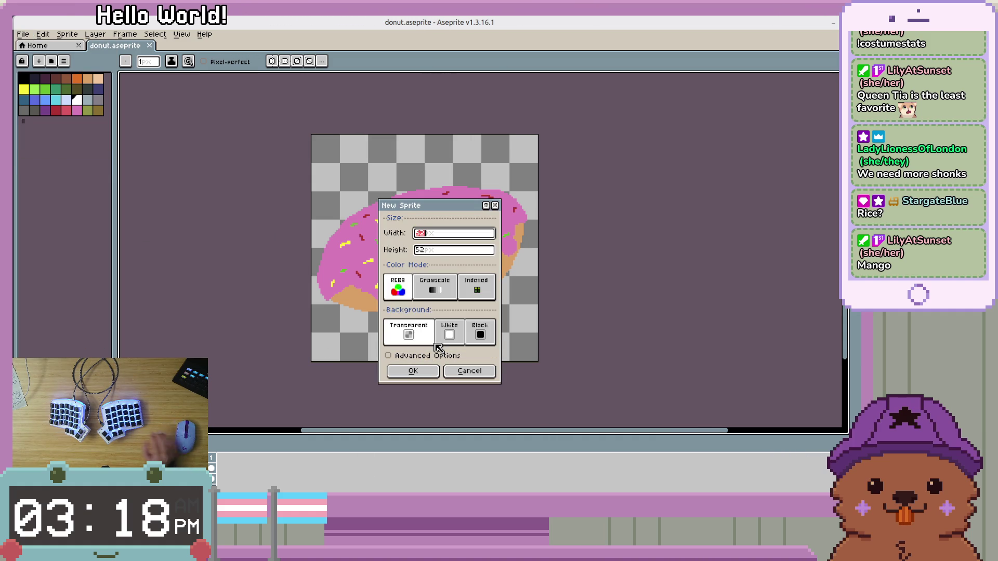
{"action": "type", "text": "128"}
{"action": "key", "text": "Tab"}
{"action": "type", "text": "128"}
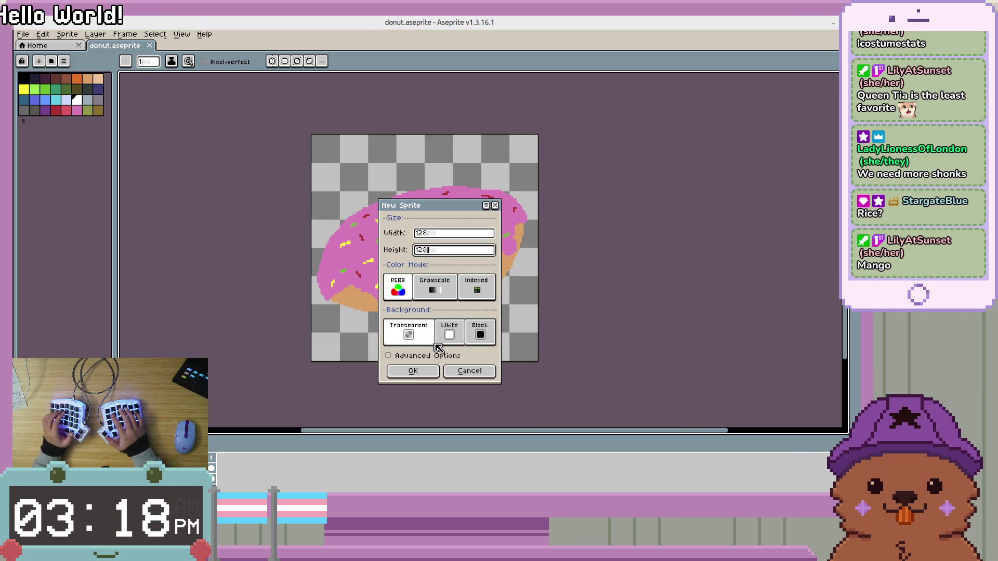
{"action": "left_click", "coordinate": [416, 373]}
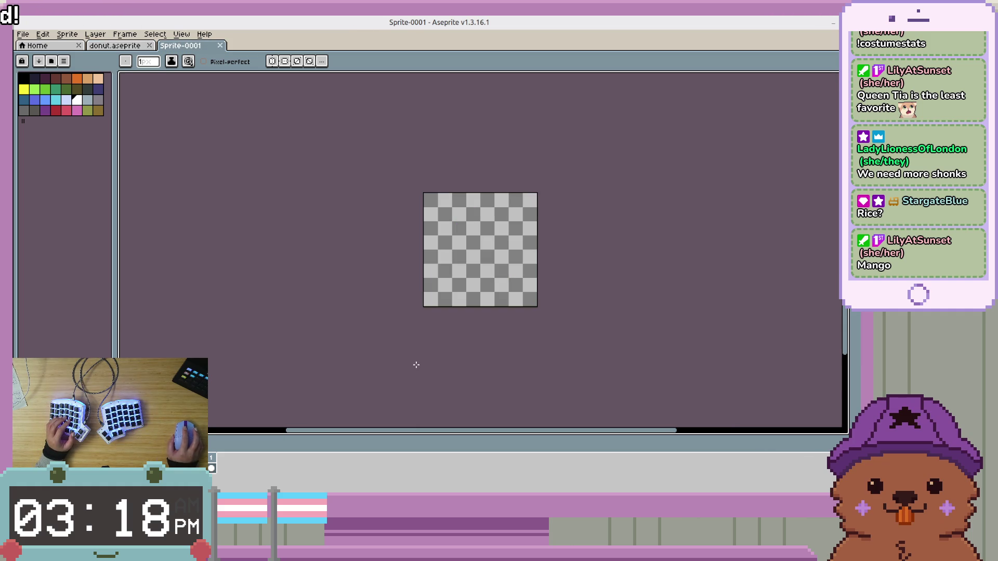
Switch between the donut and Sprite-0001 tabs, ending on the blank sprite zoomed in.
{"action": "scroll", "coordinate": [489, 310], "scroll_direction": "up", "scroll_amount": 2}
{"action": "left_click", "coordinate": [107, 37]}
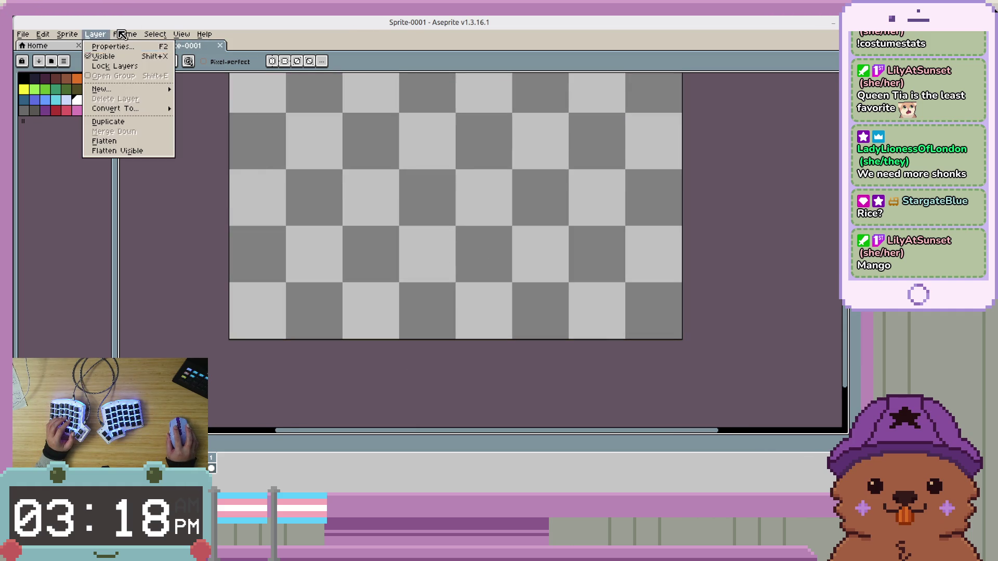
{"action": "left_click", "coordinate": [114, 63]}
{"action": "left_click", "coordinate": [118, 47]}
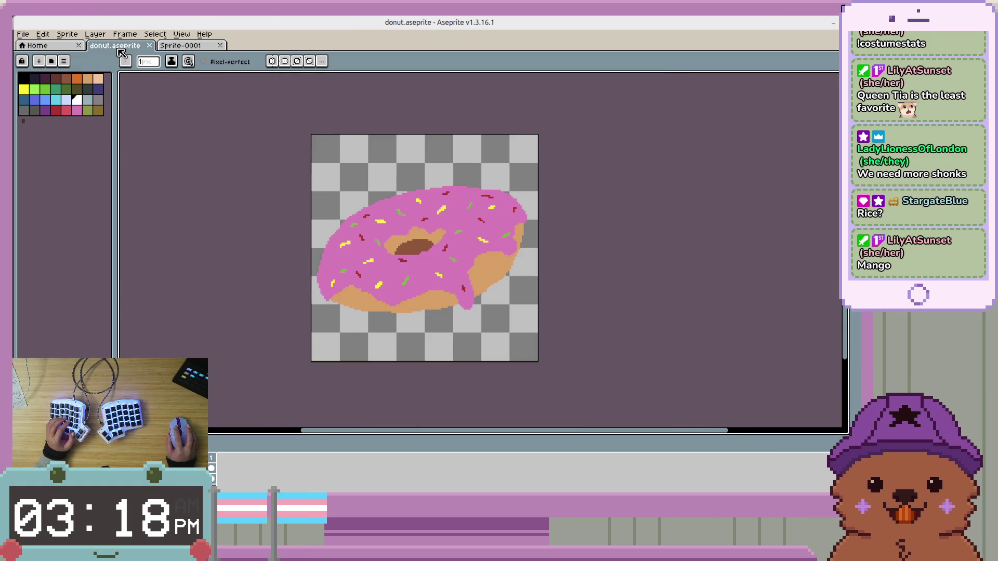
{"action": "left_click", "coordinate": [202, 51]}
{"action": "scroll", "coordinate": [445, 212], "scroll_direction": "down", "scroll_amount": 2}
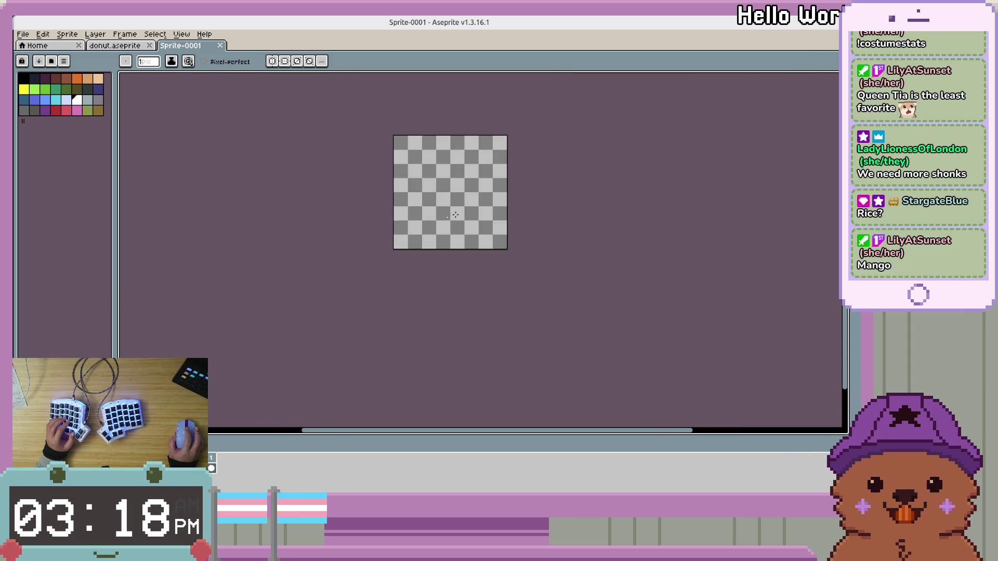
{"action": "scroll", "coordinate": [416, 243], "scroll_direction": "up", "scroll_amount": 1}
{"action": "scroll", "coordinate": [417, 243], "scroll_direction": "up", "scroll_amount": 1}
{"action": "scroll", "coordinate": [473, 212], "scroll_direction": "down", "scroll_amount": 1}
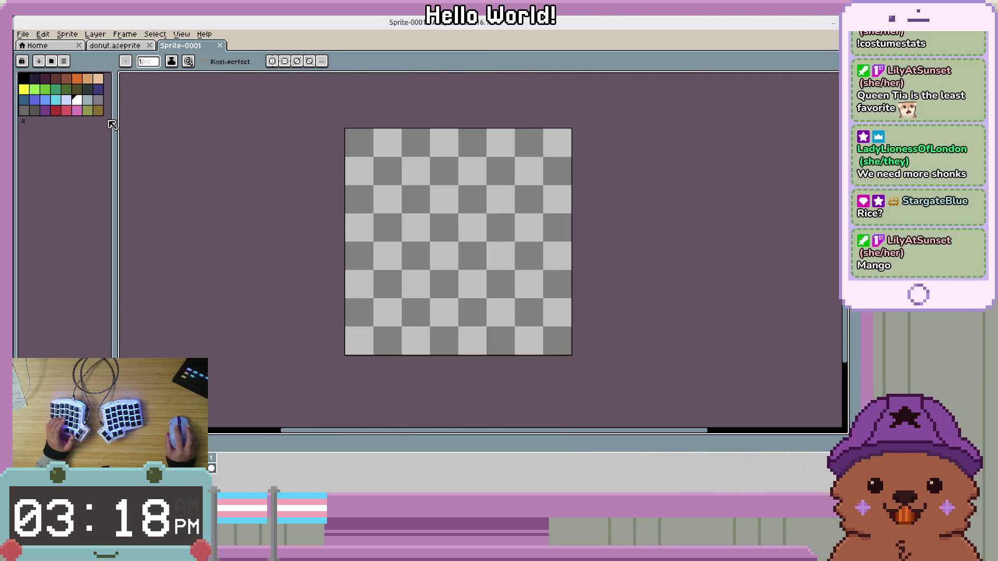
{"action": "scroll", "coordinate": [486, 222], "scroll_direction": "up", "scroll_amount": 1}
{"action": "scroll", "coordinate": [479, 221], "scroll_direction": "down", "scroll_amount": 1}
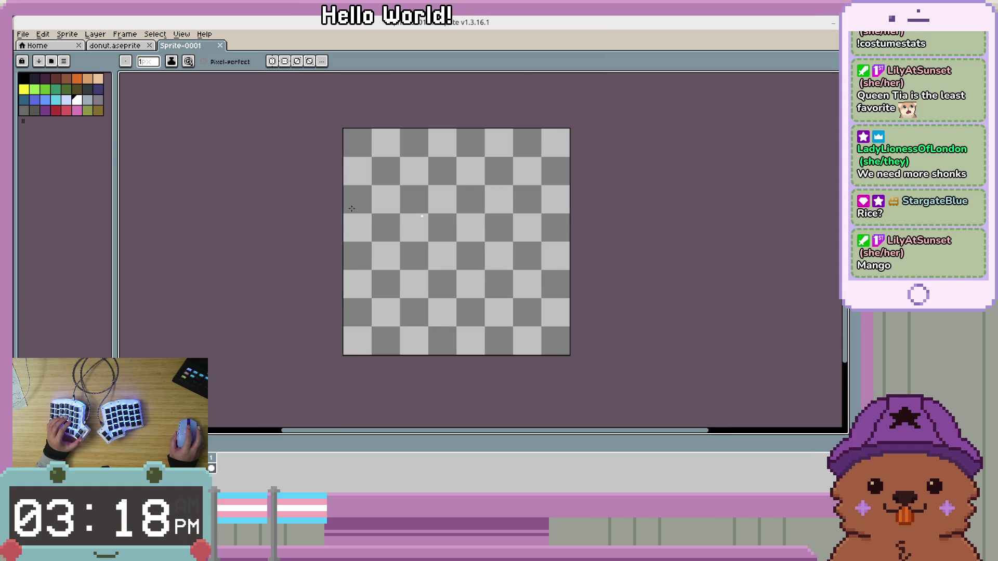
Set dark blue from the palette as the drawing colour.
{"action": "left_click", "coordinate": [24, 100]}
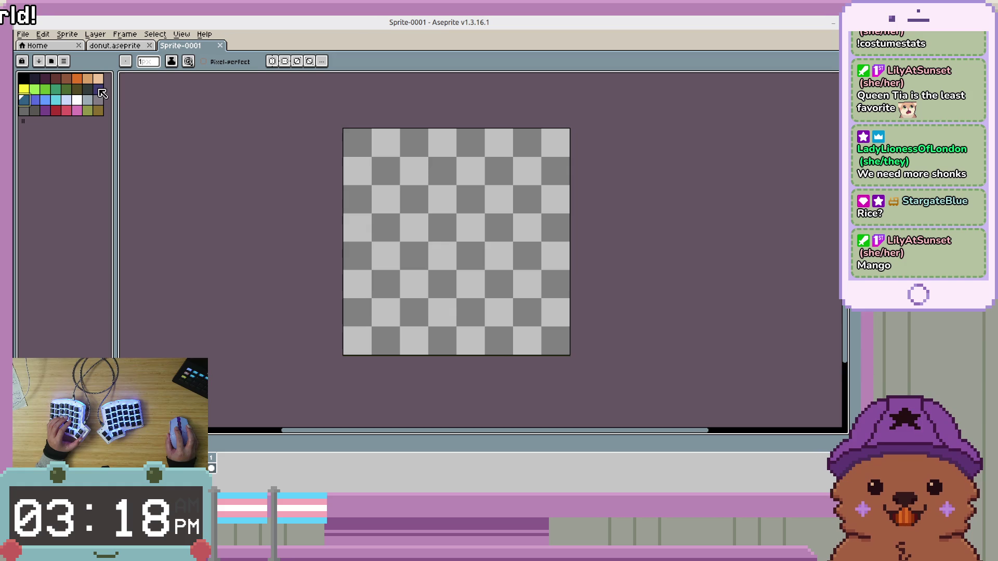
{"action": "scroll", "coordinate": [401, 244], "scroll_direction": "up", "scroll_amount": 1}
{"action": "scroll", "coordinate": [401, 244], "scroll_direction": "down", "scroll_amount": 1}
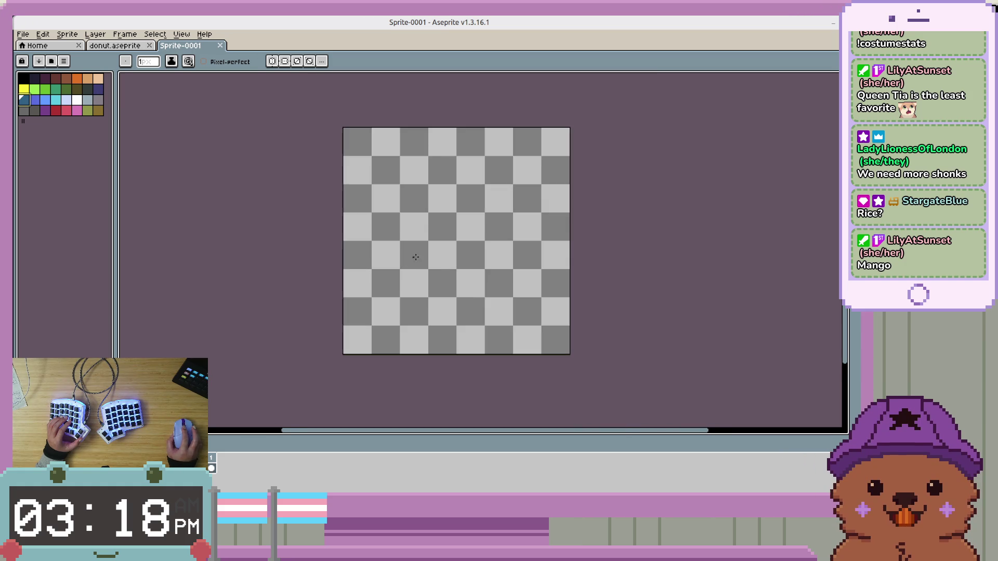
{"action": "scroll", "coordinate": [474, 251], "scroll_direction": "up", "scroll_amount": 1}
{"action": "scroll", "coordinate": [426, 261], "scroll_direction": "down", "scroll_amount": 1}
{"action": "scroll", "coordinate": [387, 287], "scroll_direction": "up", "scroll_amount": 1}
{"action": "scroll", "coordinate": [366, 295], "scroll_direction": "down", "scroll_amount": 1}
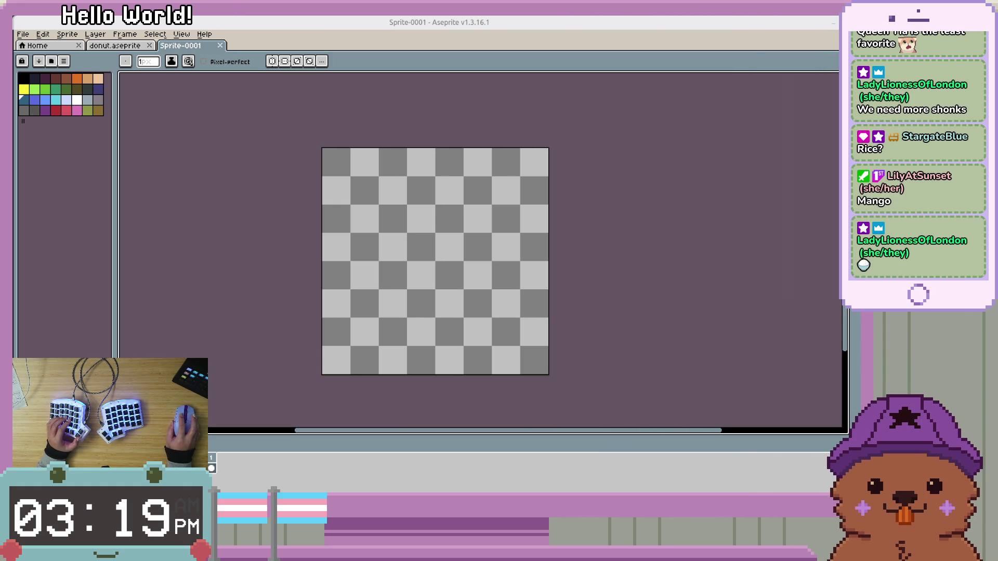
{"action": "key", "text": "alt+Tab"}
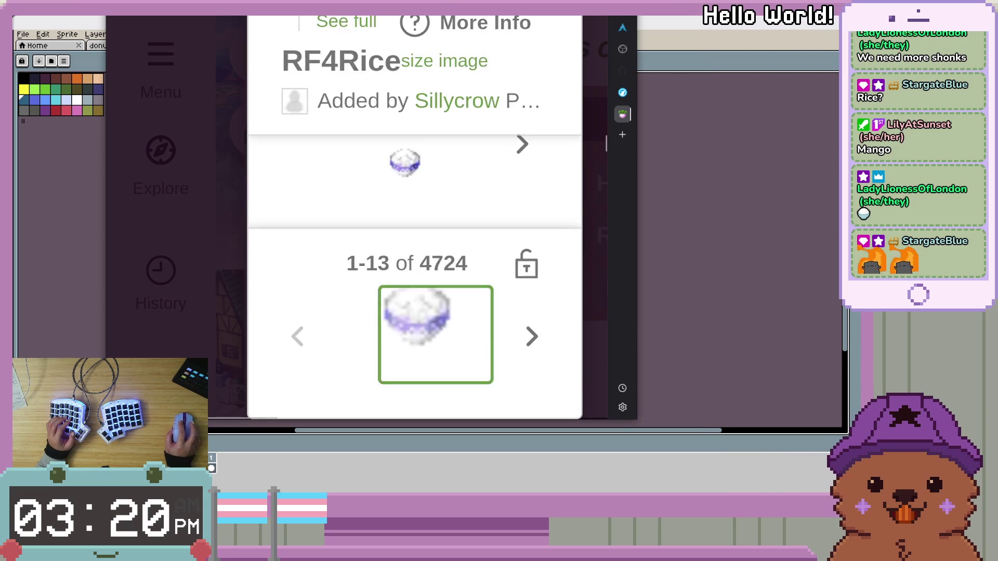
{"action": "key", "text": "alt+F4"}
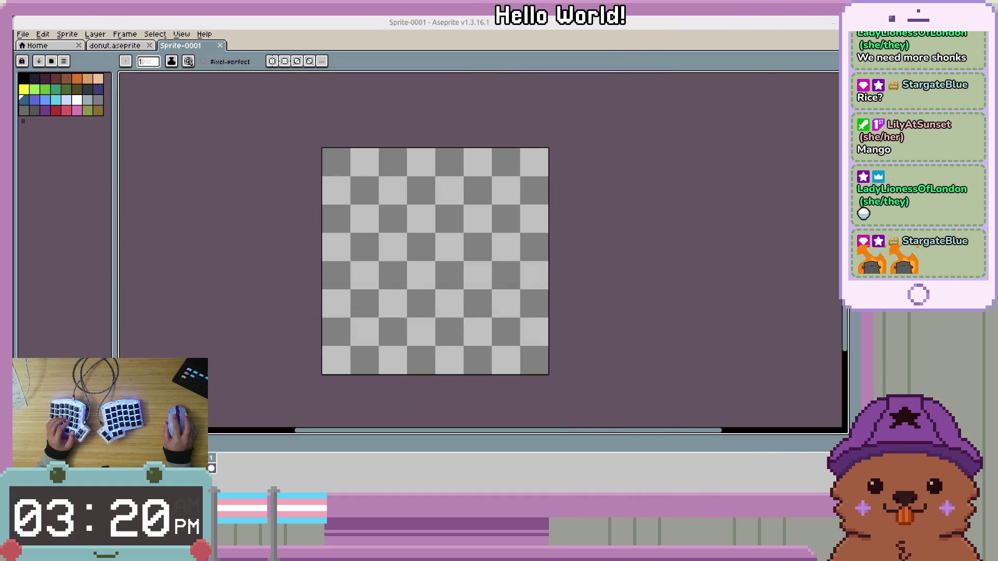
Zoom the canvas and pick light lavender as the drawing colour.
{"action": "scroll", "coordinate": [355, 320], "scroll_direction": "up", "scroll_amount": 1}
{"action": "scroll", "coordinate": [366, 317], "scroll_direction": "down", "scroll_amount": 2}
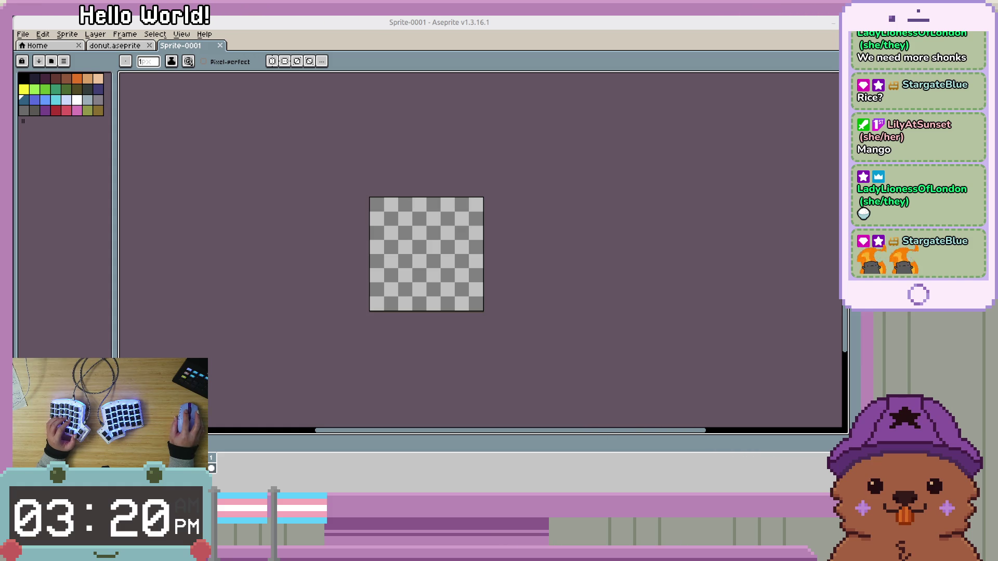
{"action": "scroll", "coordinate": [415, 244], "scroll_direction": "up", "scroll_amount": 2}
{"action": "scroll", "coordinate": [414, 244], "scroll_direction": "down", "scroll_amount": 1}
{"action": "scroll", "coordinate": [414, 243], "scroll_direction": "up", "scroll_amount": 1}
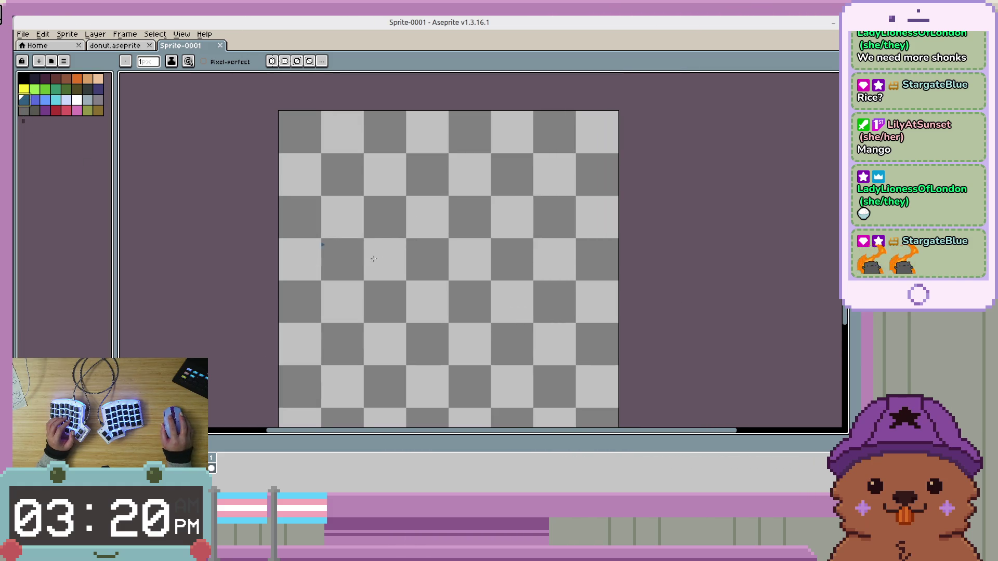
{"action": "scroll", "coordinate": [534, 251], "scroll_direction": "down", "scroll_amount": 2}
{"action": "mouse_move", "coordinate": [519, 185]}
{"action": "left_mouse_down"}
{"action": "mouse_move", "coordinate": [537, 196]}
{"action": "mouse_move", "coordinate": [543, 172]}
{"action": "mouse_move", "coordinate": [546, 183]}
{"action": "left_mouse_up"}
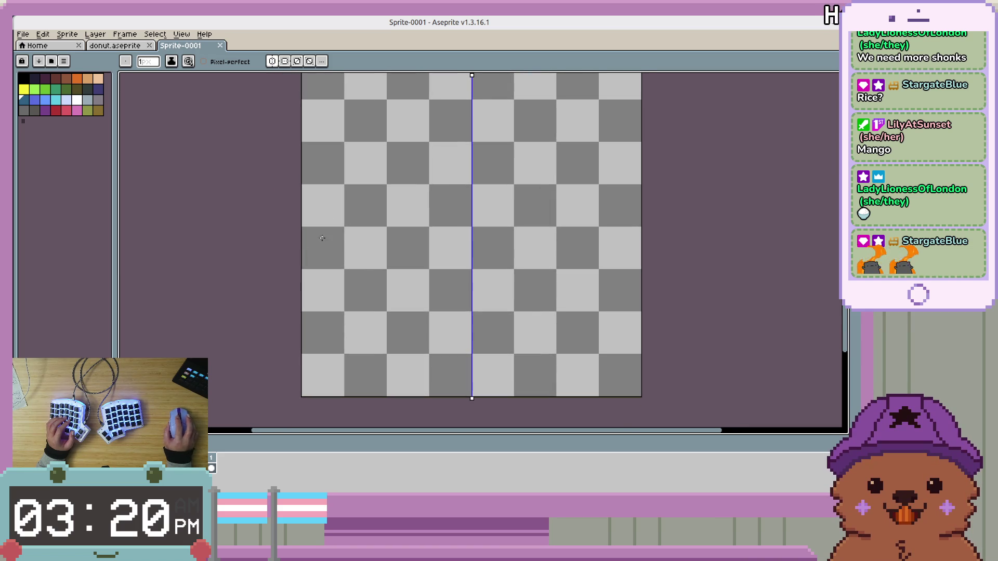
{"action": "left_click", "coordinate": [69, 100]}
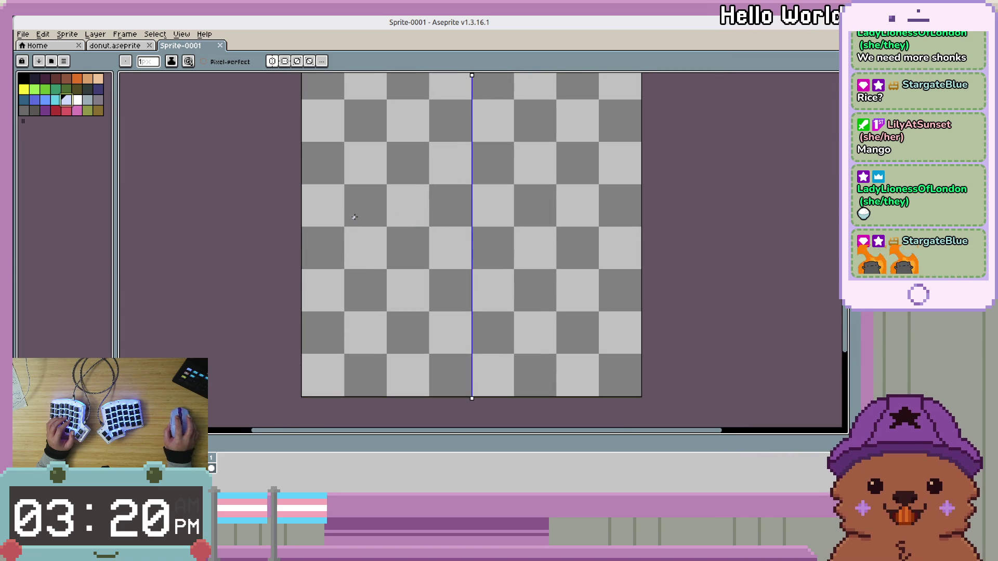
Draw the mirrored curved rim and sides sweeping down to a rounded bottom.
{"action": "mouse_move", "coordinate": [351, 222]}
{"action": "left_mouse_down"}
{"action": "mouse_move", "coordinate": [389, 241]}
{"action": "mouse_move", "coordinate": [465, 251]}
{"action": "left_mouse_up"}
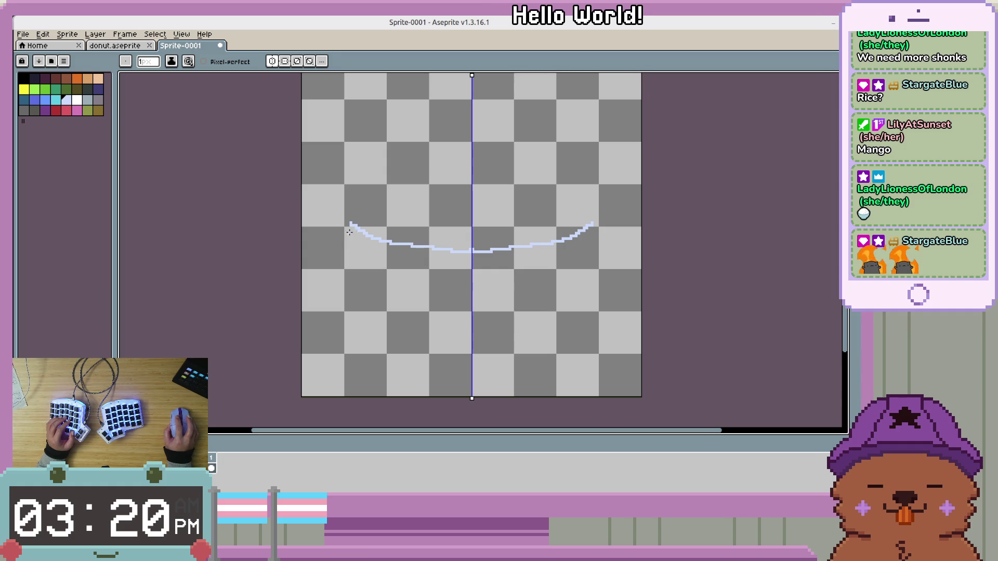
{"action": "left_click_drag", "start_coordinate": [348, 223], "coordinate": [349, 252]}
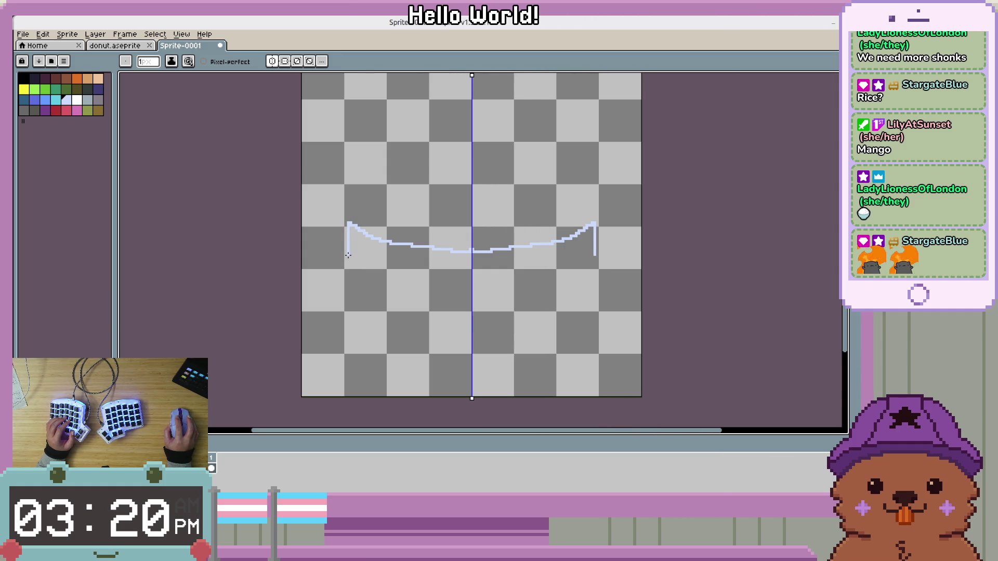
{"action": "left_click_drag", "start_coordinate": [370, 328], "coordinate": [459, 366]}
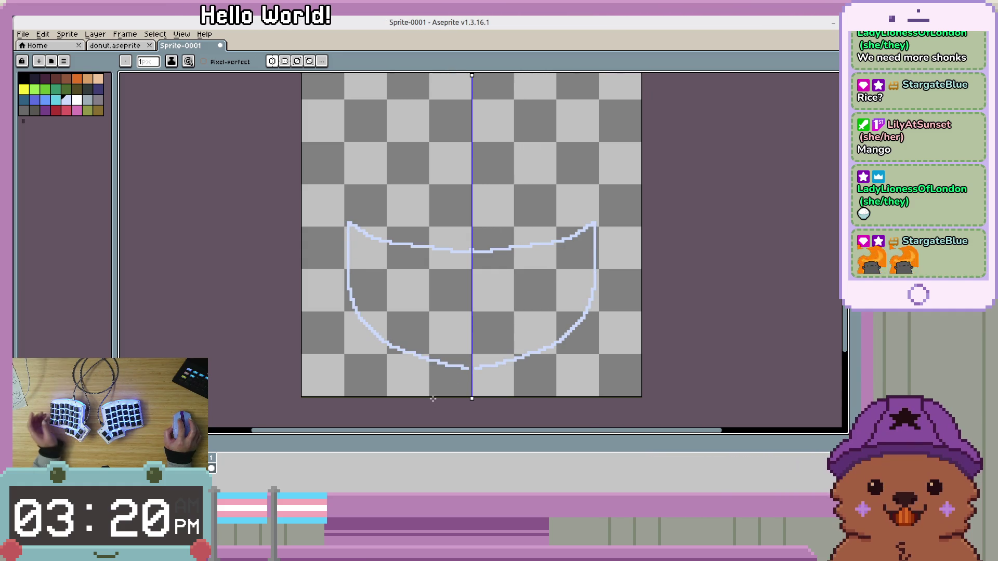
{"action": "key", "text": "ctrl+z"}
{"action": "key", "text": "ctrl+z"}
{"action": "mouse_move", "coordinate": [350, 229]}
{"action": "left_mouse_down"}
{"action": "mouse_move", "coordinate": [377, 283]}
{"action": "mouse_move", "coordinate": [422, 322]}
{"action": "mouse_move", "coordinate": [457, 328]}
{"action": "left_mouse_up"}
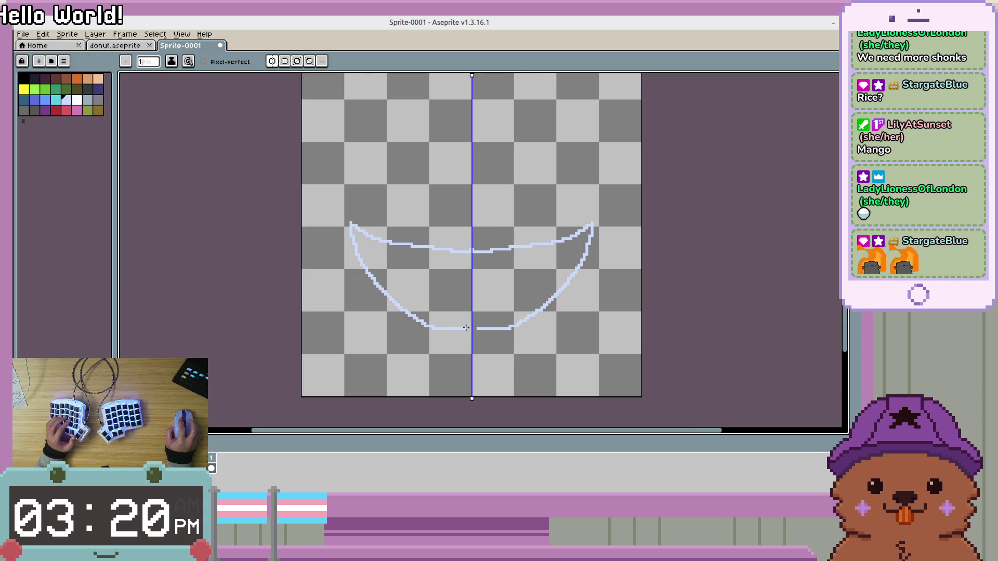
Draw a dark blue curve inside the bowl.
{"action": "scroll", "coordinate": [473, 329], "scroll_direction": "down", "scroll_amount": 1}
{"action": "scroll", "coordinate": [473, 329], "scroll_direction": "down", "scroll_amount": 1}
{"action": "scroll", "coordinate": [509, 276], "scroll_direction": "up", "scroll_amount": 1}
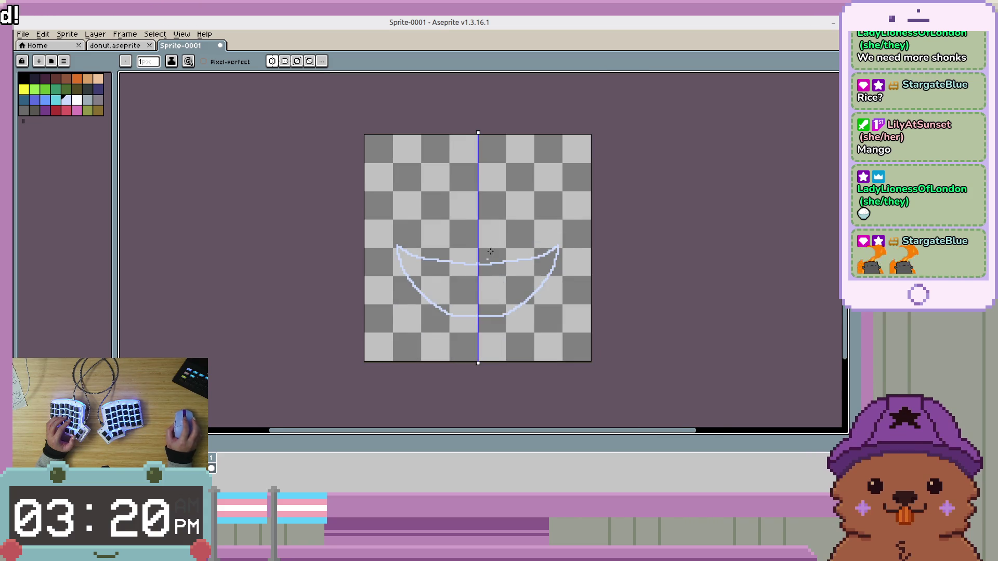
{"action": "scroll", "coordinate": [508, 275], "scroll_direction": "up", "scroll_amount": 2}
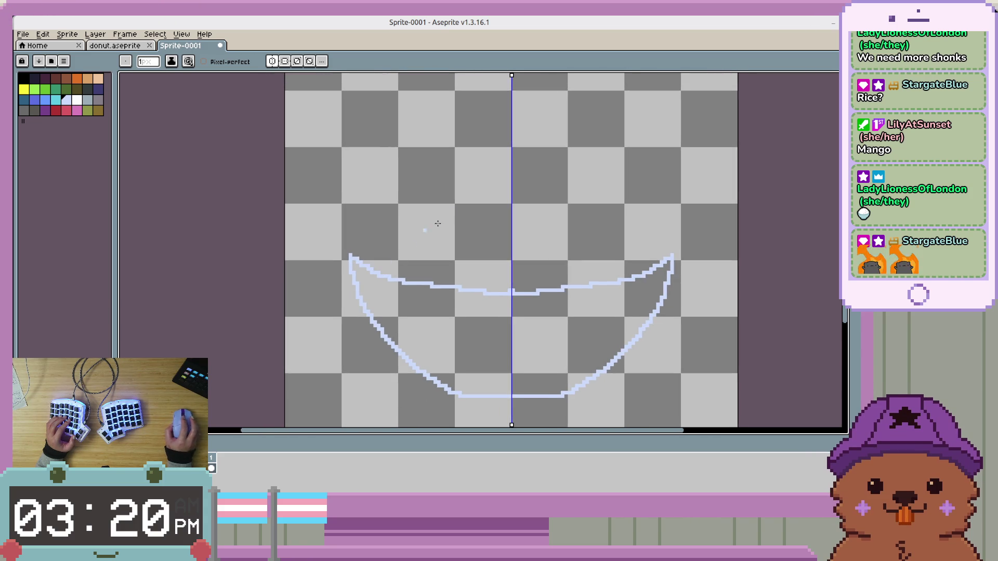
{"action": "scroll", "coordinate": [394, 356], "scroll_direction": "up", "scroll_amount": 1}
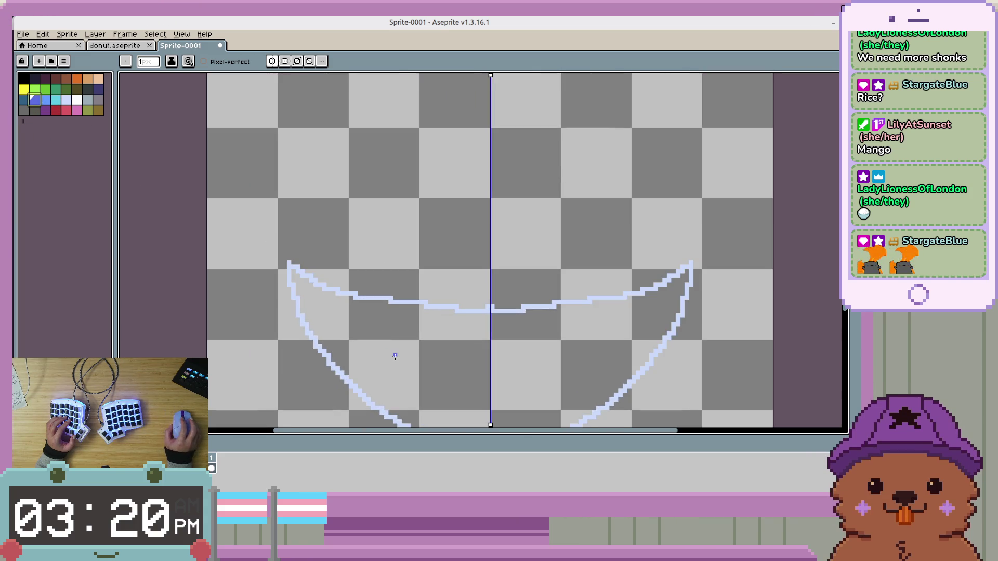
{"action": "scroll", "coordinate": [395, 353], "scroll_direction": "down", "scroll_amount": 1}
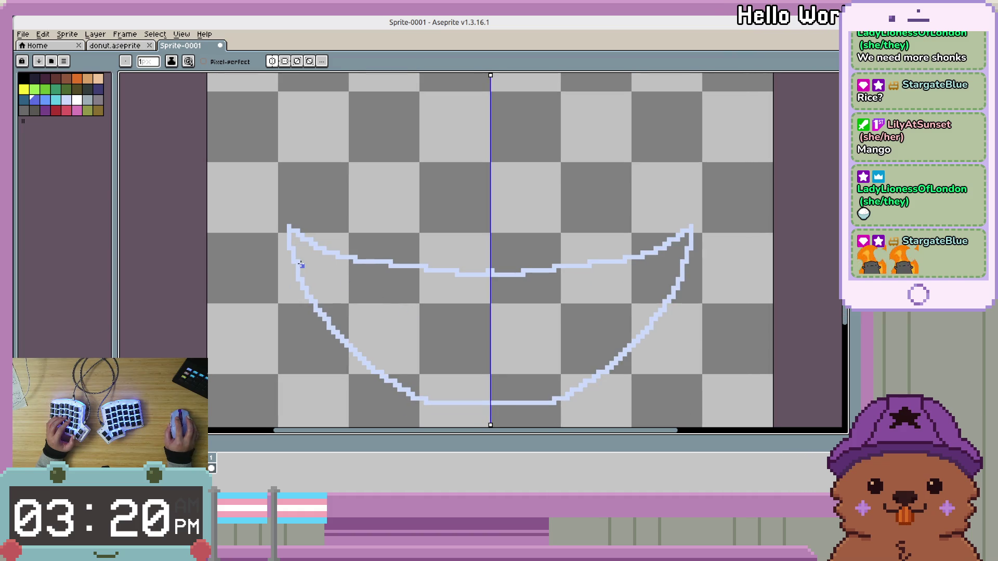
{"action": "left_click_drag", "start_coordinate": [301, 266], "coordinate": [372, 297]}
Extend the dark blue curve to the centre line, recentre the view, and bucket-fill the band blue.
{"action": "left_click_drag", "start_coordinate": [432, 307], "coordinate": [486, 310]}
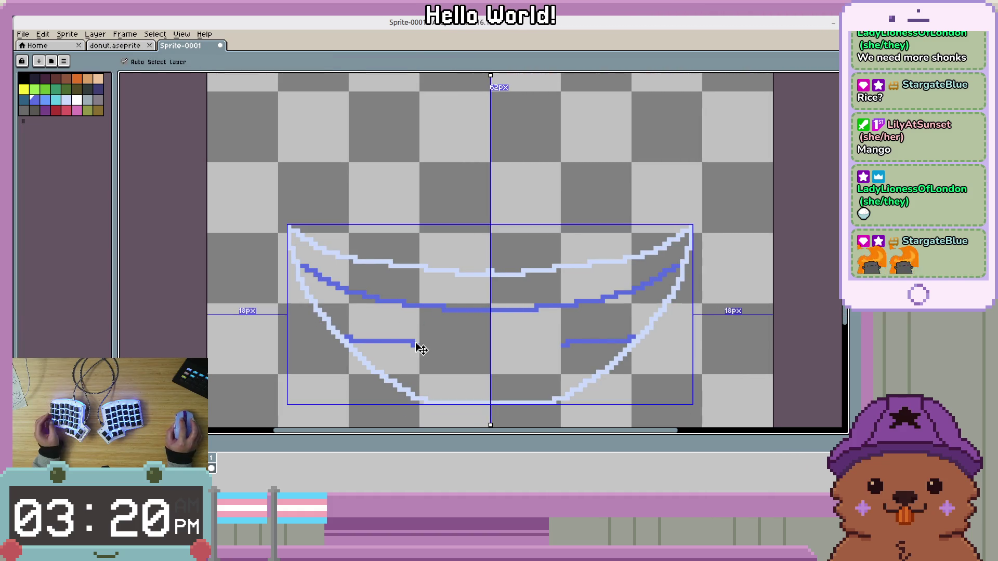
{"action": "scroll", "coordinate": [364, 342], "scroll_direction": "up", "scroll_amount": 1}
{"action": "mouse_move", "coordinate": [359, 343]}
{"action": "left_mouse_down"}
{"action": "mouse_move", "coordinate": [312, 295]}
{"action": "mouse_move", "coordinate": [452, 313]}
{"action": "left_mouse_up"}
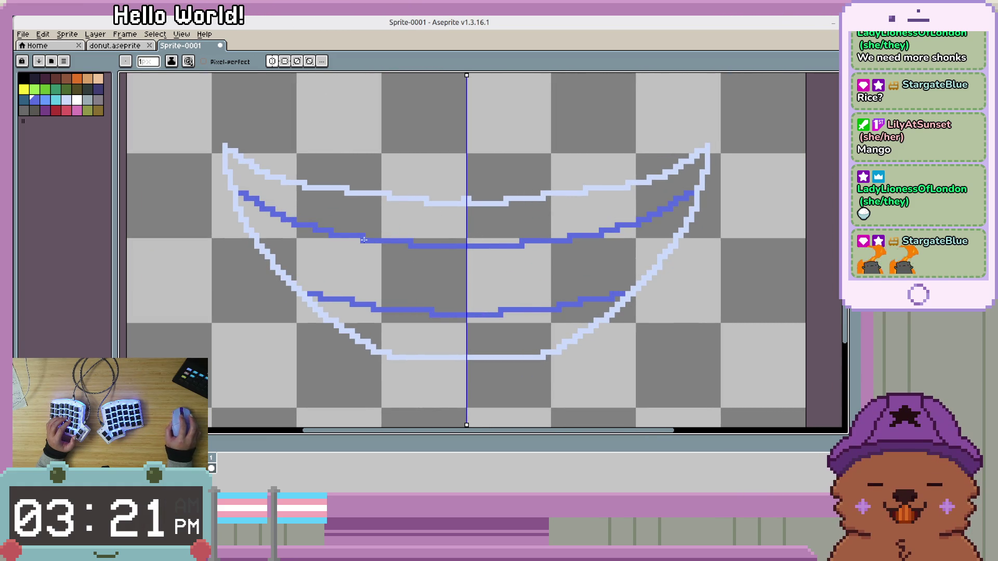
{"action": "left_click_drag", "start_coordinate": [440, 274], "coordinate": [430, 288]}
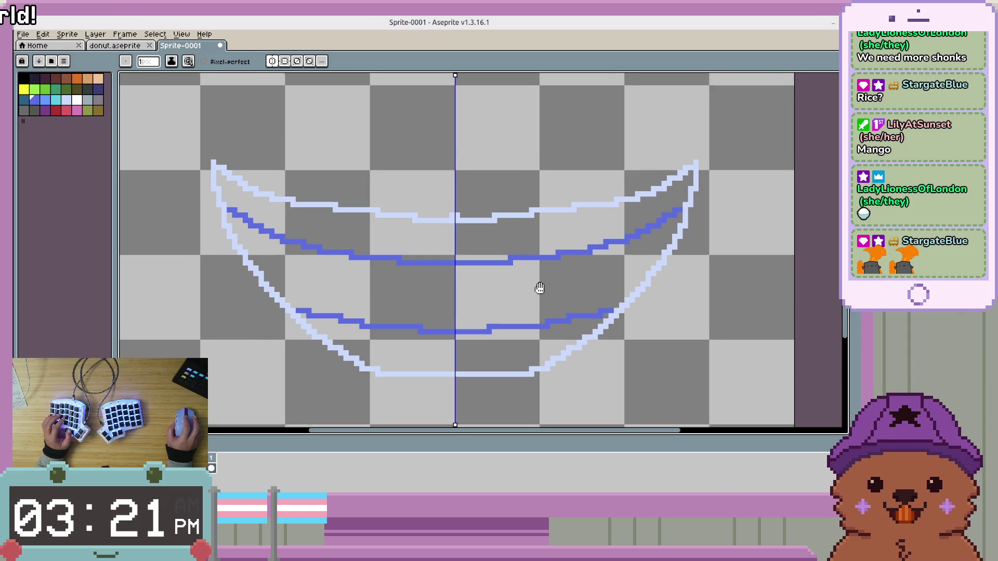
{"action": "left_click_drag", "start_coordinate": [553, 281], "coordinate": [551, 289]}
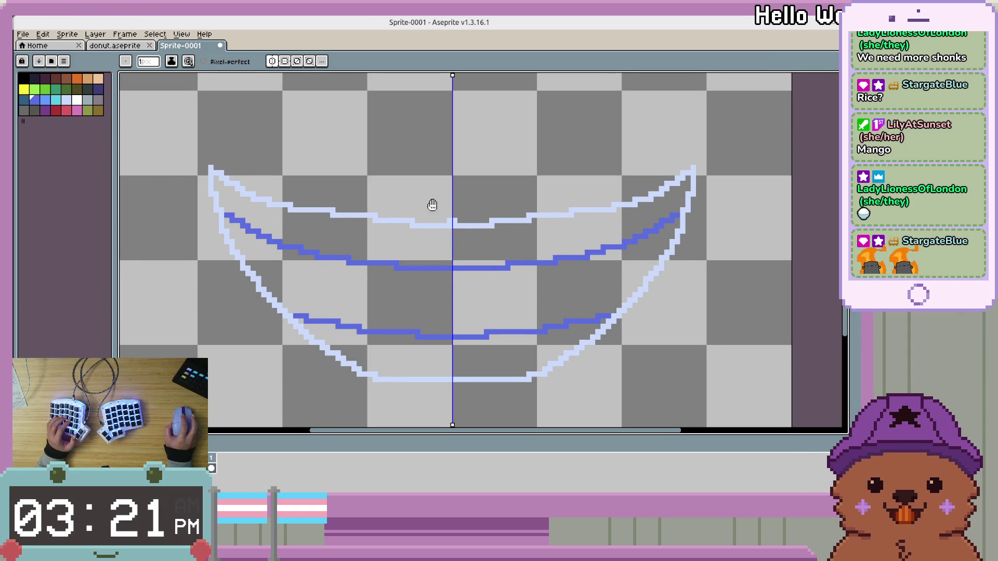
{"action": "left_click_drag", "start_coordinate": [431, 201], "coordinate": [434, 215]}
{"action": "key", "text": "g"}
{"action": "left_click", "coordinate": [340, 306]}
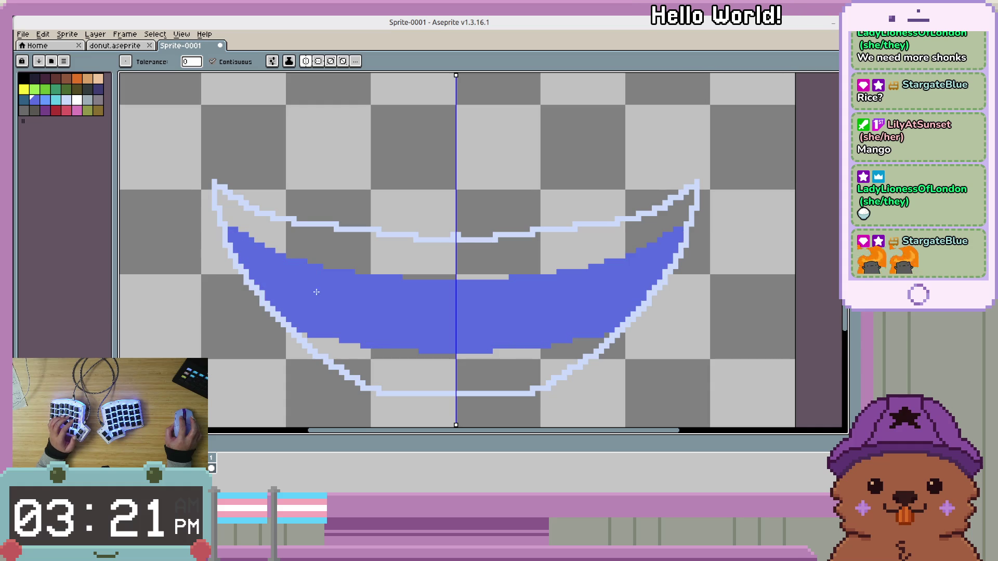
Pick a light swatch, test-fill the band then undo it, and return to the pencil.
{"action": "scroll", "coordinate": [228, 222], "scroll_direction": "down", "scroll_amount": 1}
{"action": "scroll", "coordinate": [228, 223], "scroll_direction": "up", "scroll_amount": 1}
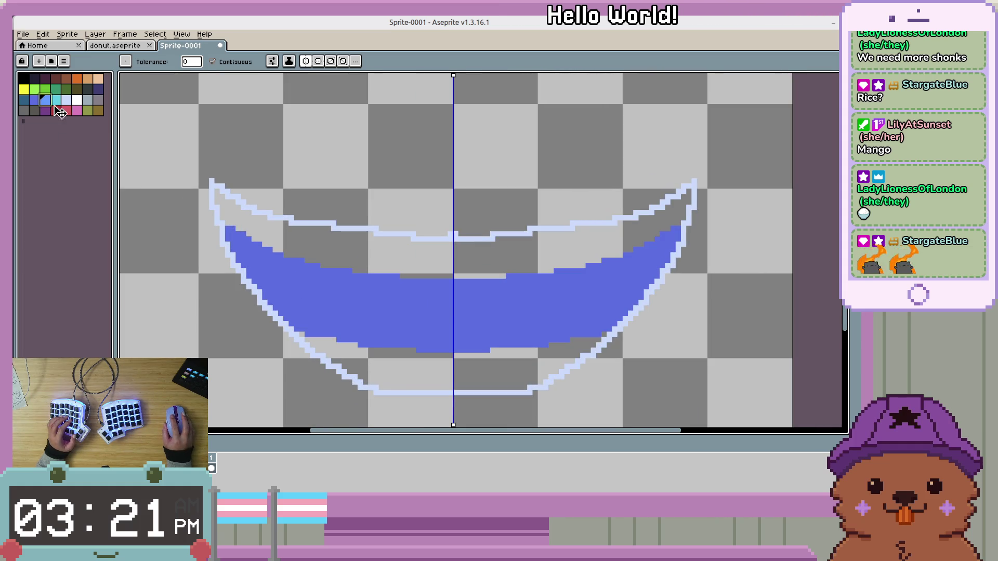
{"action": "scroll", "coordinate": [364, 301], "scroll_direction": "up", "scroll_amount": 3}
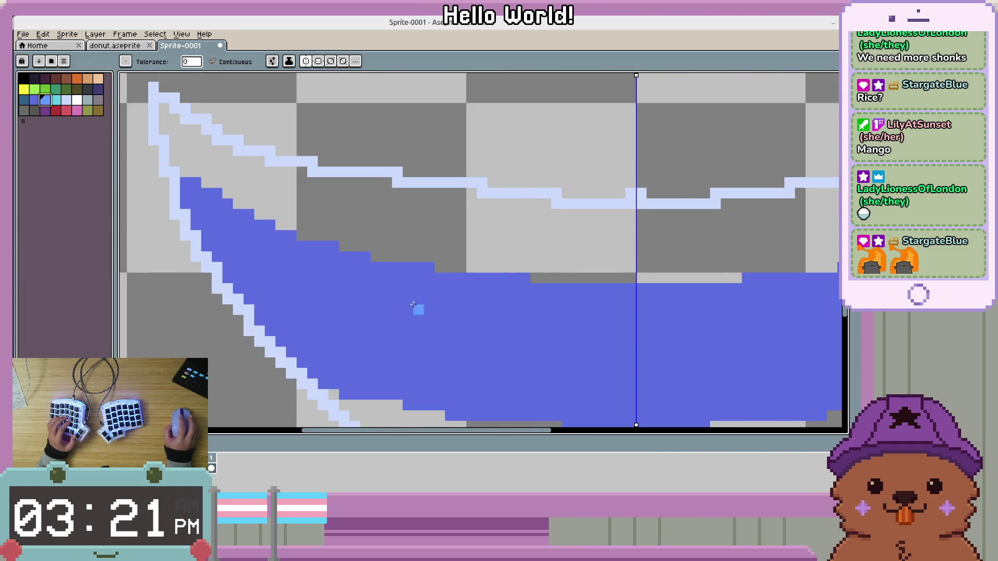
{"action": "left_click", "coordinate": [67, 100]}
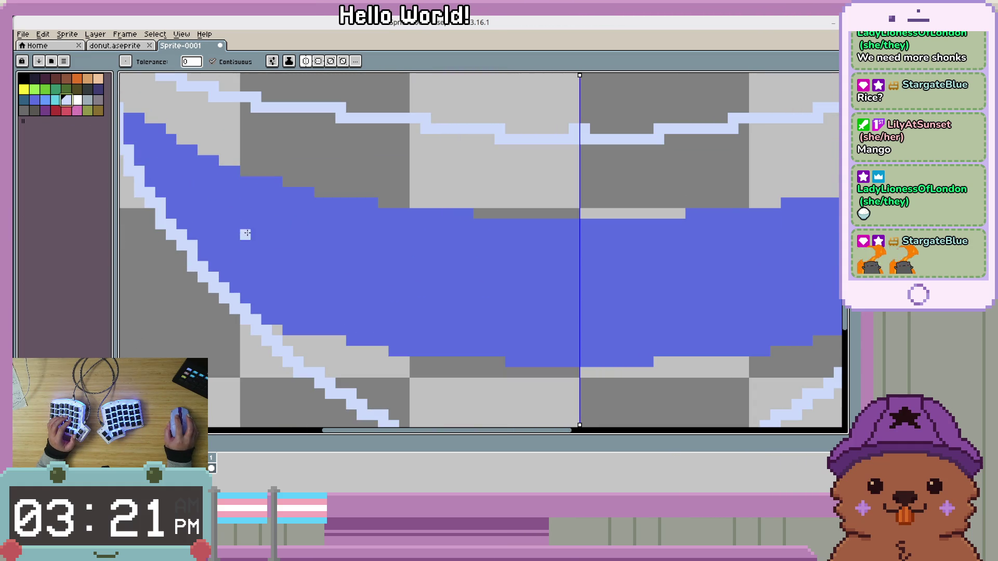
{"action": "left_click", "coordinate": [244, 229]}
{"action": "key", "text": "ctrl+z"}
{"action": "key", "text": "b"}
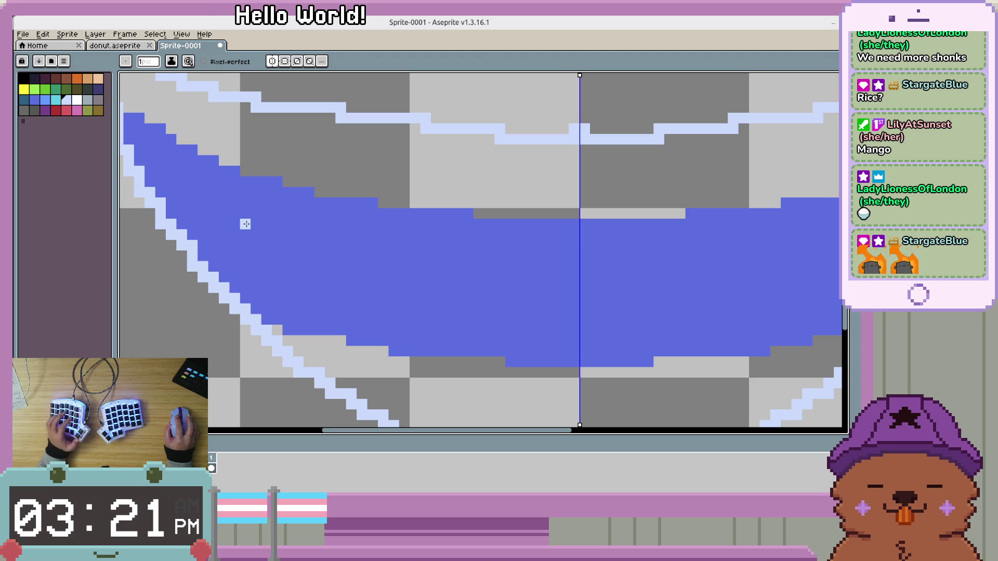
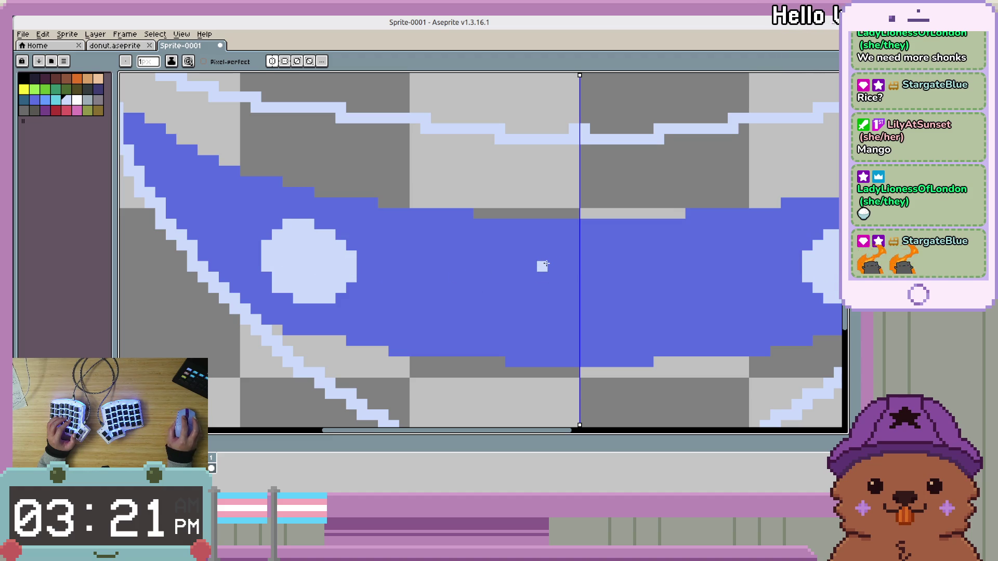
Draw a mirrored light-blue circle and dot on the bowl's blue band.
{"action": "mouse_move", "coordinate": [570, 257]}
{"action": "left_mouse_down"}
{"action": "mouse_move", "coordinate": [543, 301]}
{"action": "mouse_move", "coordinate": [567, 332]}
{"action": "mouse_move", "coordinate": [562, 310]}
{"action": "left_mouse_up"}
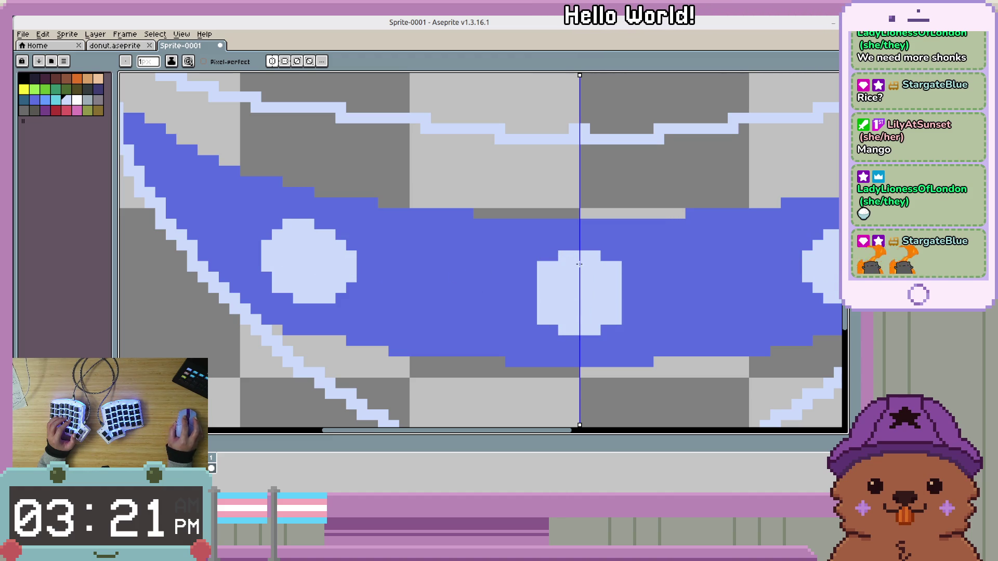
{"action": "scroll", "coordinate": [578, 265], "scroll_direction": "down", "scroll_amount": 3}
{"action": "scroll", "coordinate": [579, 265], "scroll_direction": "up", "scroll_amount": 3}
{"action": "left_click", "coordinate": [448, 303]}
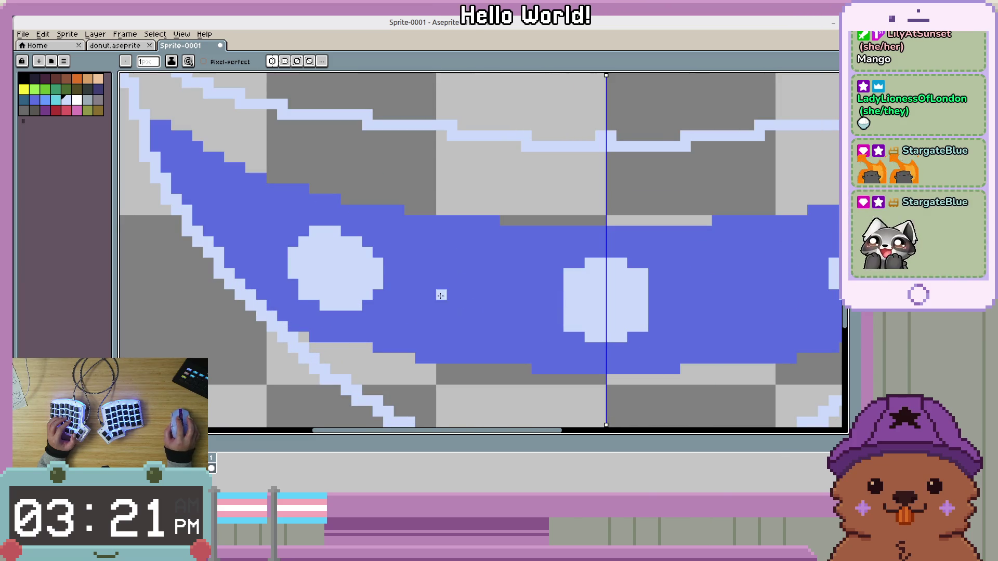
Draw wavy light-blue lines across the band, then fill the lower bowl interior white.
{"action": "left_click_drag", "start_coordinate": [409, 283], "coordinate": [531, 297]}
{"action": "scroll", "coordinate": [544, 293], "scroll_direction": "down", "scroll_amount": 3}
{"action": "scroll", "coordinate": [432, 303], "scroll_direction": "up", "scroll_amount": 2}
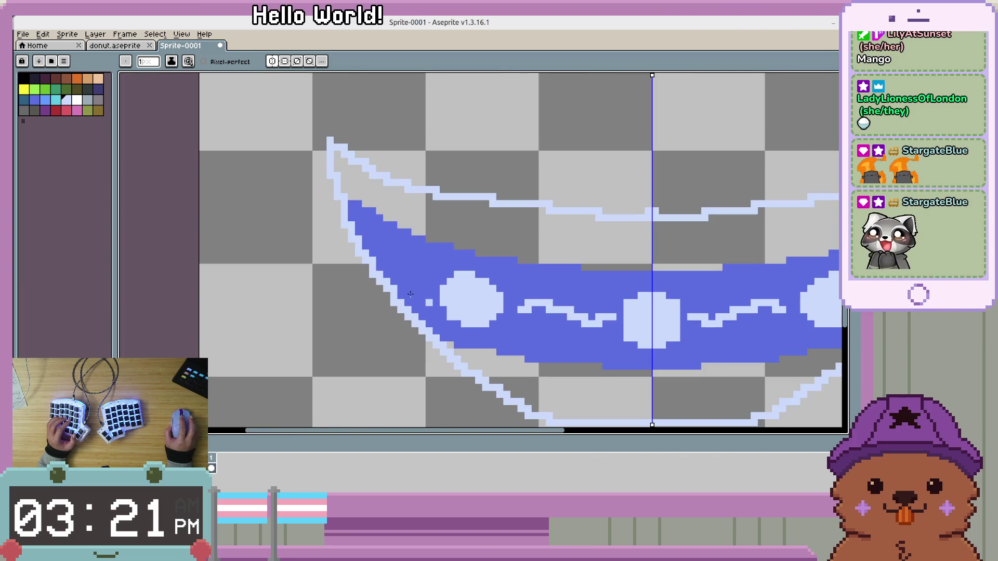
{"action": "left_click_drag", "start_coordinate": [422, 288], "coordinate": [403, 276]}
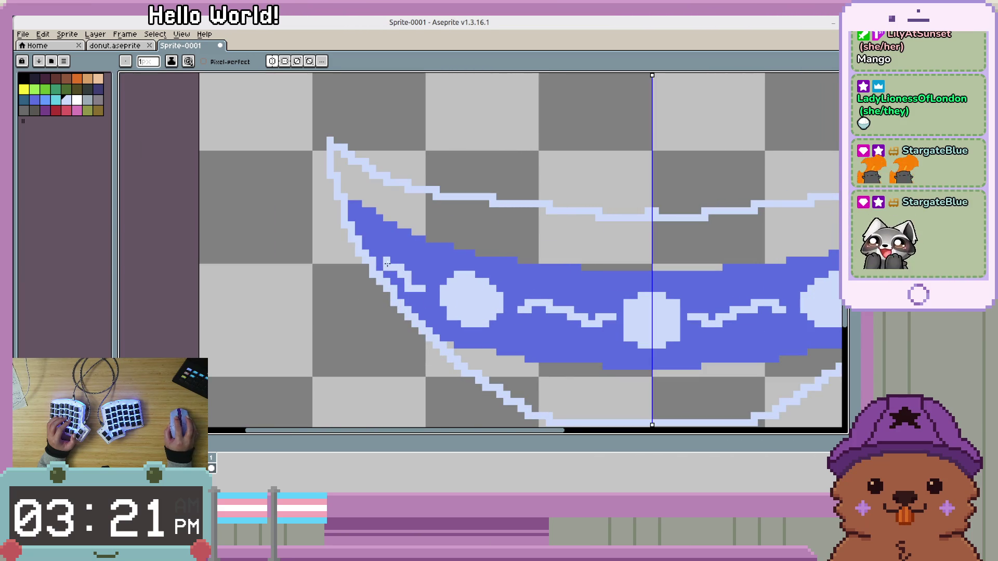
{"action": "scroll", "coordinate": [387, 264], "scroll_direction": "down", "scroll_amount": 2}
{"action": "scroll", "coordinate": [519, 299], "scroll_direction": "down", "scroll_amount": 1}
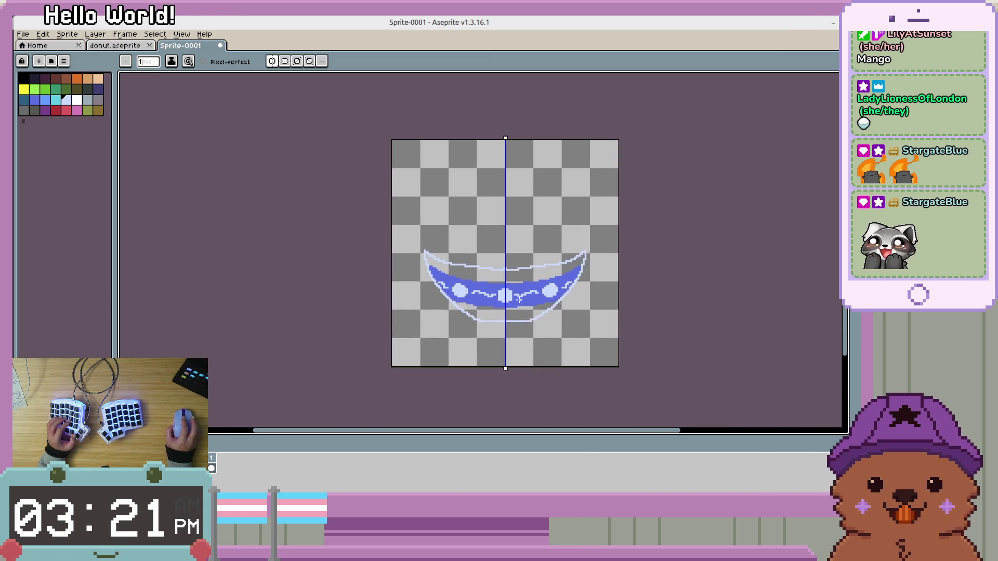
{"action": "scroll", "coordinate": [473, 344], "scroll_direction": "up", "scroll_amount": 1}
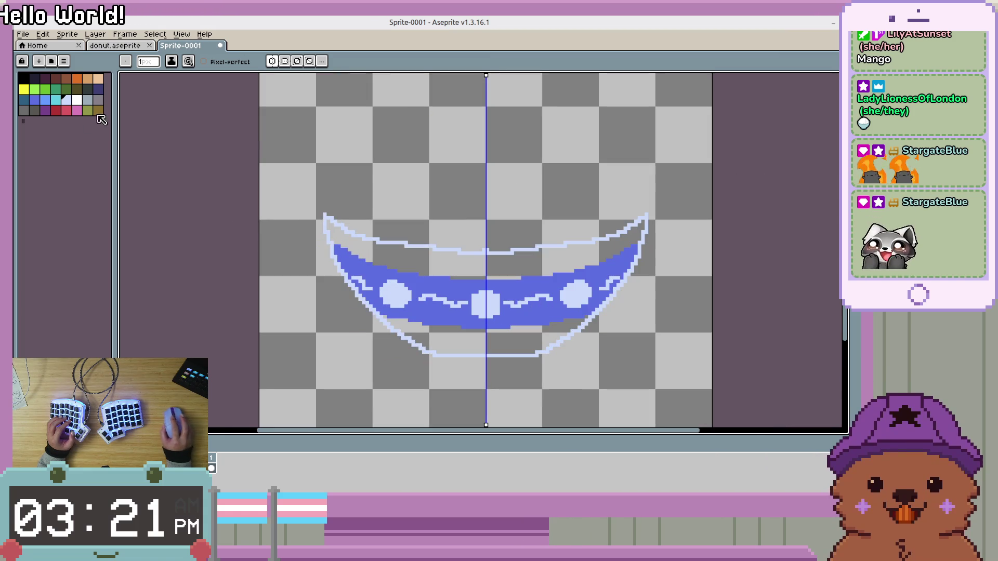
{"action": "key", "text": "g"}
{"action": "left_click", "coordinate": [473, 344]}
Fill the rim white, then undo the white fills in the rim and lower bowl.
{"action": "left_click", "coordinate": [456, 261]}
{"action": "scroll", "coordinate": [520, 291], "scroll_direction": "down", "scroll_amount": 3}
{"action": "scroll", "coordinate": [537, 310], "scroll_direction": "up", "scroll_amount": 2}
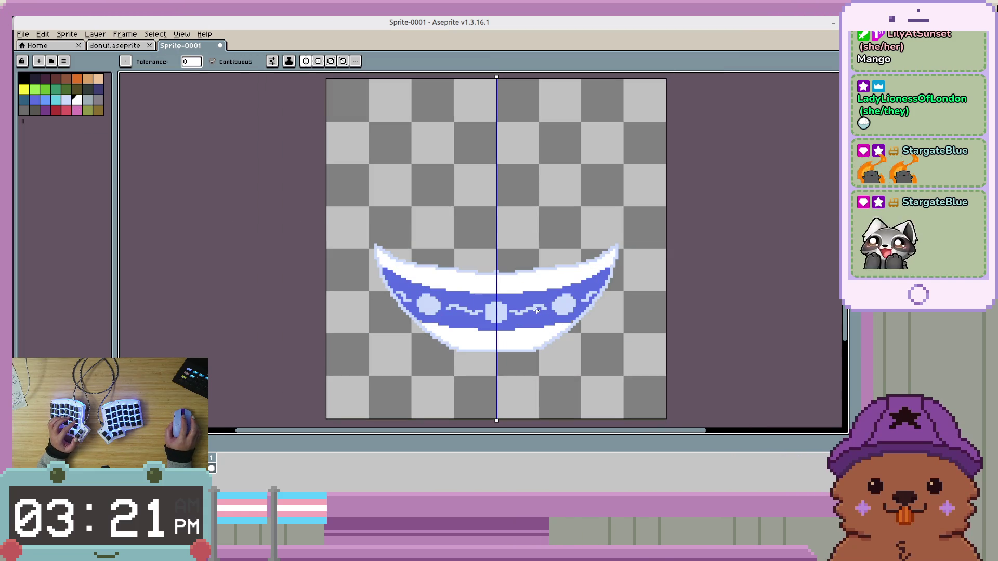
{"action": "key", "text": "ctrl+z"}
{"action": "key", "text": "v"}
{"action": "key", "text": "ctrl+z"}
{"action": "key", "text": "g"}
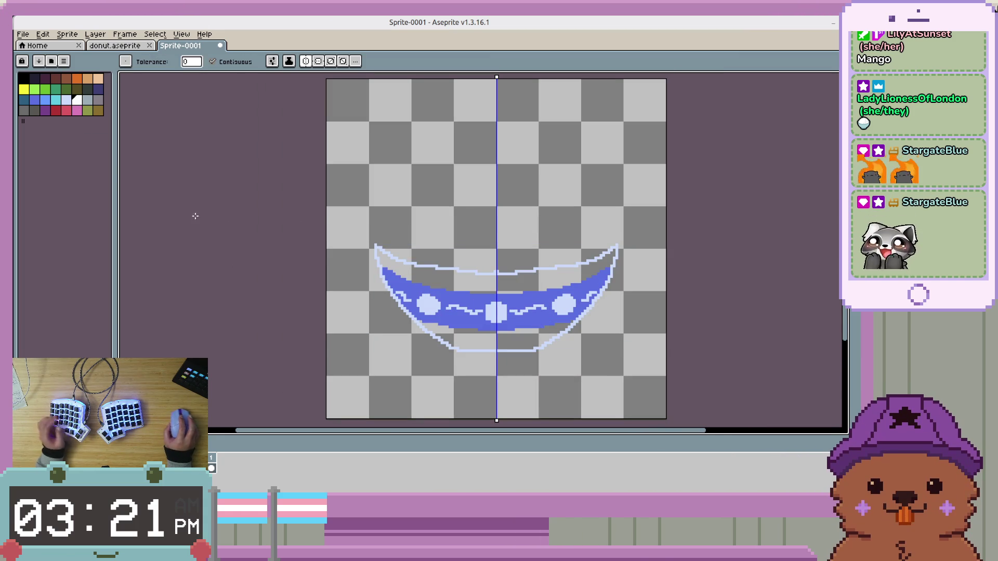
Fill the bowl's rim and lower body with solid light blue.
{"action": "scroll", "coordinate": [430, 300], "scroll_direction": "up", "scroll_amount": 2}
{"action": "left_click", "coordinate": [475, 255]}
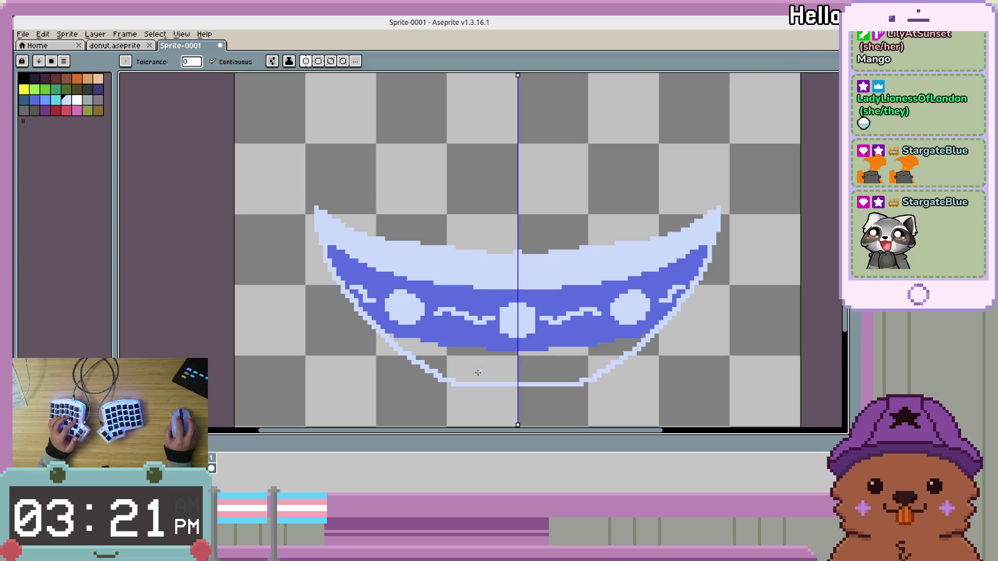
{"action": "left_click", "coordinate": [474, 363]}
{"action": "scroll", "coordinate": [596, 365], "scroll_direction": "down", "scroll_amount": 2}
{"action": "scroll", "coordinate": [595, 365], "scroll_direction": "up", "scroll_amount": 2}
{"action": "scroll", "coordinate": [634, 256], "scroll_direction": "up", "scroll_amount": 5}
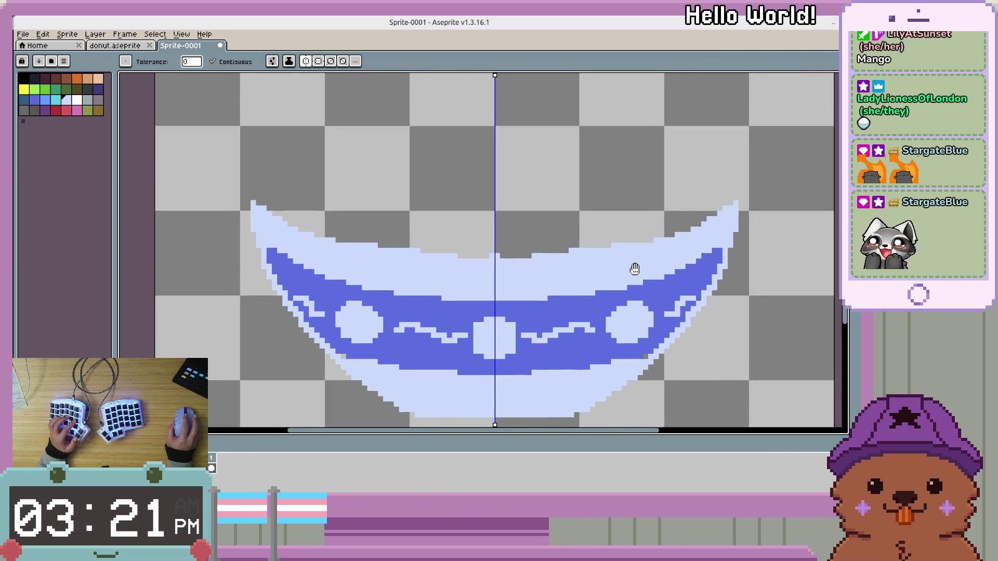
{"action": "left_click_drag", "start_coordinate": [530, 271], "coordinate": [527, 281]}
Try a white rice outline above the rim, undo it, and open Layer Properties.
{"action": "left_click", "coordinate": [77, 99]}
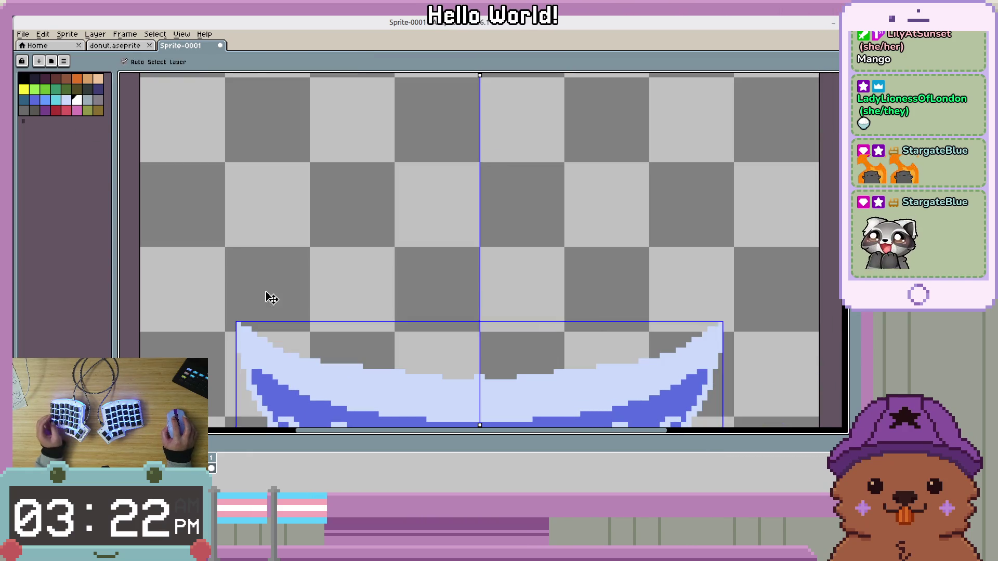
{"action": "key", "text": "b"}
{"action": "mouse_move", "coordinate": [243, 319]}
{"action": "left_mouse_down"}
{"action": "mouse_move", "coordinate": [270, 248]}
{"action": "mouse_move", "coordinate": [367, 192]}
{"action": "mouse_move", "coordinate": [459, 196]}
{"action": "mouse_move", "coordinate": [477, 165]}
{"action": "left_mouse_up"}
{"action": "scroll", "coordinate": [468, 318], "scroll_direction": "down", "scroll_amount": 2}
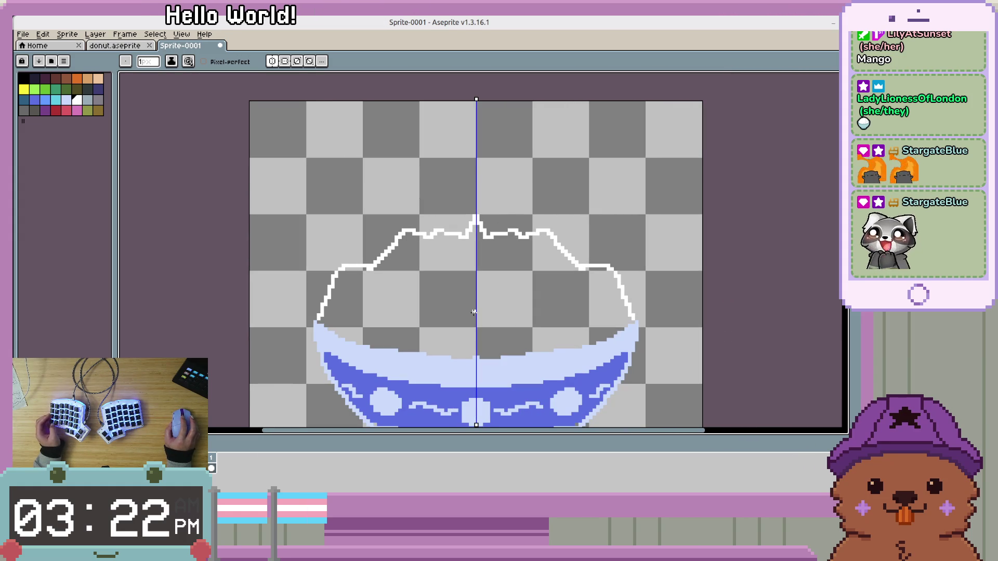
{"action": "key", "text": "v"}
{"action": "key", "text": "ctrl+z"}
{"action": "key", "text": "b"}
{"action": "scroll", "coordinate": [597, 251], "scroll_direction": "down", "scroll_amount": 3}
{"action": "scroll", "coordinate": [596, 252], "scroll_direction": "right", "scroll_amount": 2}
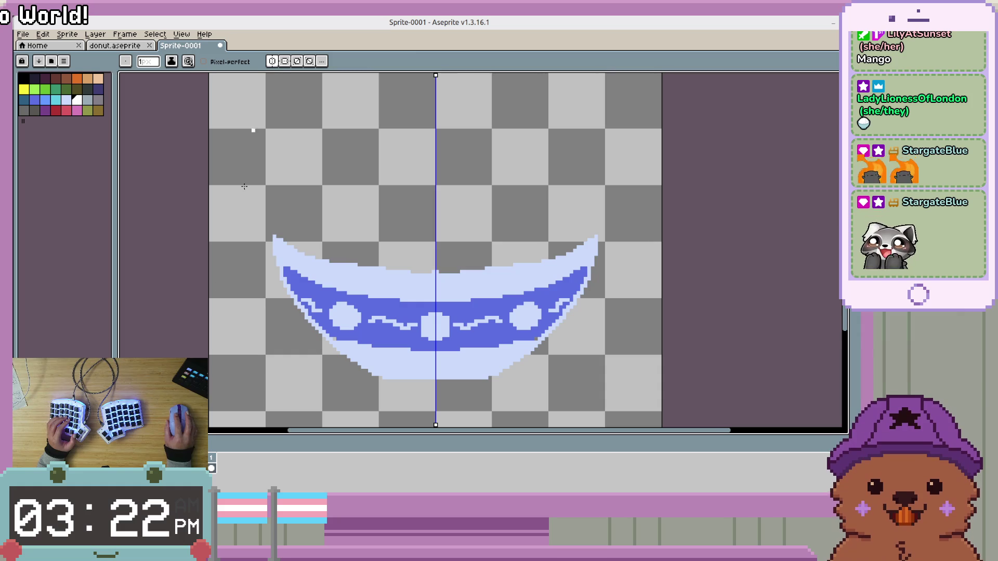
{"action": "key", "text": "shift+p"}
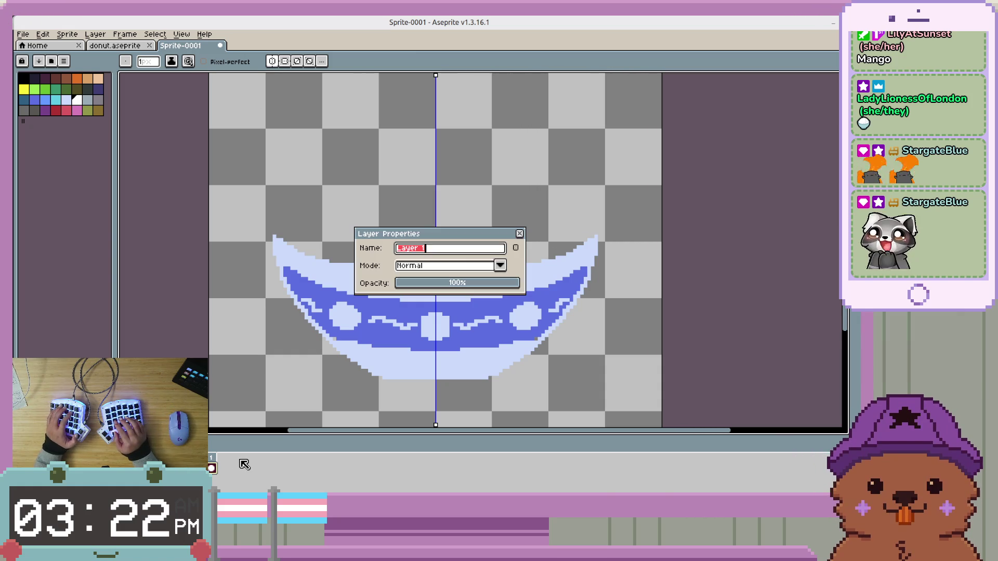
Rename the layer to Bowl and abandon a first attempt to save.
{"action": "type", "text": "Bowl"}
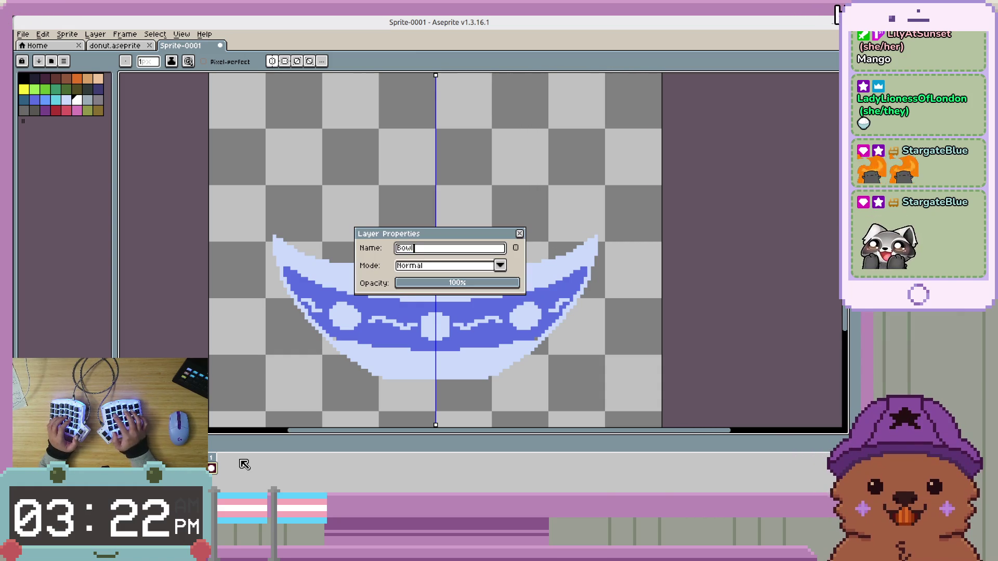
{"action": "key", "text": "Return"}
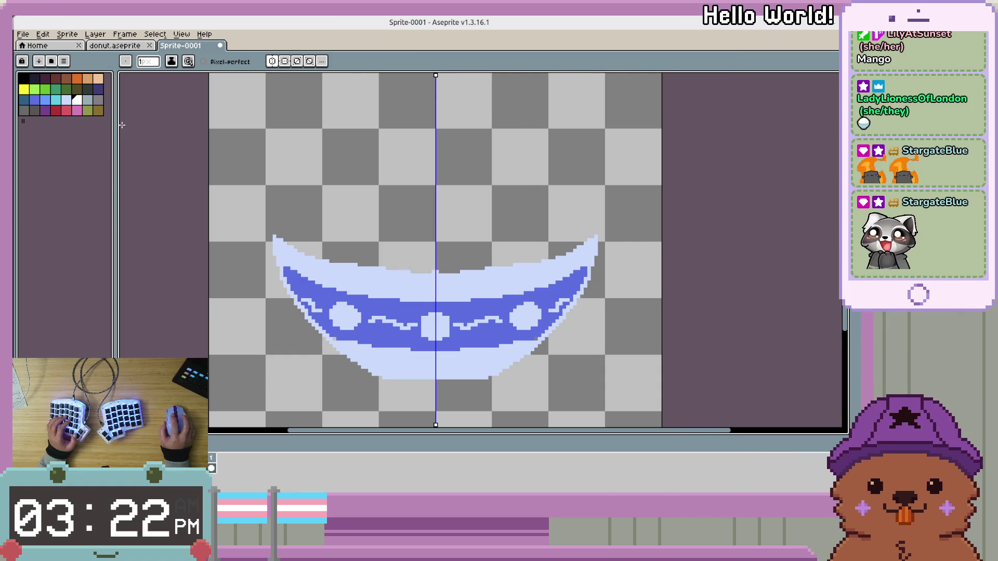
{"action": "key", "text": "ctrl+s"}
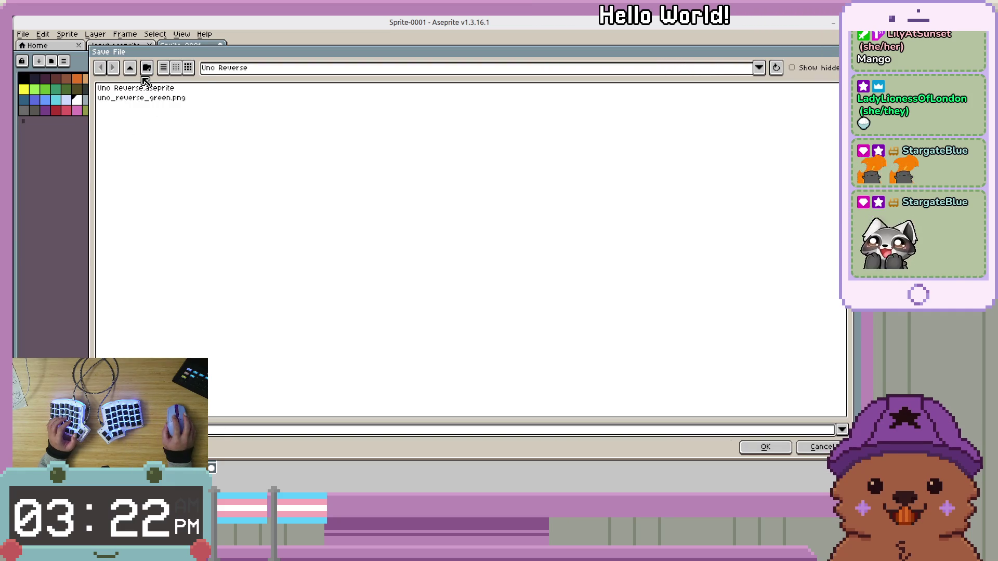
{"action": "left_click", "coordinate": [130, 68]}
{"action": "left_click", "coordinate": [130, 68]}
{"action": "key", "text": "Escape"}
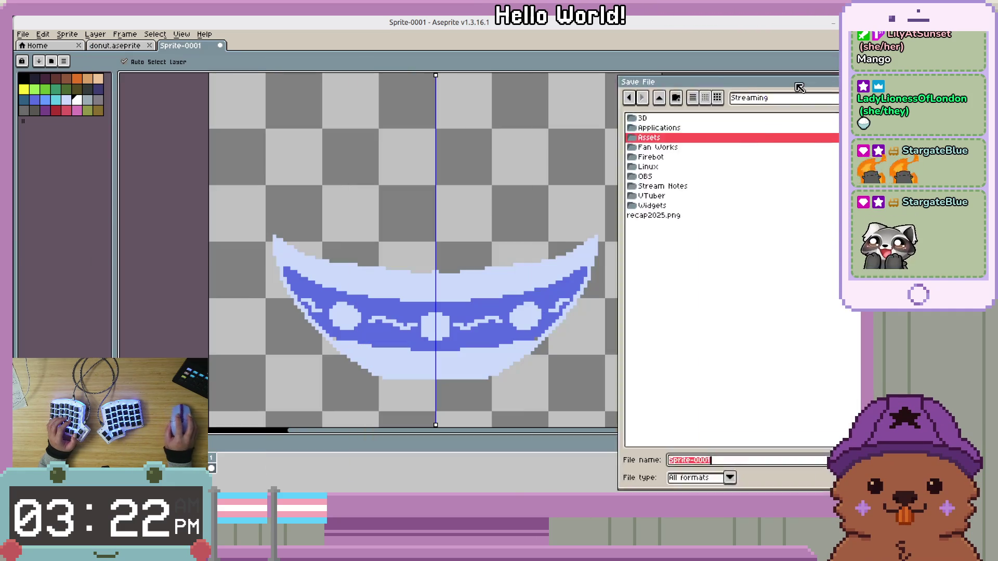
Save the sprite as rice.aseprite in Repositories/beastmaster/assets/items.
{"action": "key", "text": "ctrl+s"}
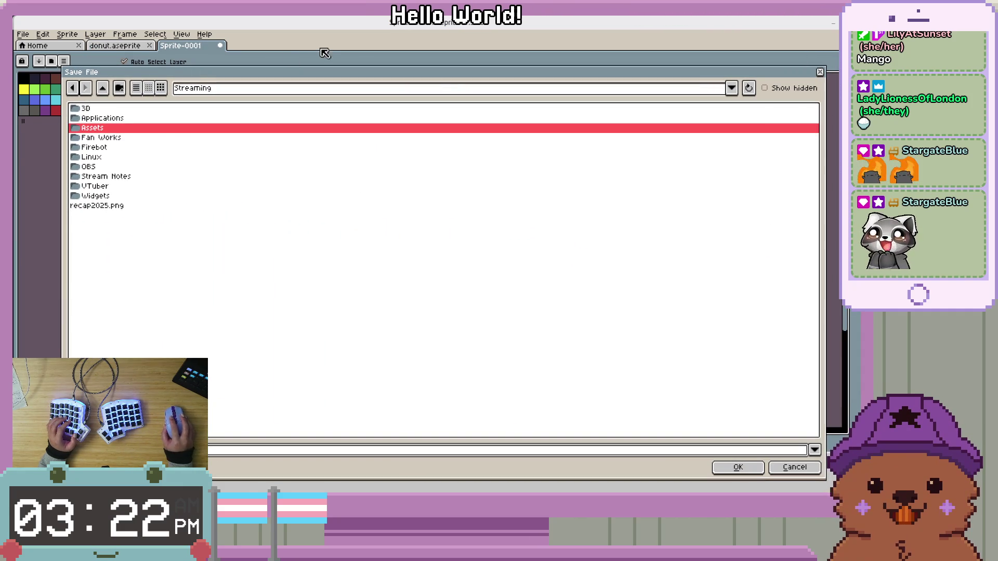
{"action": "key", "text": "BackSpace"}
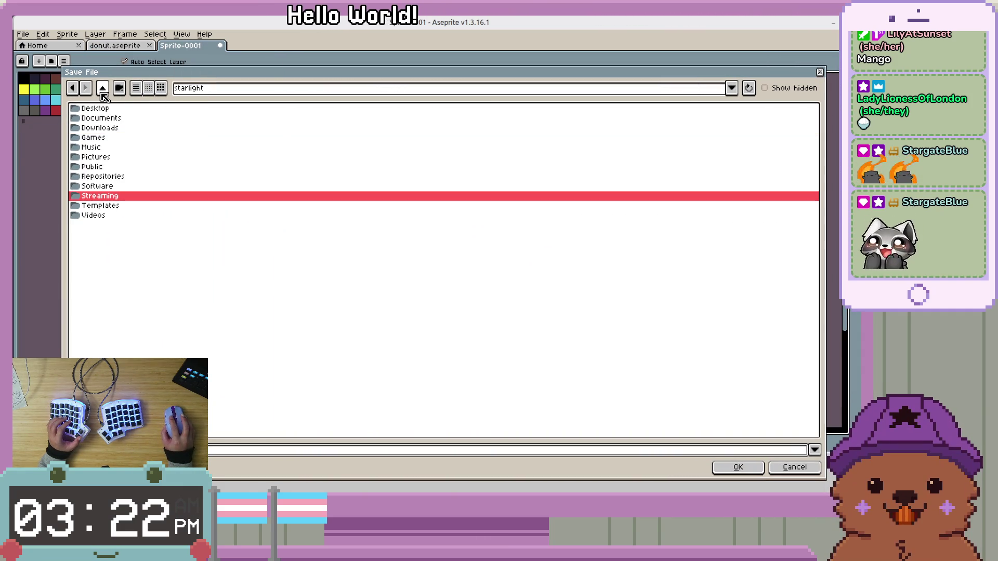
{"action": "double_click", "coordinate": [108, 178]}
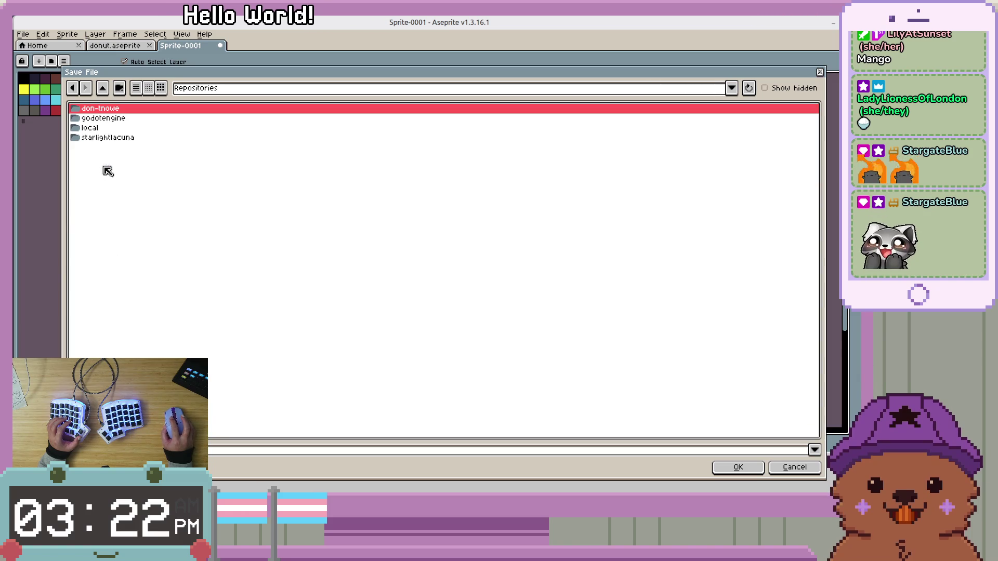
{"action": "double_click", "coordinate": [98, 138]}
{"action": "double_click", "coordinate": [105, 127]}
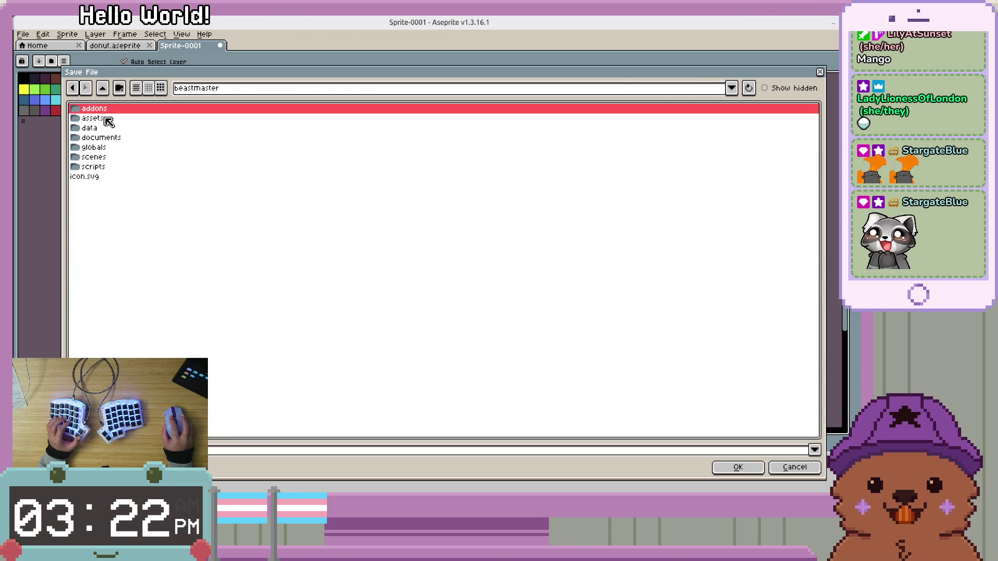
{"action": "double_click", "coordinate": [95, 119]}
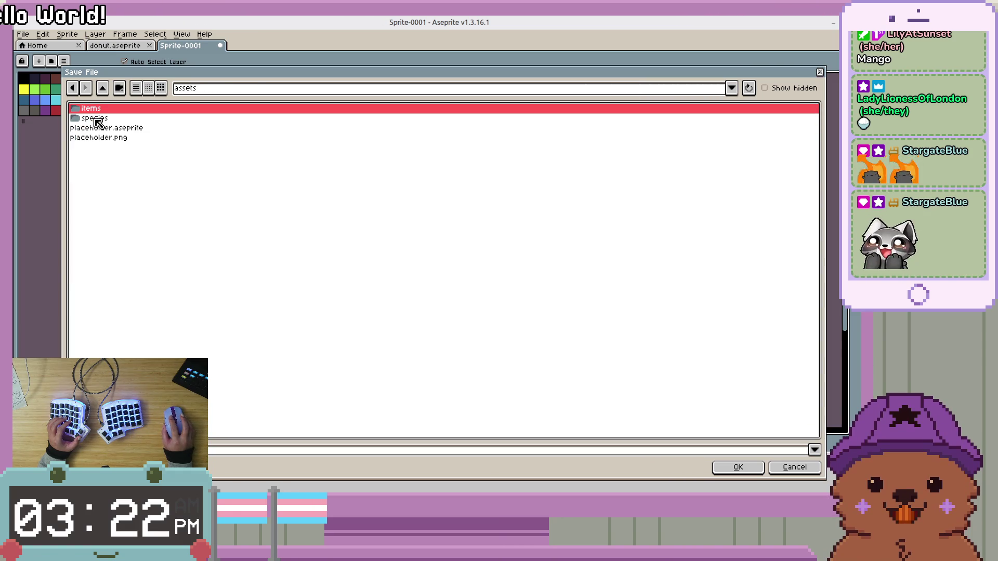
{"action": "double_click", "coordinate": [105, 110]}
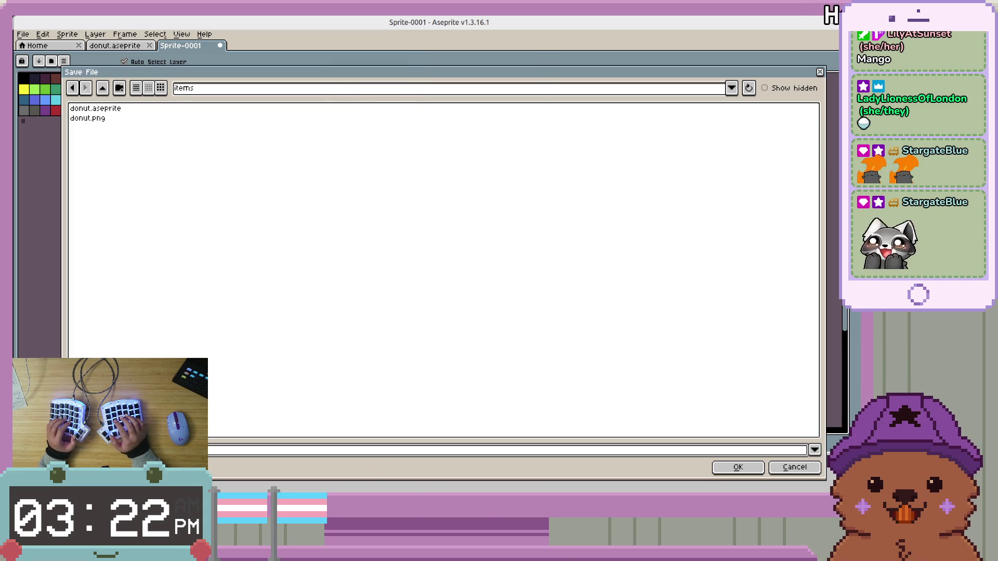
{"action": "key", "text": "Return"}
{"action": "scroll", "coordinate": [503, 274], "scroll_direction": "up", "scroll_amount": 1}
{"action": "scroll", "coordinate": [503, 275], "scroll_direction": "down", "scroll_amount": 1}
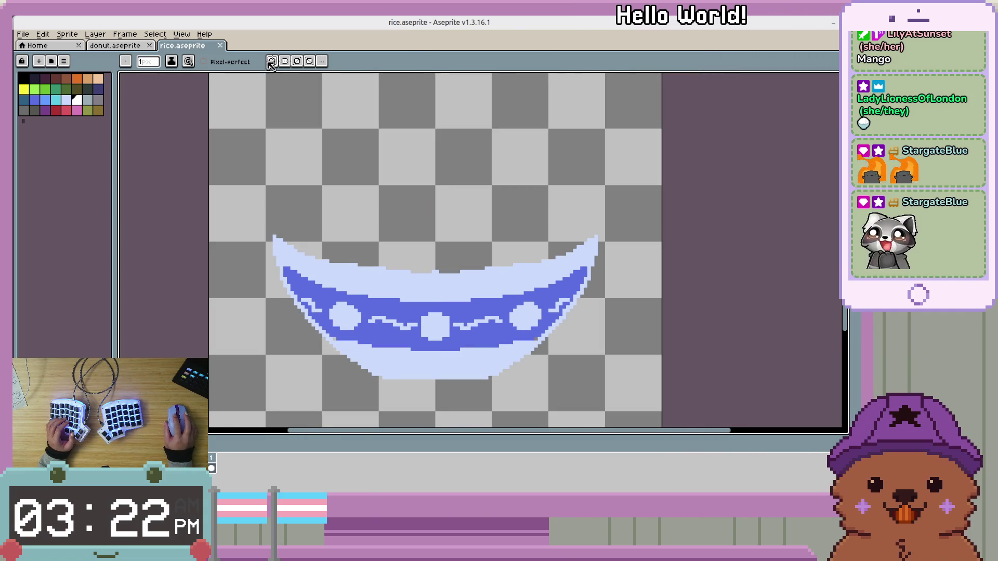
Sketch a white rice outline above the bowl, then undo it.
{"action": "scroll", "coordinate": [441, 256], "scroll_direction": "up", "scroll_amount": 2}
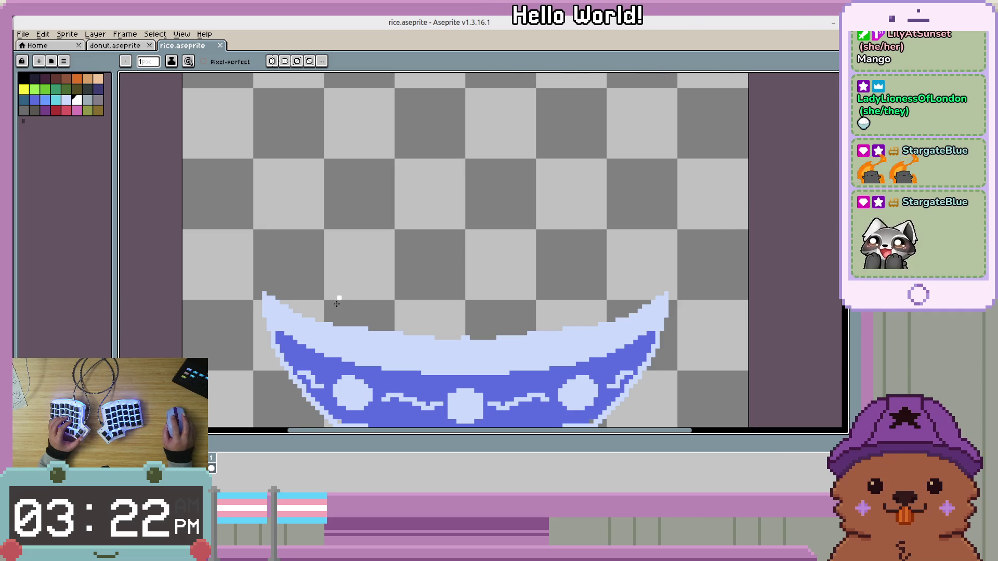
{"action": "scroll", "coordinate": [460, 239], "scroll_direction": "up", "scroll_amount": 2}
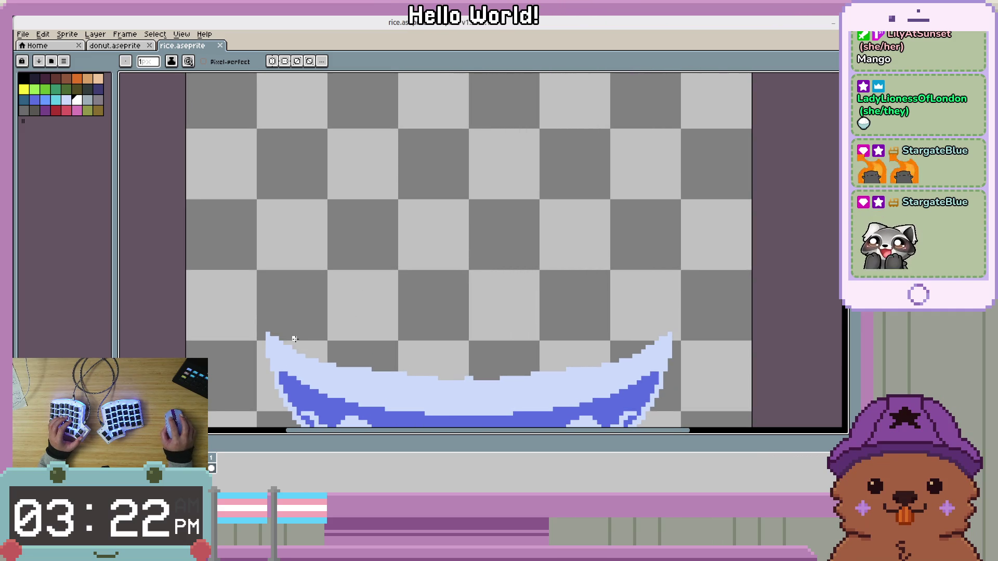
{"action": "left_click_drag", "start_coordinate": [342, 276], "coordinate": [369, 238]}
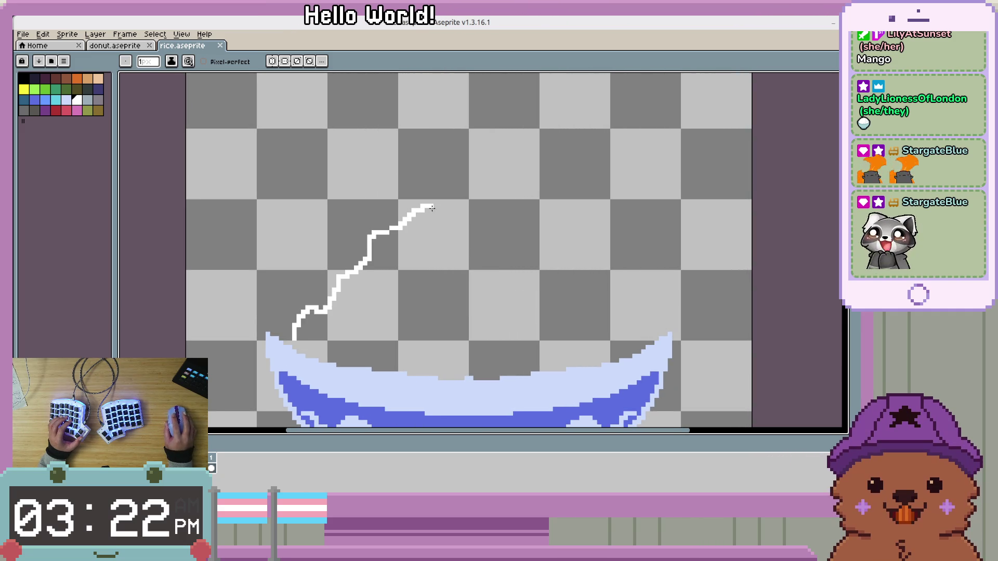
{"action": "left_click_drag", "start_coordinate": [428, 207], "coordinate": [477, 224]}
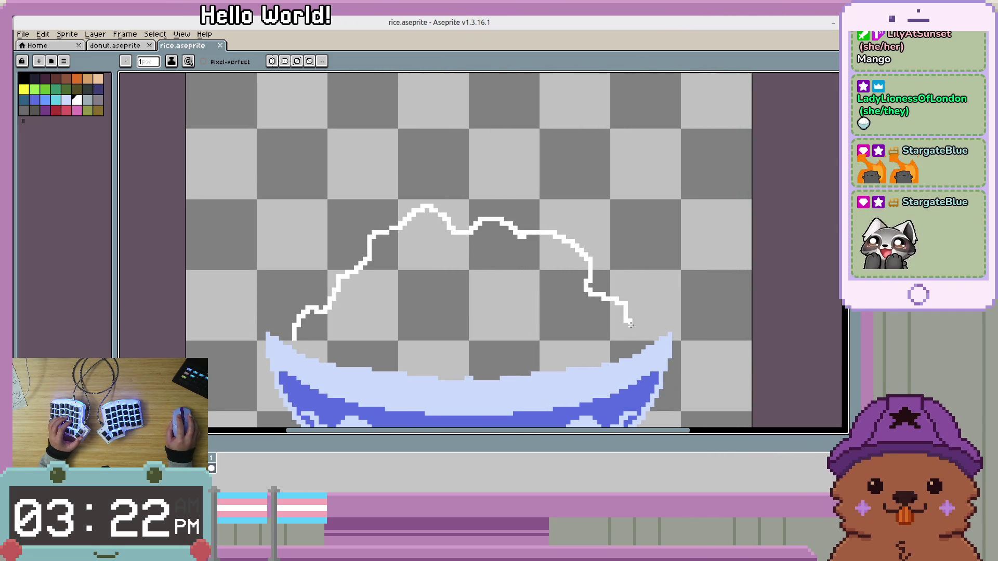
{"action": "scroll", "coordinate": [518, 323], "scroll_direction": "down", "scroll_amount": 3}
{"action": "scroll", "coordinate": [519, 322], "scroll_direction": "up", "scroll_amount": 3}
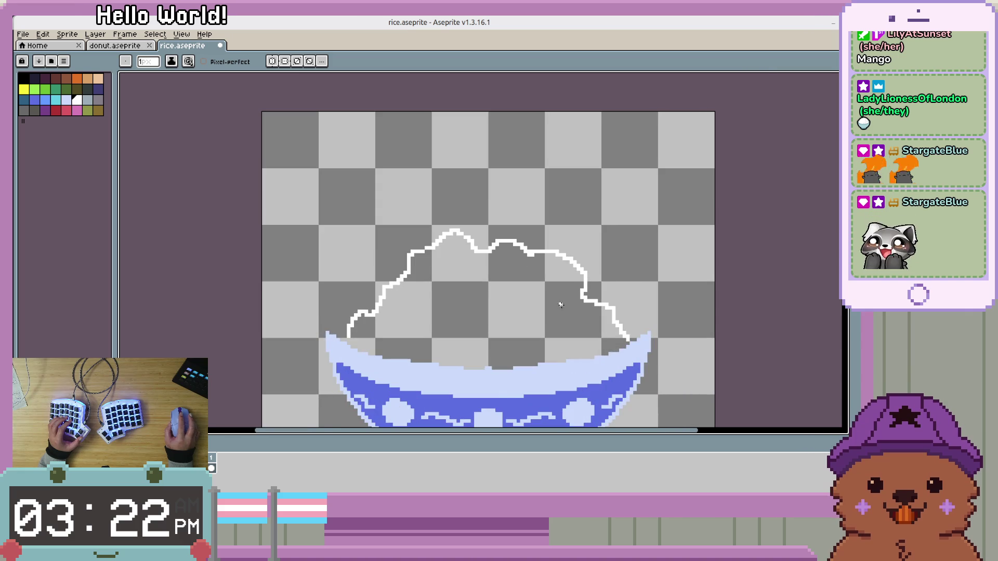
{"action": "key", "text": "ctrl+z"}
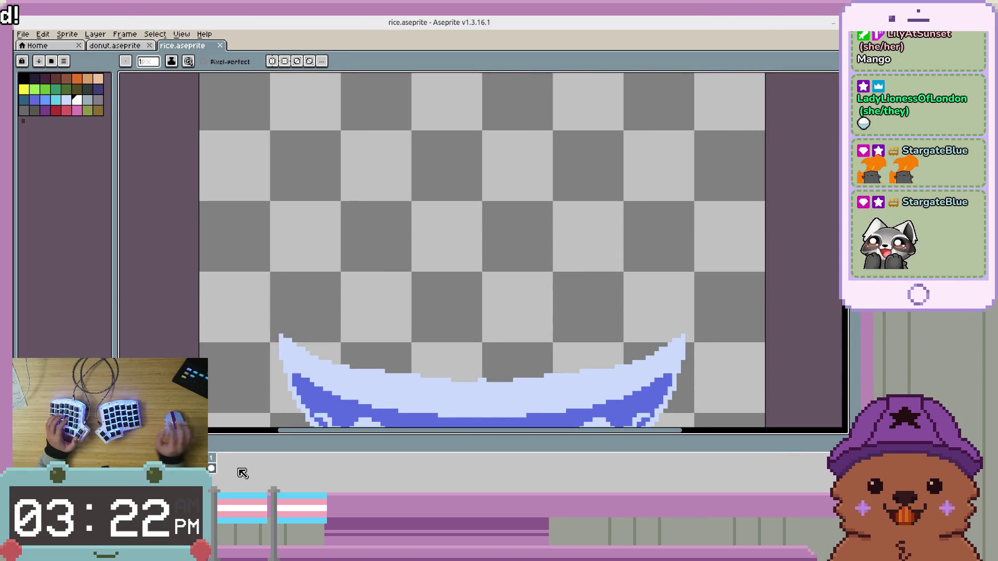
Draw the rice mound's top outline in white, checking it with the bowl hidden.
{"action": "left_click", "coordinate": [344, 374]}
{"action": "mouse_move", "coordinate": [295, 336]}
{"action": "left_mouse_down"}
{"action": "mouse_move", "coordinate": [304, 291]}
{"action": "mouse_move", "coordinate": [343, 260]}
{"action": "mouse_move", "coordinate": [401, 216]}
{"action": "mouse_move", "coordinate": [474, 198]}
{"action": "mouse_move", "coordinate": [539, 222]}
{"action": "mouse_move", "coordinate": [635, 304]}
{"action": "mouse_move", "coordinate": [661, 344]}
{"action": "left_mouse_up"}
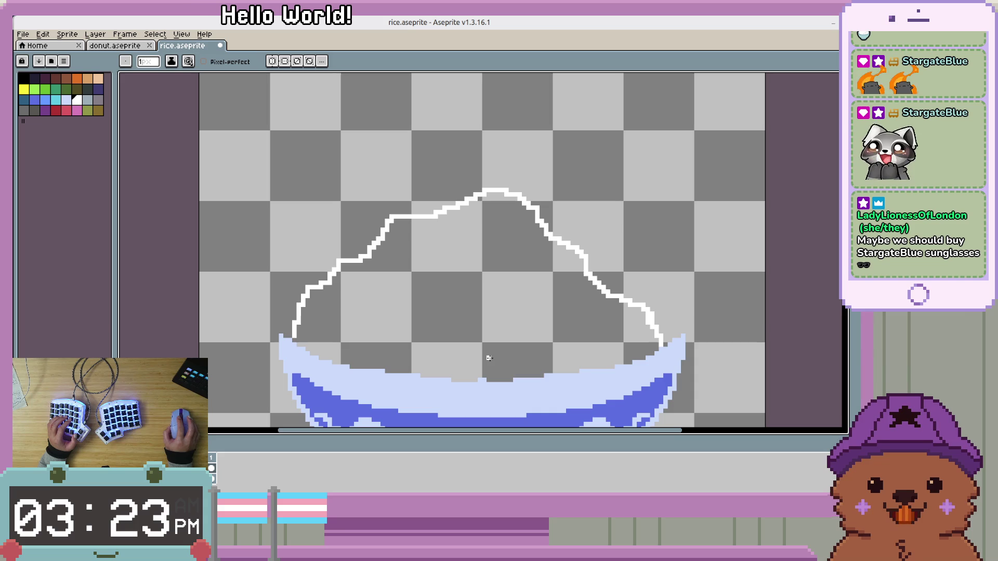
{"action": "left_click_drag", "start_coordinate": [552, 383], "coordinate": [562, 348]}
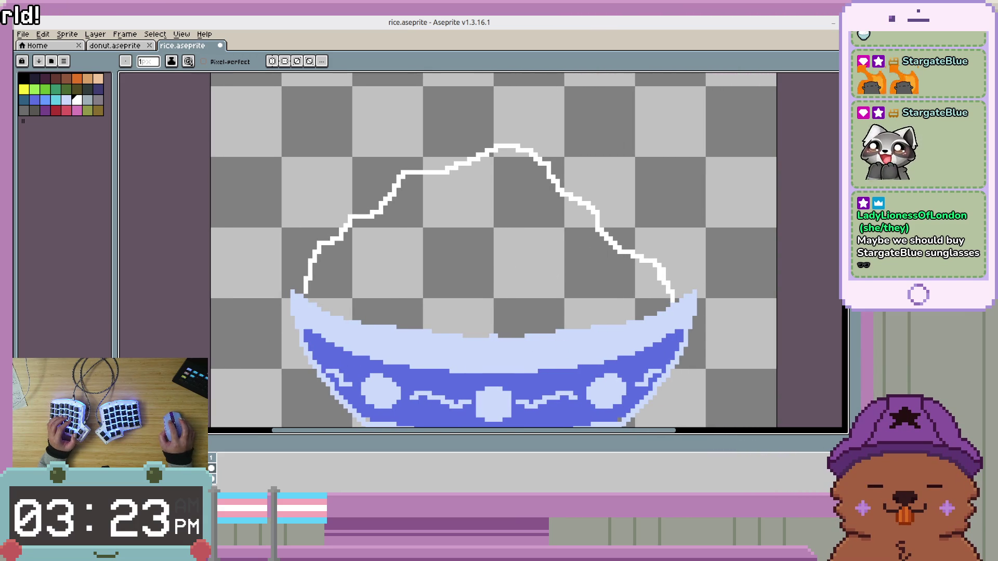
{"action": "key", "text": "shift+x"}
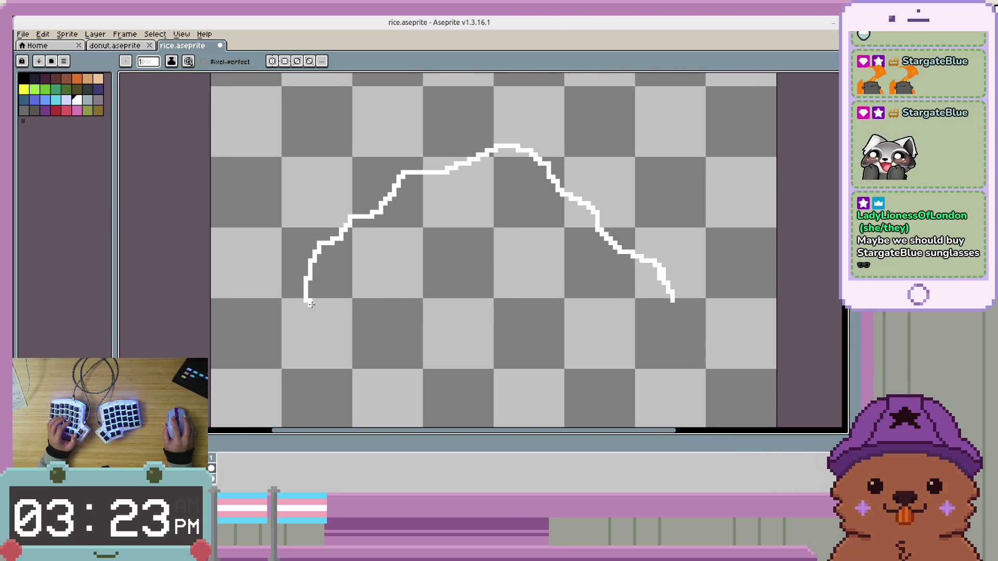
{"action": "left_click_drag", "start_coordinate": [425, 330], "coordinate": [591, 348]}
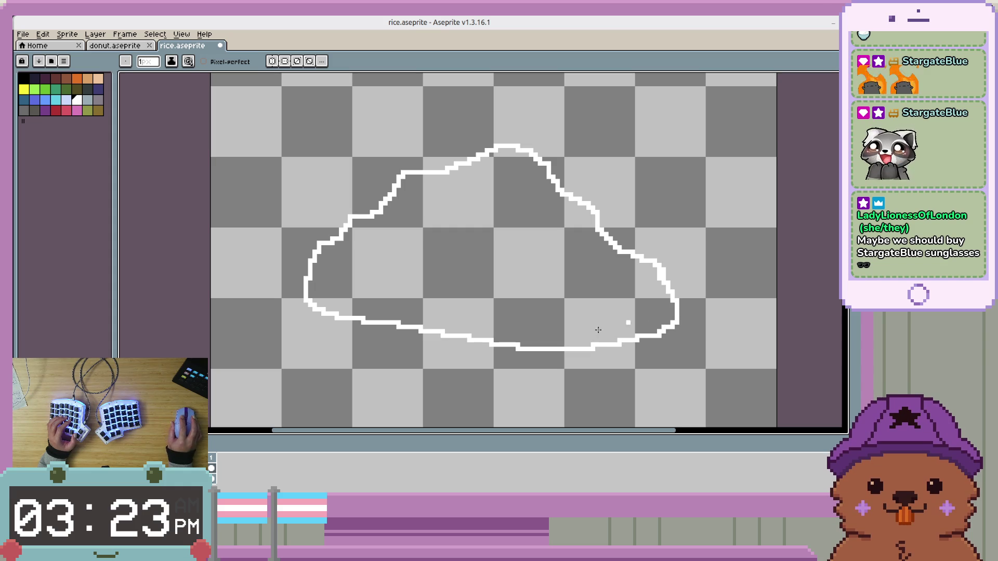
{"action": "key", "text": "shift+x"}
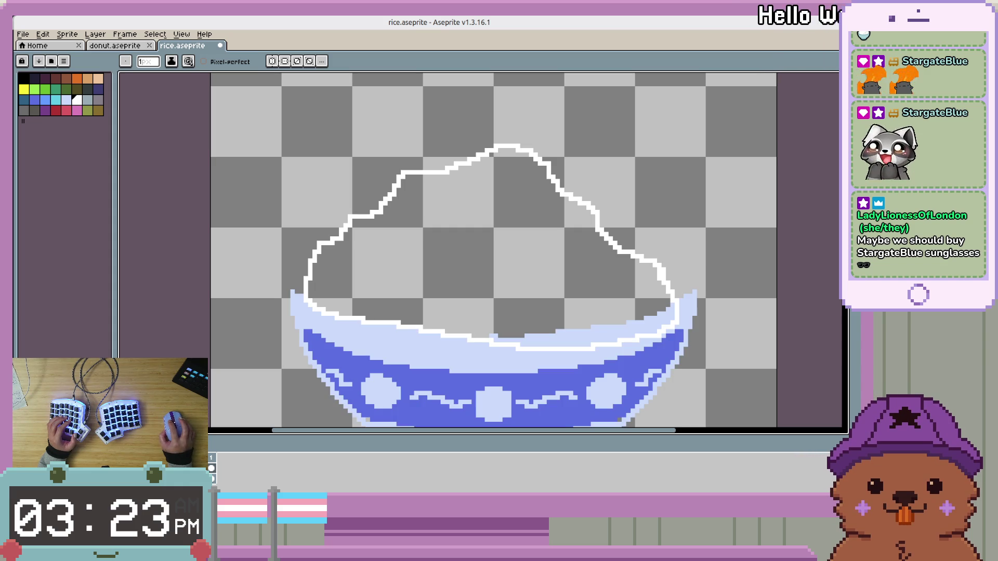
{"action": "key", "text": "ctrl+z"}
{"action": "key", "text": "ctrl+z"}
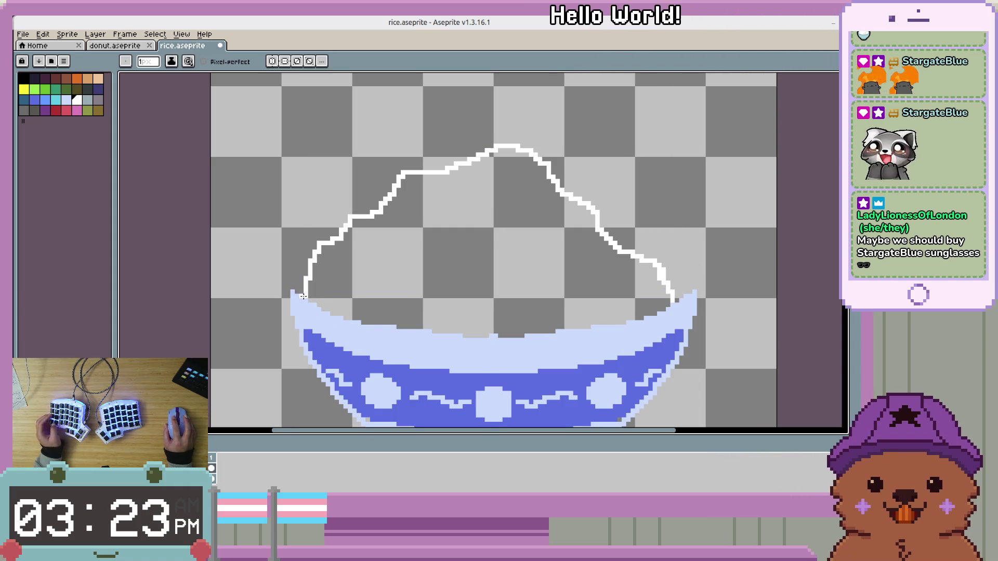
Trace the rice base along the bowl rim and fill the mound white.
{"action": "left_click_drag", "start_coordinate": [303, 296], "coordinate": [433, 351]}
{"action": "left_click_drag", "start_coordinate": [530, 358], "coordinate": [660, 322]}
{"action": "scroll", "coordinate": [676, 300], "scroll_direction": "down", "scroll_amount": 2}
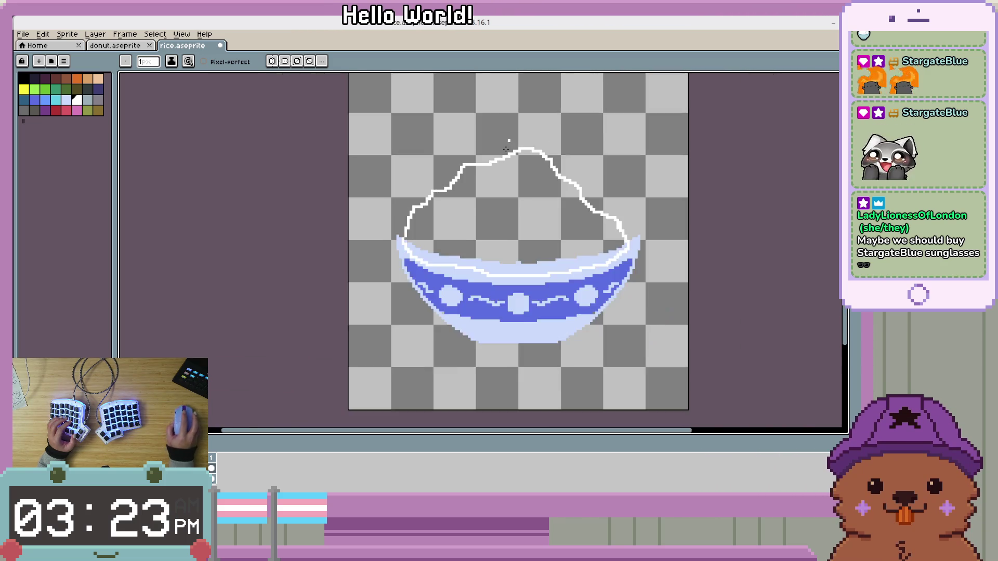
{"action": "scroll", "coordinate": [506, 216], "scroll_direction": "up", "scroll_amount": 2}
{"action": "key", "text": "g"}
{"action": "left_click", "coordinate": [555, 267]}
Undo a stray Paint Bucket fill that spilled into the background.
{"action": "scroll", "coordinate": [612, 234], "scroll_direction": "down", "scroll_amount": 1}
{"action": "scroll", "coordinate": [612, 233], "scroll_direction": "up", "scroll_amount": 1}
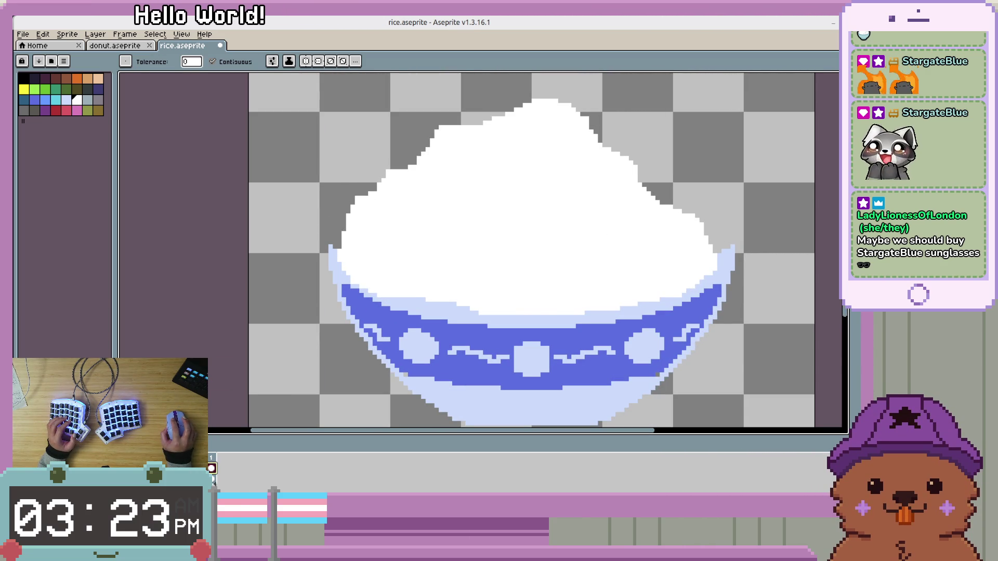
{"action": "scroll", "coordinate": [610, 325], "scroll_direction": "down", "scroll_amount": 4}
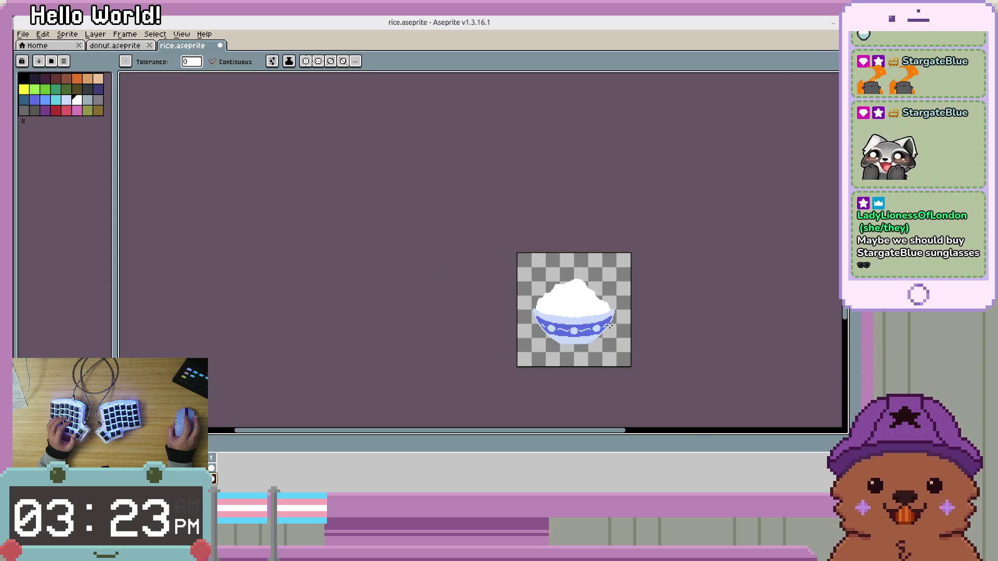
{"action": "scroll", "coordinate": [609, 325], "scroll_direction": "up", "scroll_amount": 4}
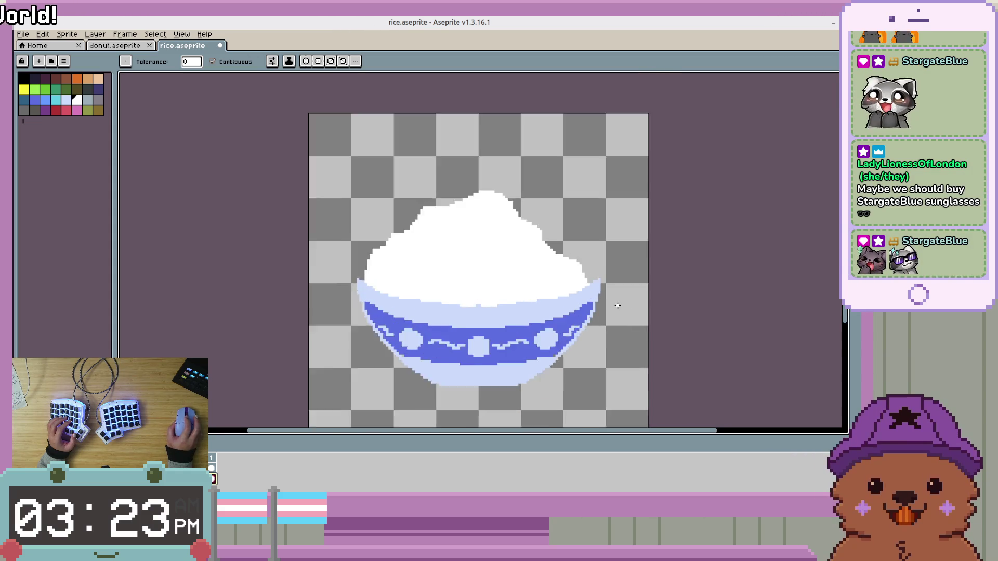
{"action": "scroll", "coordinate": [617, 306], "scroll_direction": "up", "scroll_amount": 4}
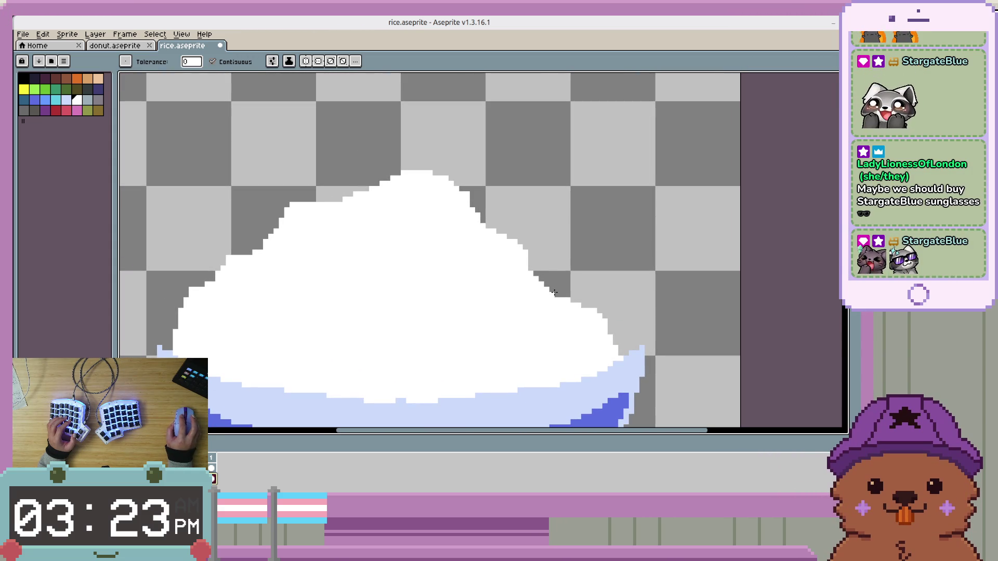
{"action": "left_click", "coordinate": [530, 265]}
{"action": "key", "text": "ctrl+z"}
{"action": "key", "text": "b"}
Paint over the grey gaps along the rice mound's right edge in white.
{"action": "left_click_drag", "start_coordinate": [535, 270], "coordinate": [575, 317]}
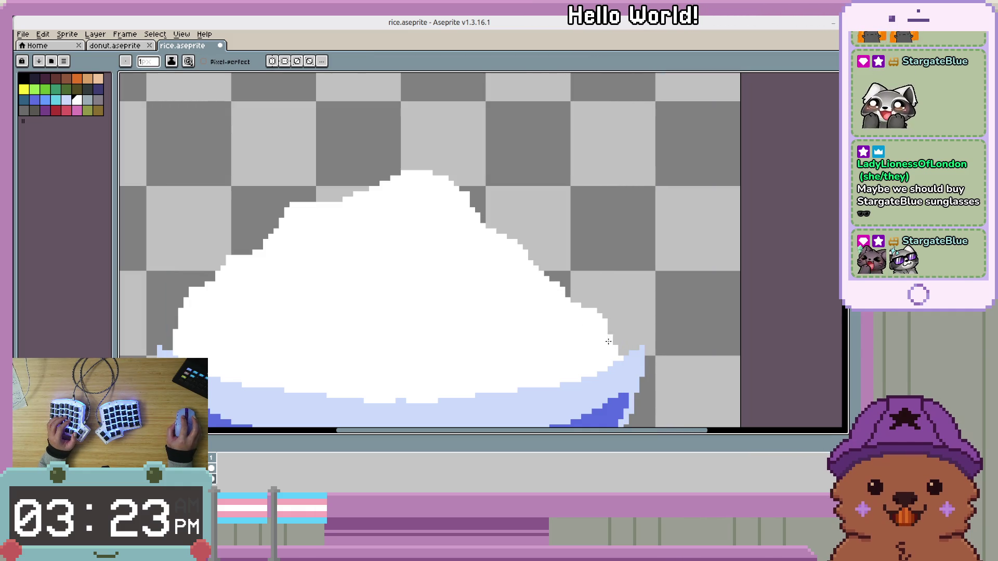
{"action": "left_click_drag", "start_coordinate": [619, 356], "coordinate": [572, 294]}
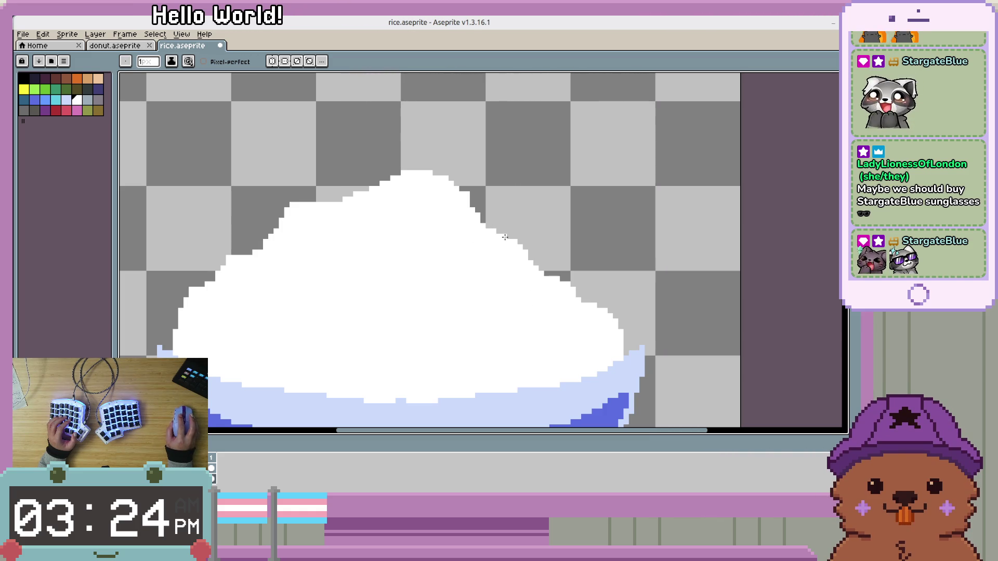
{"action": "scroll", "coordinate": [439, 299], "scroll_direction": "down", "scroll_amount": 4}
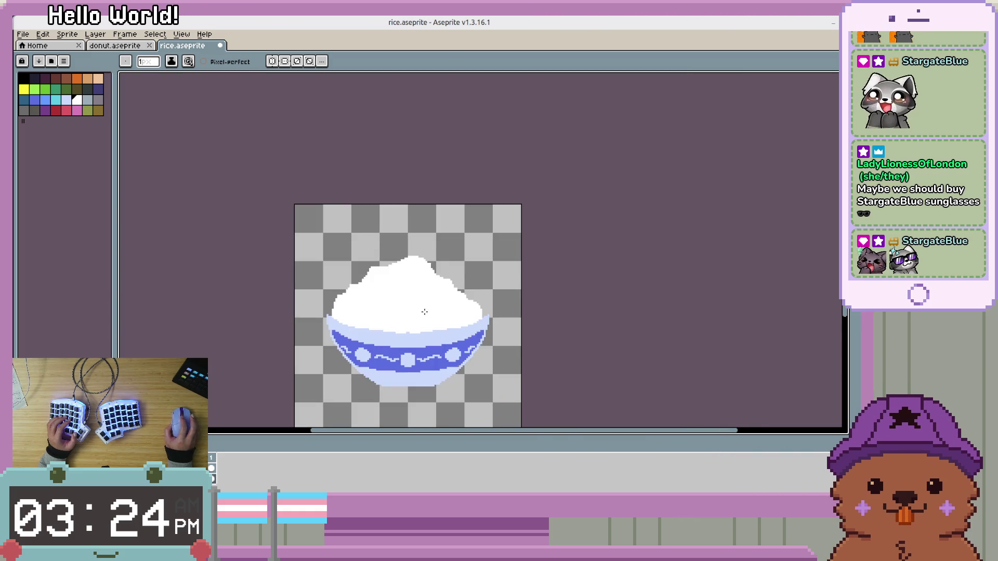
{"action": "scroll", "coordinate": [439, 316], "scroll_direction": "up", "scroll_amount": 3}
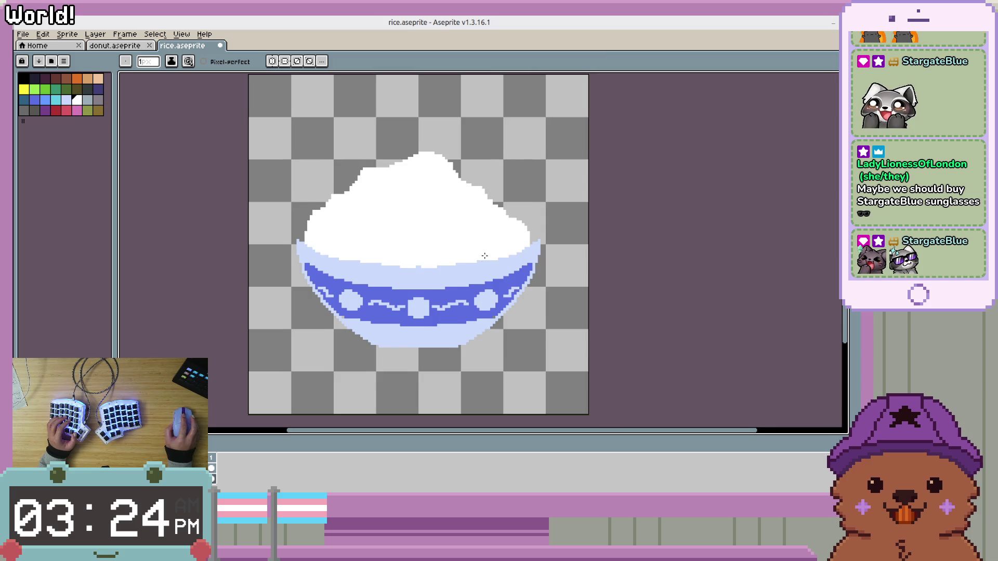
{"action": "scroll", "coordinate": [278, 267], "scroll_direction": "up", "scroll_amount": 2}
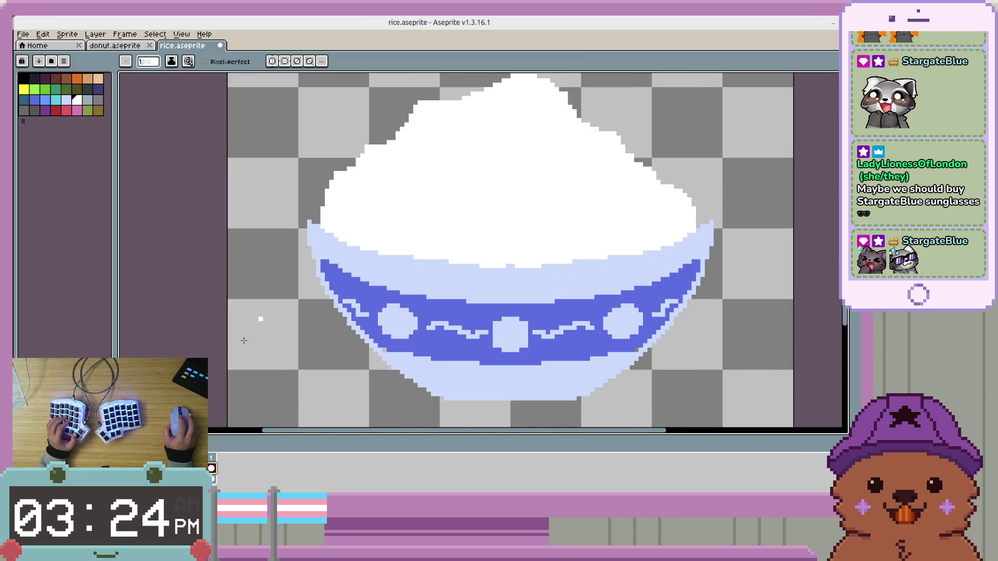
Choose grey as the drawing colour, undoing a test pixel on the bowl's edge.
{"action": "left_click", "coordinate": [335, 239], "text": "alt"}
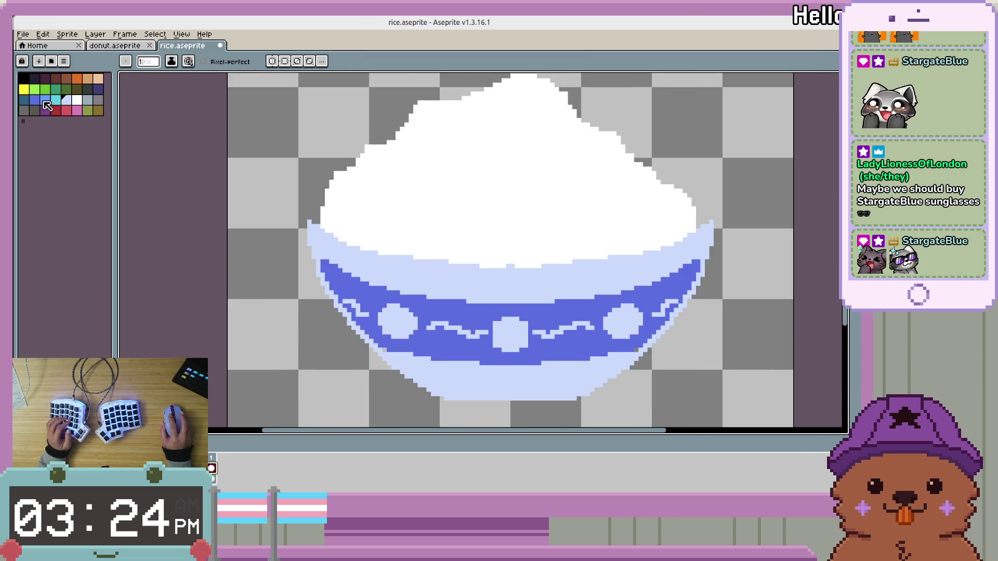
{"action": "left_click", "coordinate": [88, 101]}
{"action": "scroll", "coordinate": [308, 225], "scroll_direction": "up", "scroll_amount": 2}
{"action": "left_click", "coordinate": [308, 225]}
{"action": "key", "text": "ctrl+z"}
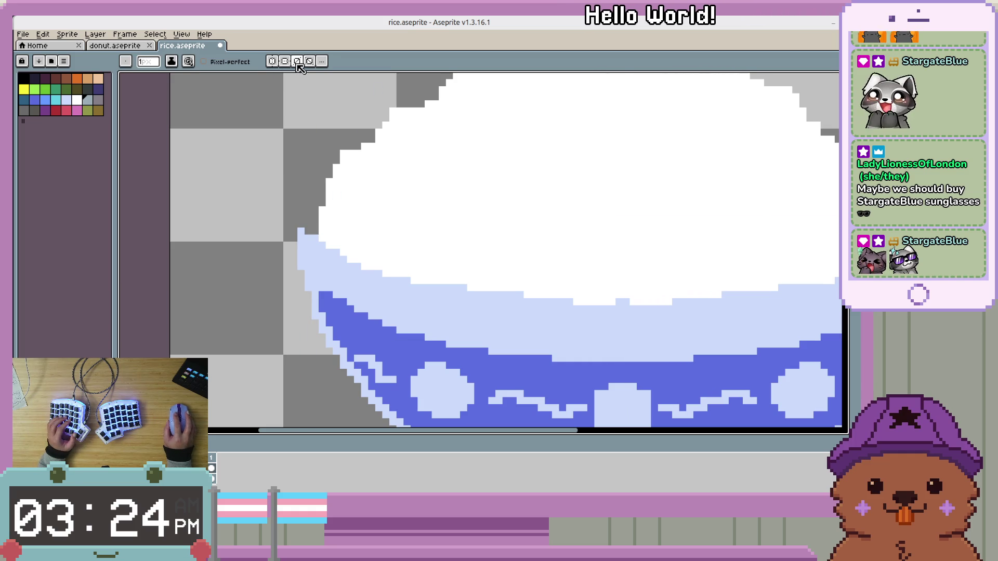
Enable vertical symmetry and draw the mirrored grey inner rim across the bowl opening.
{"action": "left_click", "coordinate": [273, 61]}
{"action": "scroll", "coordinate": [571, 249], "scroll_direction": "down", "scroll_amount": 3}
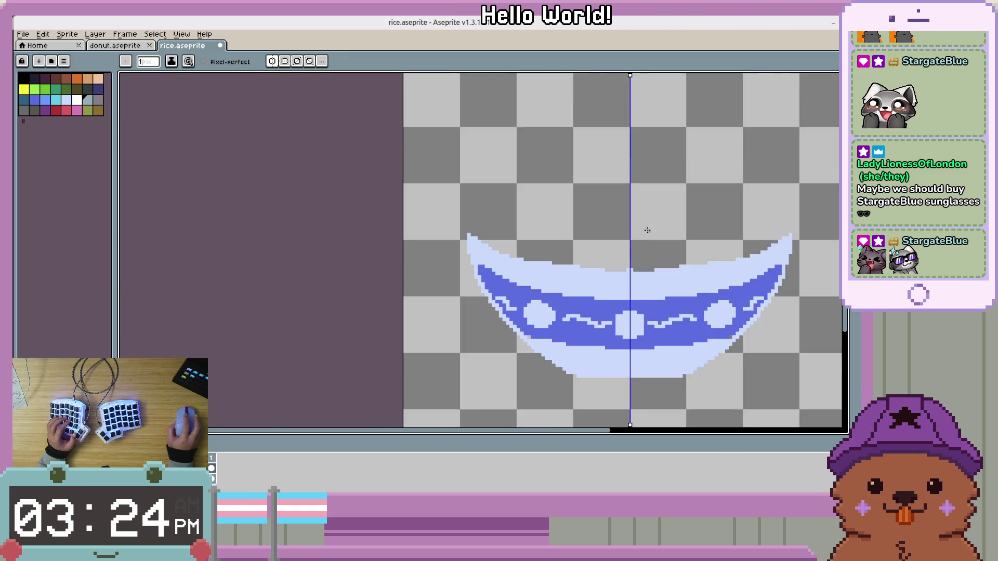
{"action": "scroll", "coordinate": [488, 282], "scroll_direction": "up", "scroll_amount": 1}
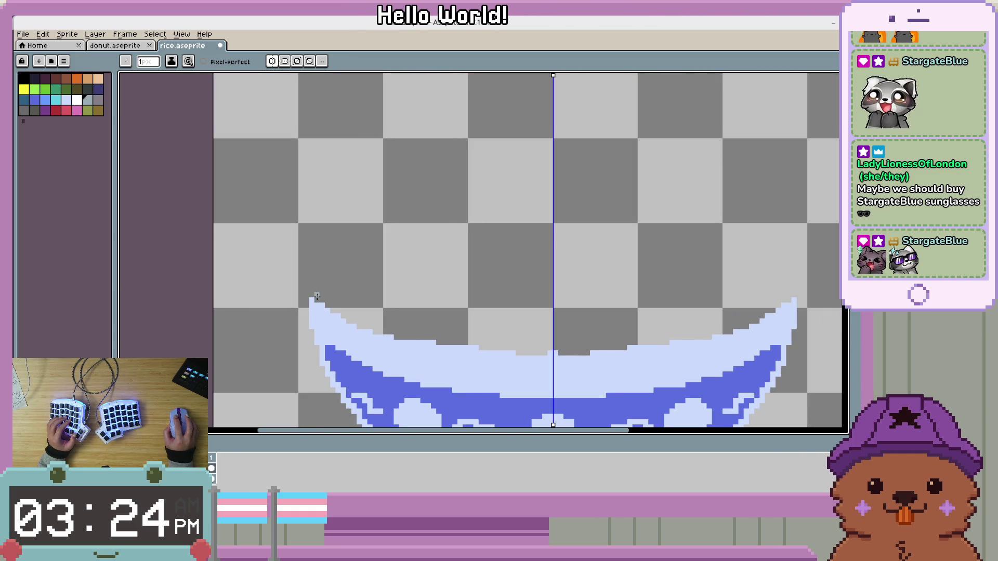
{"action": "mouse_move", "coordinate": [316, 296]}
{"action": "left_mouse_down"}
{"action": "mouse_move", "coordinate": [332, 279]}
{"action": "mouse_move", "coordinate": [461, 251]}
{"action": "left_mouse_up"}
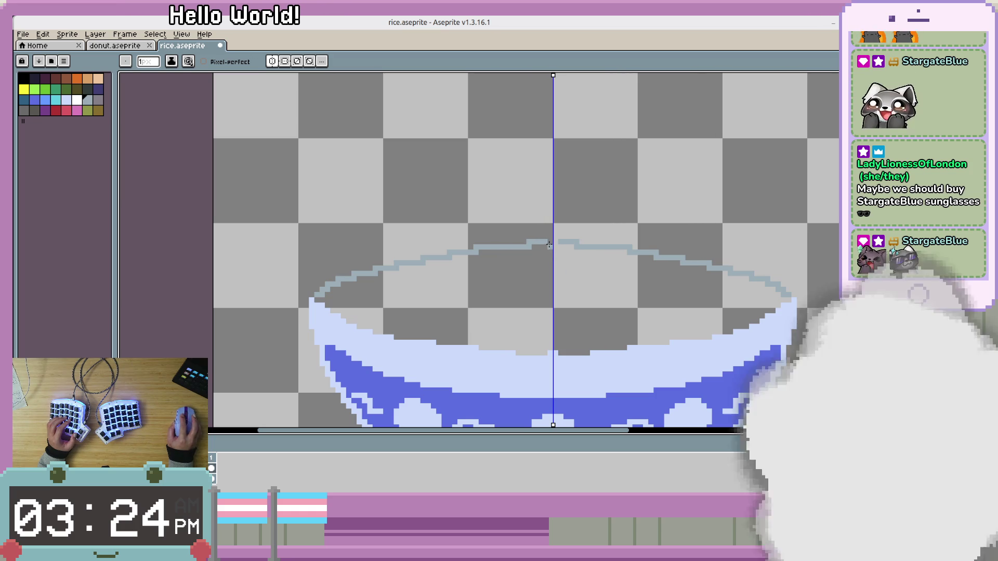
{"action": "key", "text": "g"}
{"action": "left_click", "coordinate": [482, 299]}
{"action": "key", "text": "ctrl+z"}
Undo the grey rim stroke and a stray background fill.
{"action": "scroll", "coordinate": [585, 221], "scroll_direction": "down", "scroll_amount": 2}
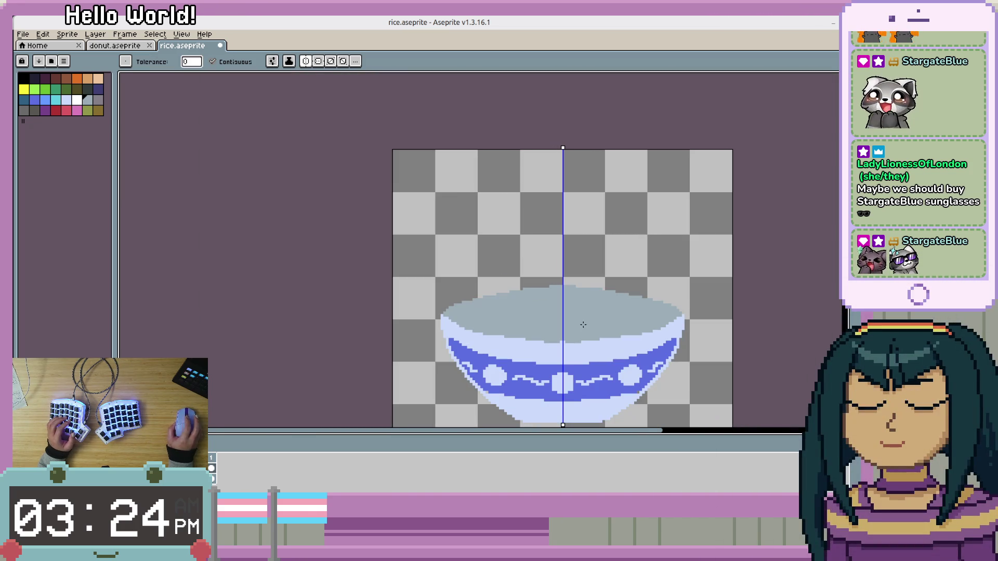
{"action": "key", "text": "v"}
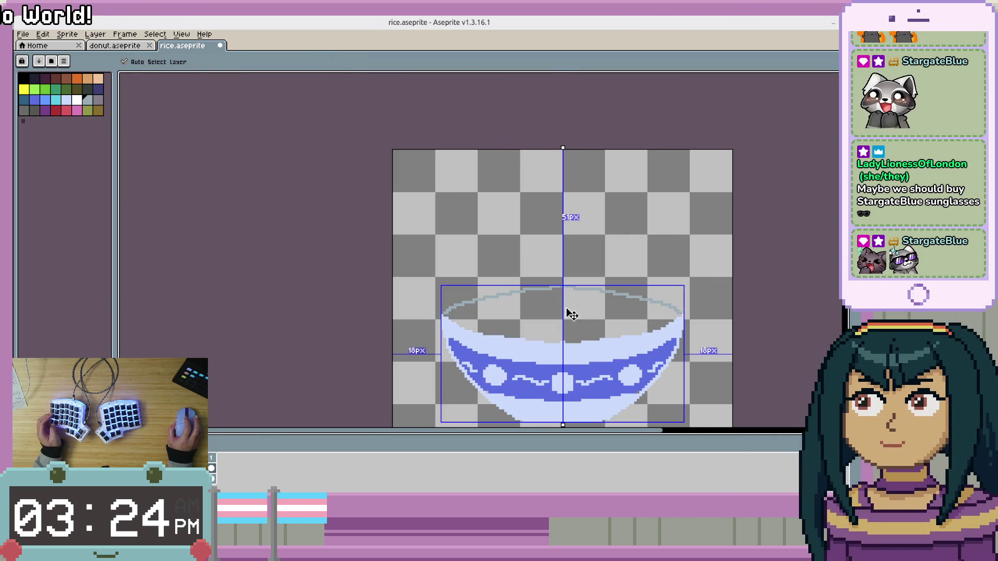
{"action": "scroll", "coordinate": [572, 312], "scroll_direction": "up", "scroll_amount": 2}
{"action": "key", "text": "g"}
{"action": "key", "text": "ctrl+z"}
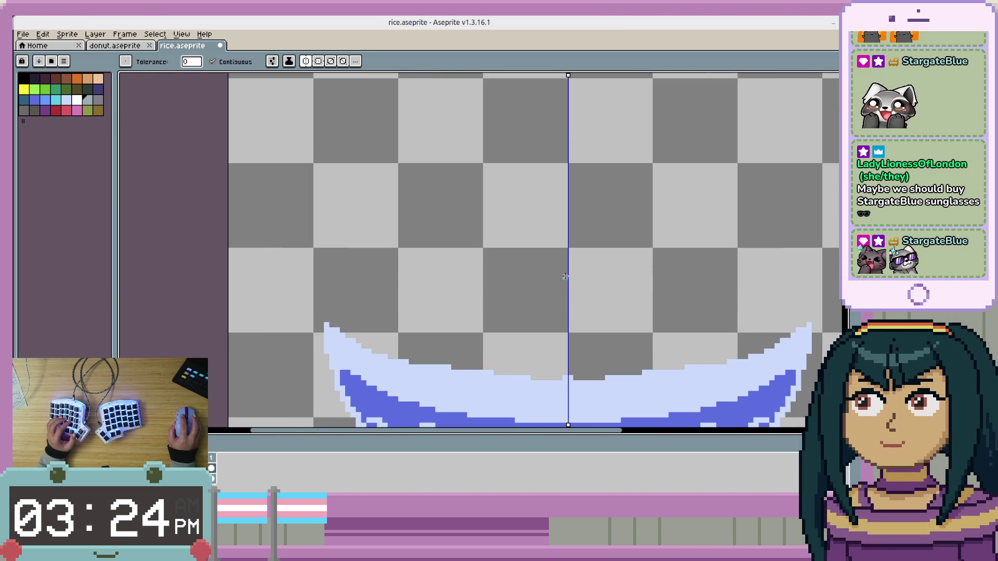
{"action": "left_click", "coordinate": [330, 319]}
{"action": "key", "text": "ctrl+z"}
{"action": "key", "text": "b"}
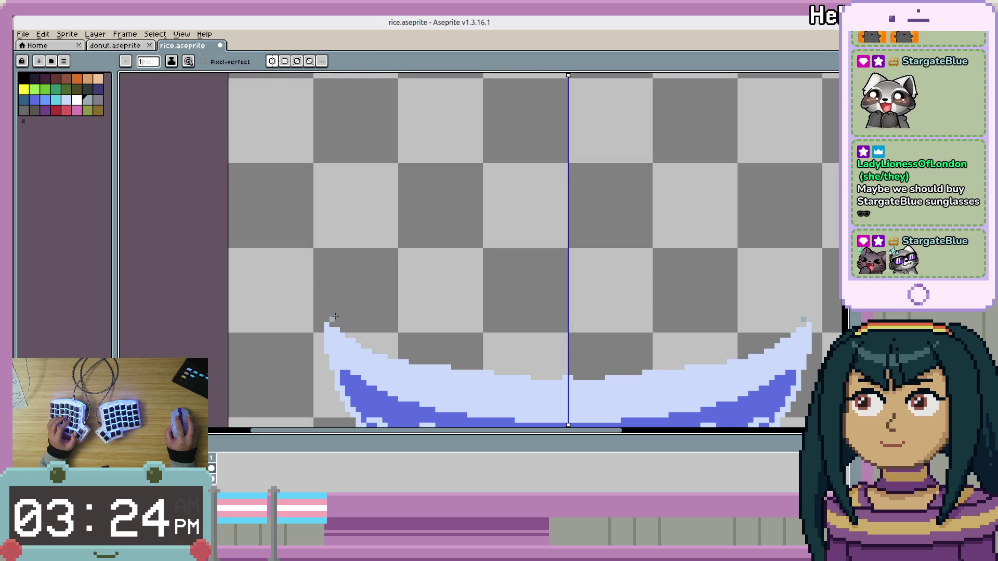
Extend the grey rim toward the centre and fill the bowl interior grey-blue.
{"action": "left_click_drag", "start_coordinate": [523, 278], "coordinate": [559, 278]}
{"action": "scroll", "coordinate": [508, 380], "scroll_direction": "down", "scroll_amount": 1}
{"action": "scroll", "coordinate": [494, 322], "scroll_direction": "up", "scroll_amount": 3}
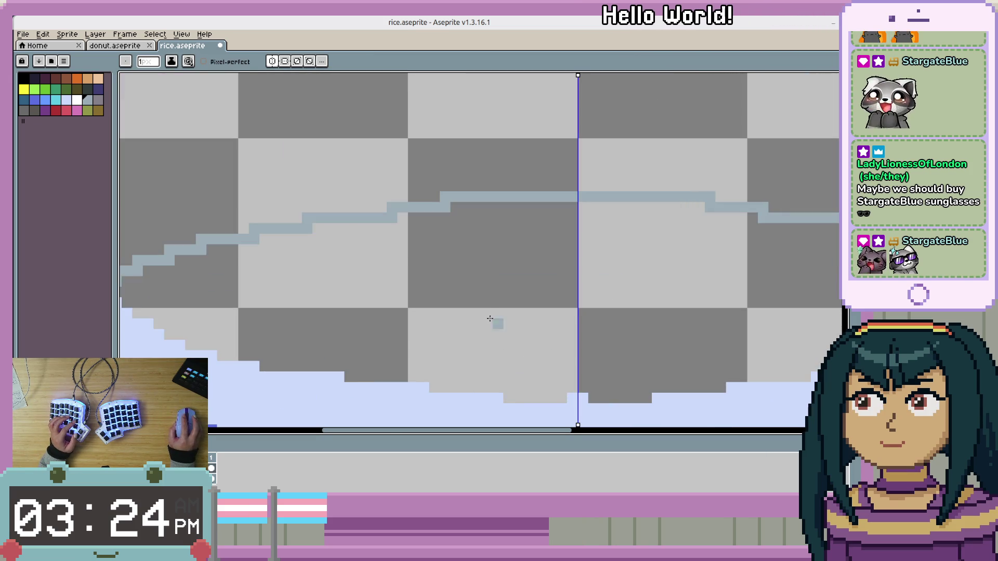
{"action": "key", "text": "g"}
{"action": "left_click", "coordinate": [495, 322]}
{"action": "scroll", "coordinate": [608, 336], "scroll_direction": "down", "scroll_amount": 4}
{"action": "scroll", "coordinate": [608, 337], "scroll_direction": "down", "scroll_amount": 1}
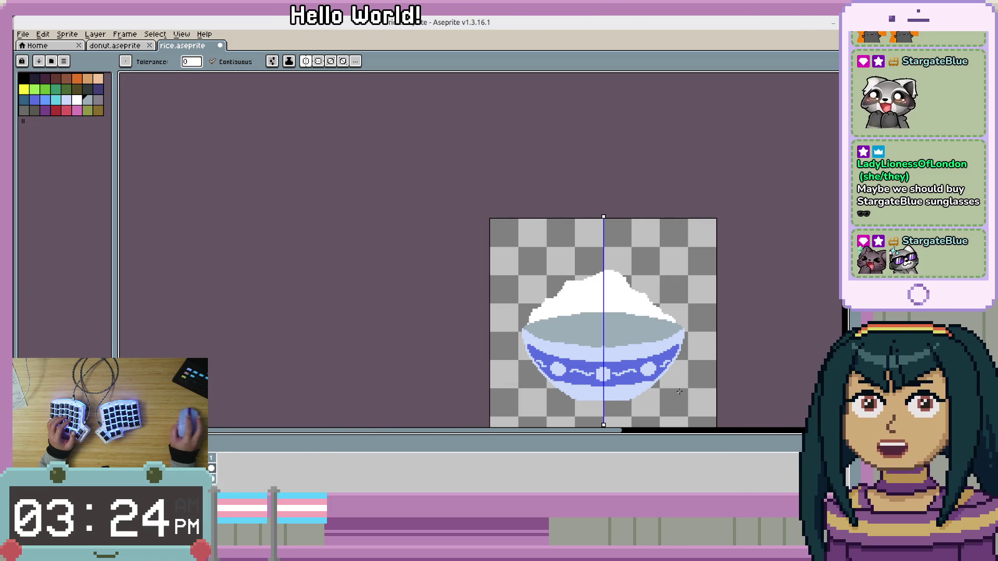
Select the grey area inside the bowl opening and fill it with white.
{"action": "key", "text": "ctrl"}
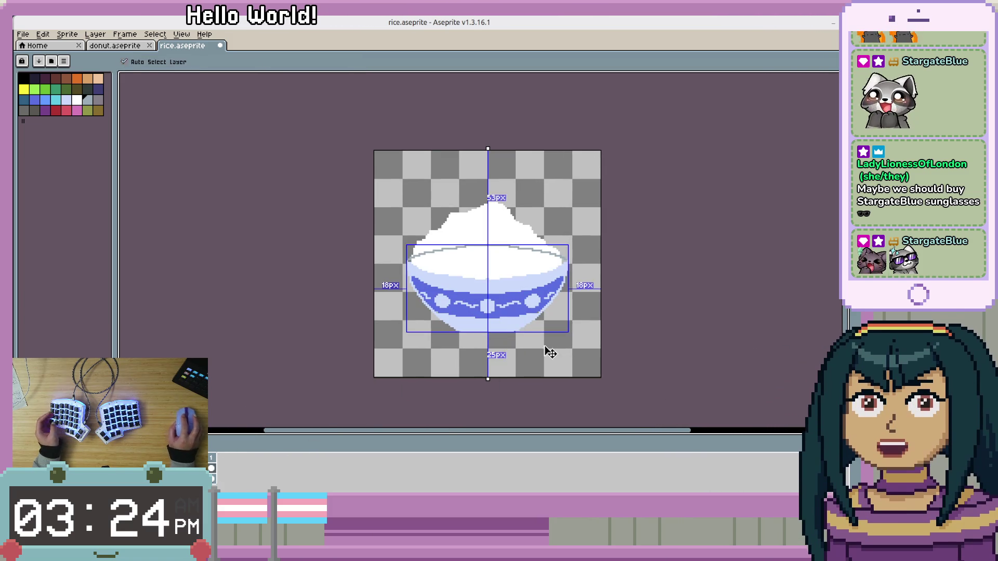
{"action": "scroll", "coordinate": [508, 292], "scroll_direction": "up", "scroll_amount": 2}
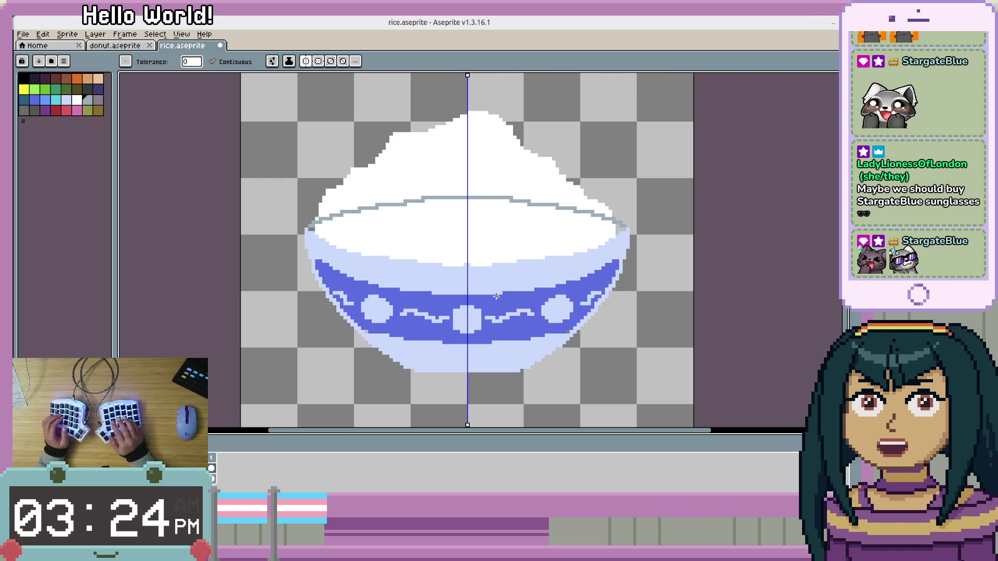
{"action": "left_click", "coordinate": [499, 296]}
{"action": "key", "text": "Delete"}
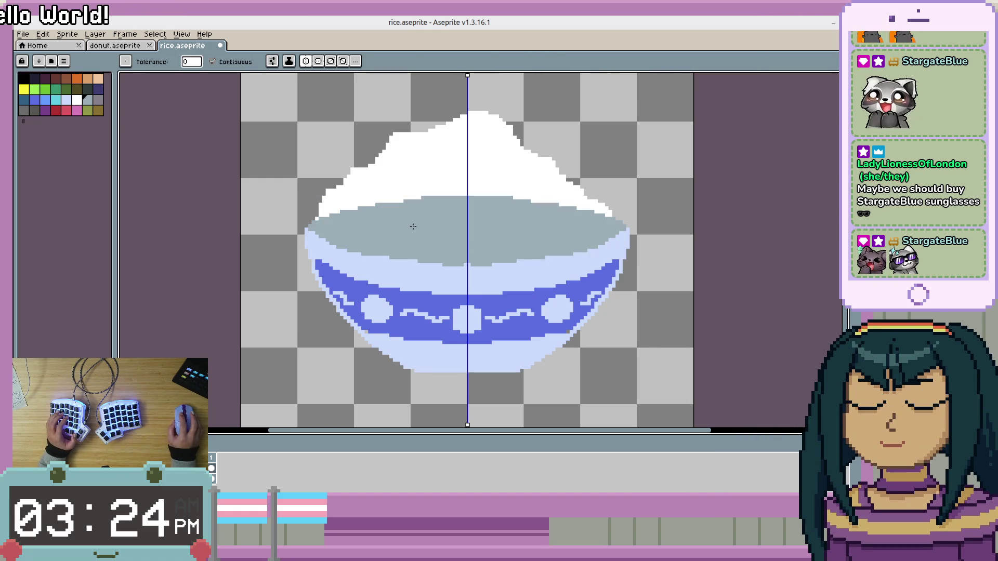
{"action": "left_click", "coordinate": [413, 222]}
{"action": "key", "text": "f"}
{"action": "key", "text": "ctrl+d"}
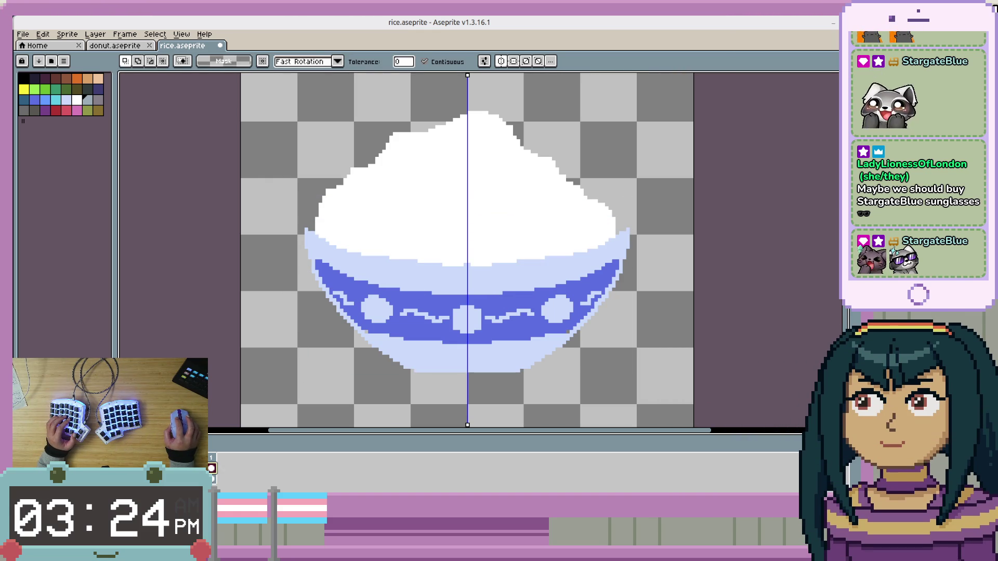
Add a new layer named Bowl.
{"action": "left_click", "coordinate": [305, 486]}
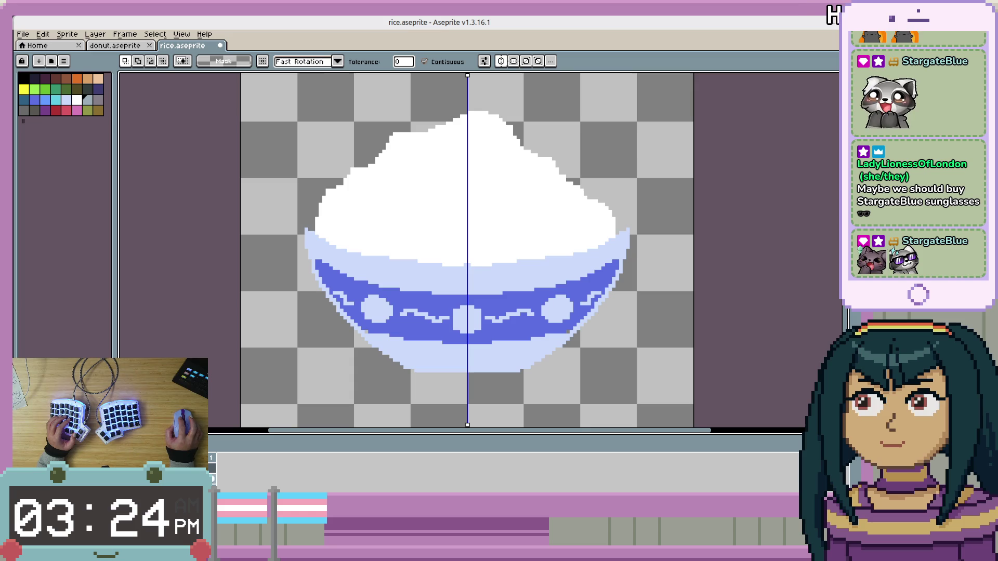
{"action": "key", "text": "shift+p"}
{"action": "type", "text": "B"}
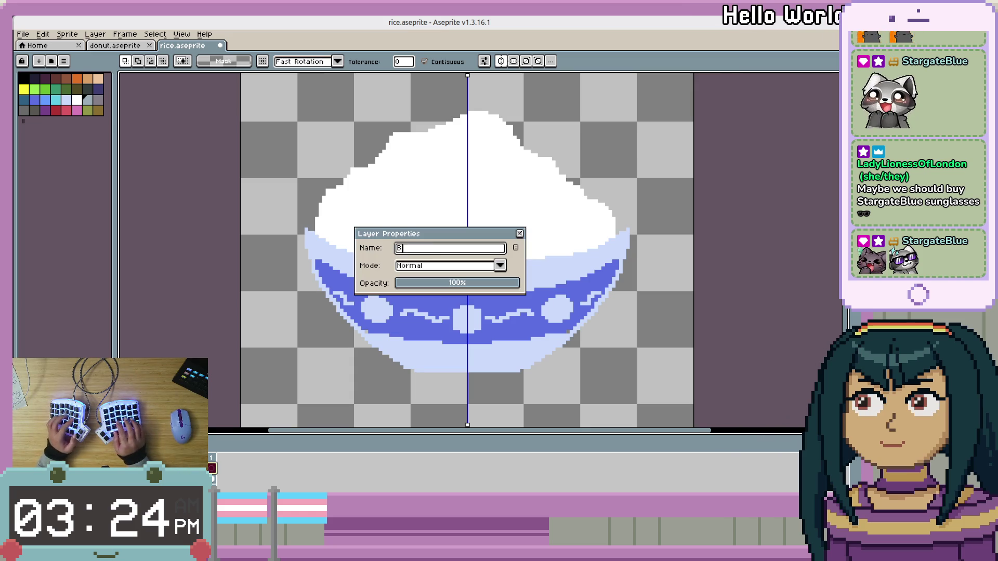
{"action": "type", "text": "owl Ba"}
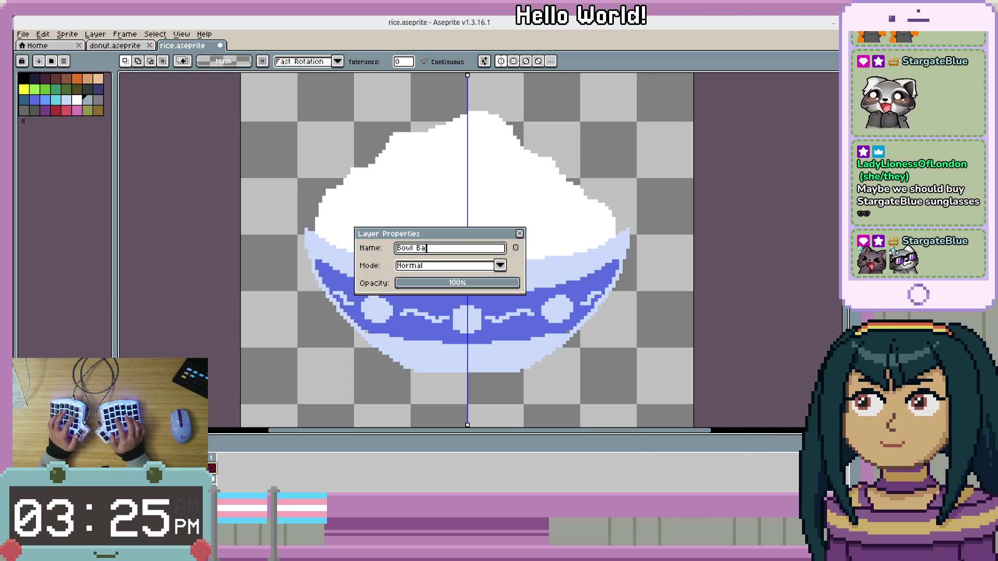
{"action": "key", "text": "Return"}
Select and deselect the bowl interior, then undo until the rice covers it again.
{"action": "left_click", "coordinate": [468, 231]}
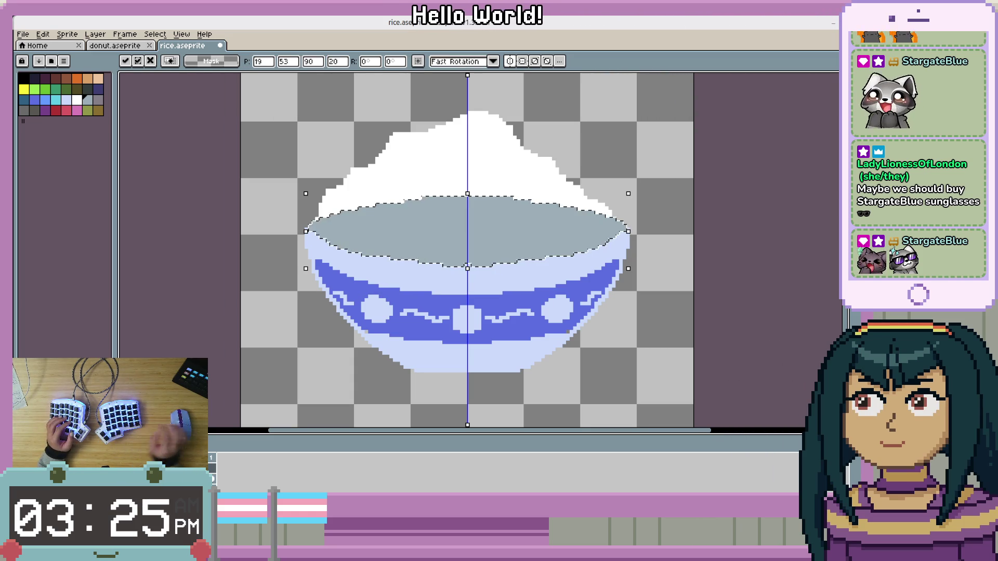
{"action": "key", "text": "ctrl+d"}
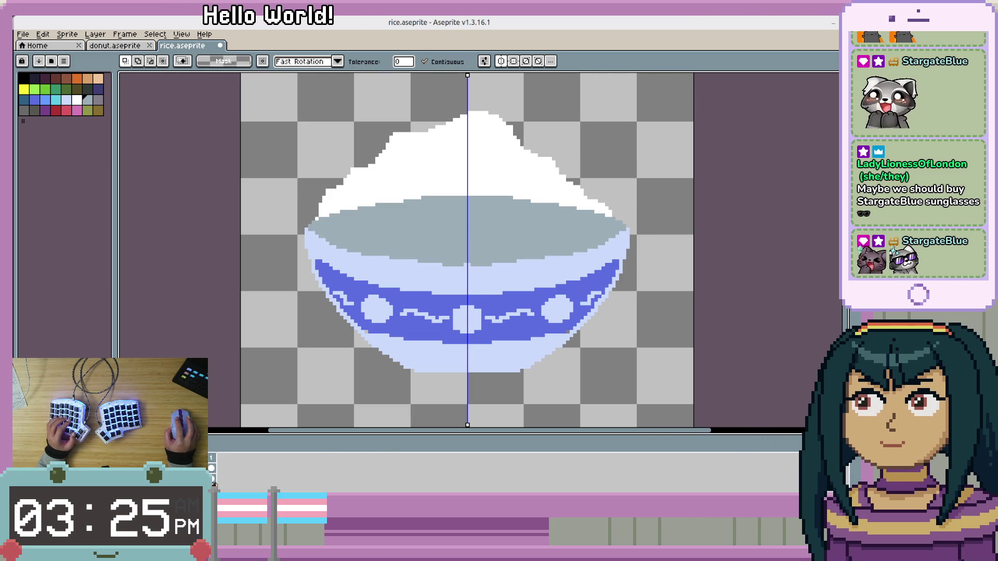
{"action": "key", "text": "ctrl+z"}
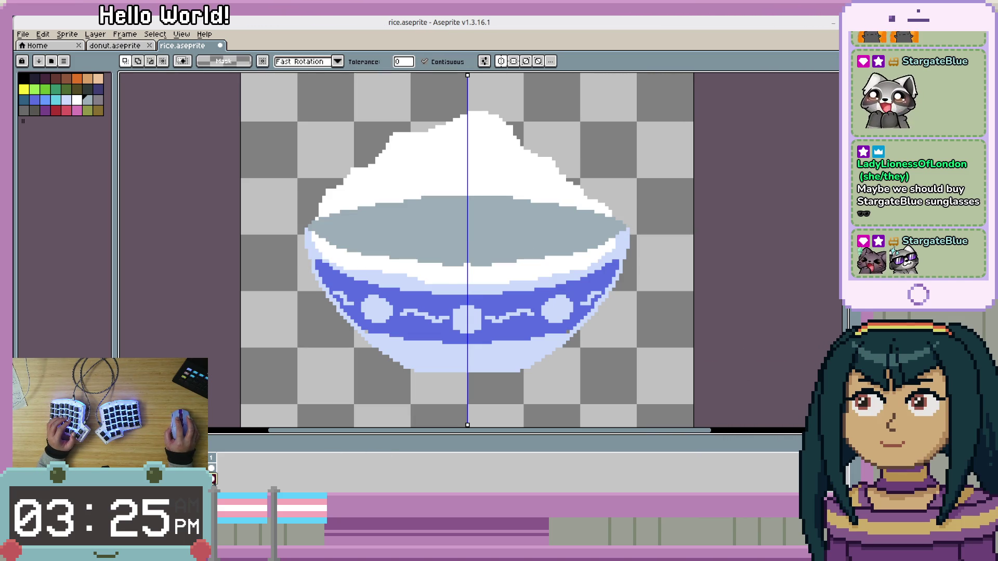
{"action": "key", "text": "ctrl+y"}
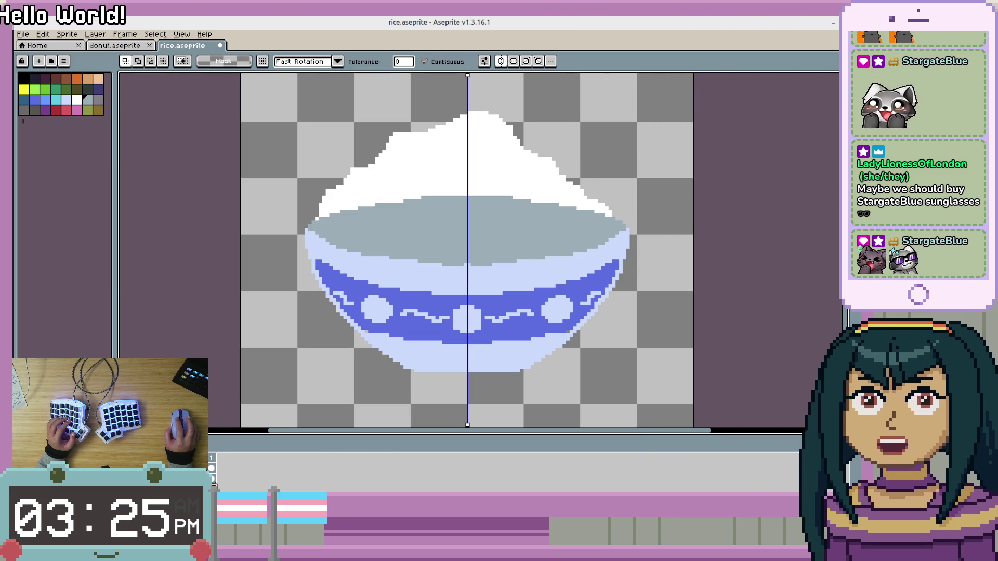
{"action": "key", "text": "ctrl+z"}
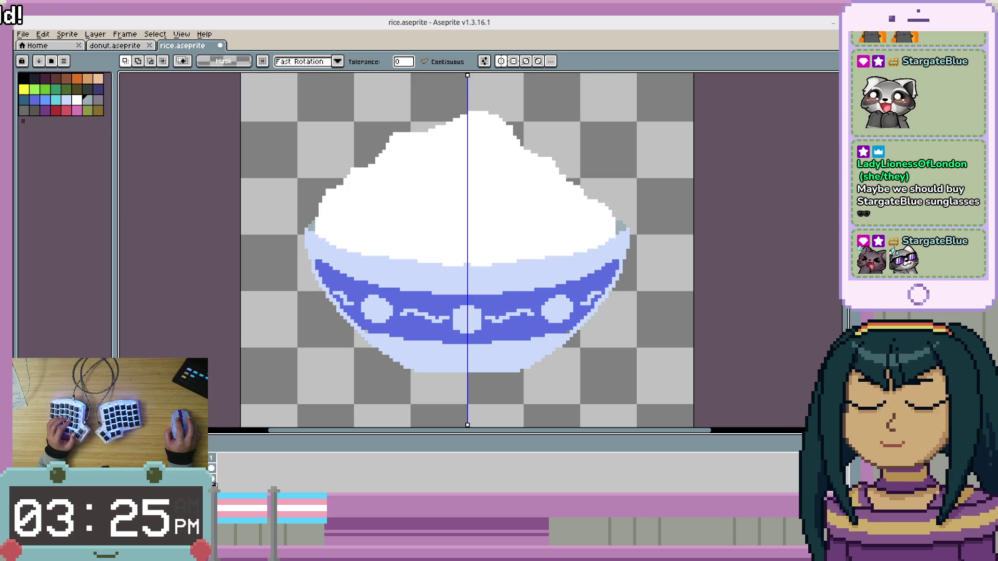
{"action": "left_click_drag", "start_coordinate": [550, 302], "coordinate": [559, 330]}
{"action": "scroll", "coordinate": [558, 331], "scroll_direction": "down", "scroll_amount": 3}
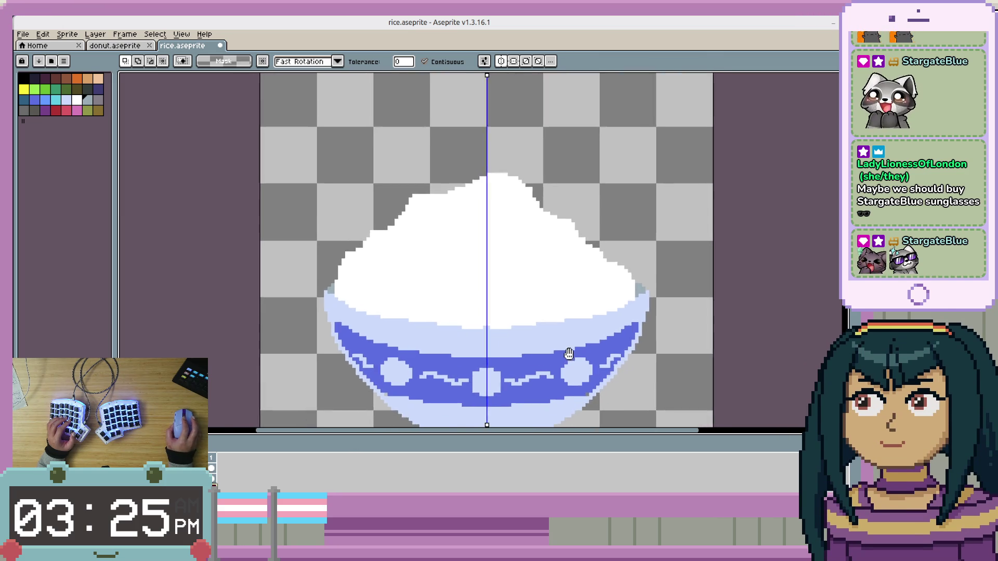
Pick grey and light lavender pencil colours and turn off mirrored symmetry drawing.
{"action": "scroll", "coordinate": [632, 328], "scroll_direction": "up", "scroll_amount": 1}
{"action": "scroll", "coordinate": [633, 328], "scroll_direction": "up", "scroll_amount": 1}
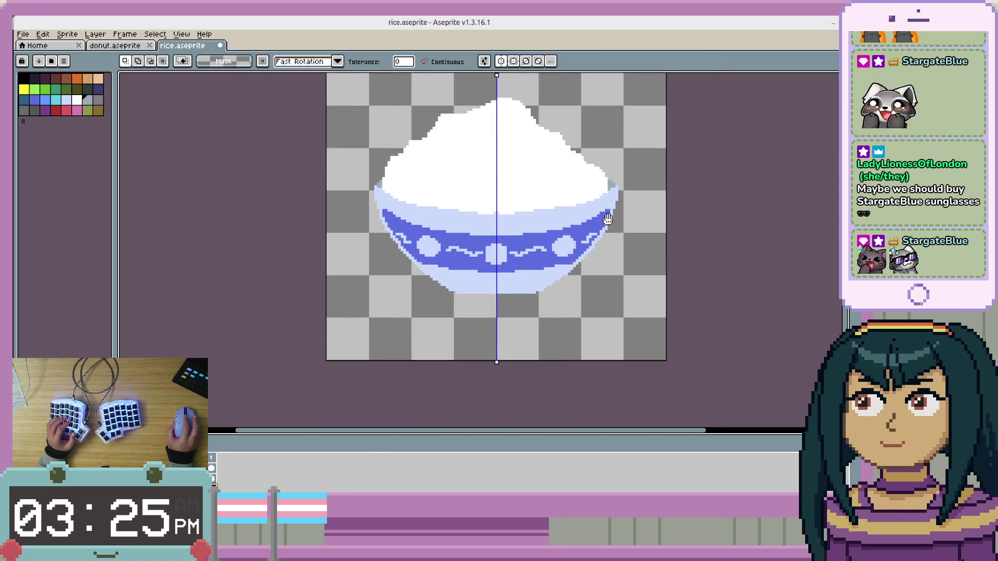
{"action": "scroll", "coordinate": [536, 247], "scroll_direction": "down", "scroll_amount": 1}
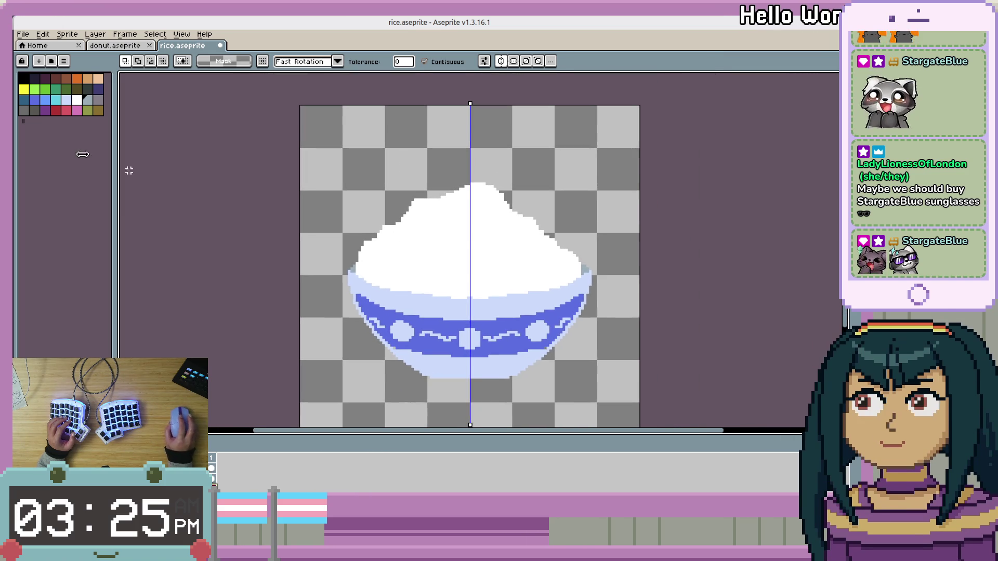
{"action": "scroll", "coordinate": [443, 204], "scroll_direction": "up", "scroll_amount": 1}
{"action": "scroll", "coordinate": [416, 252], "scroll_direction": "up", "scroll_amount": 1}
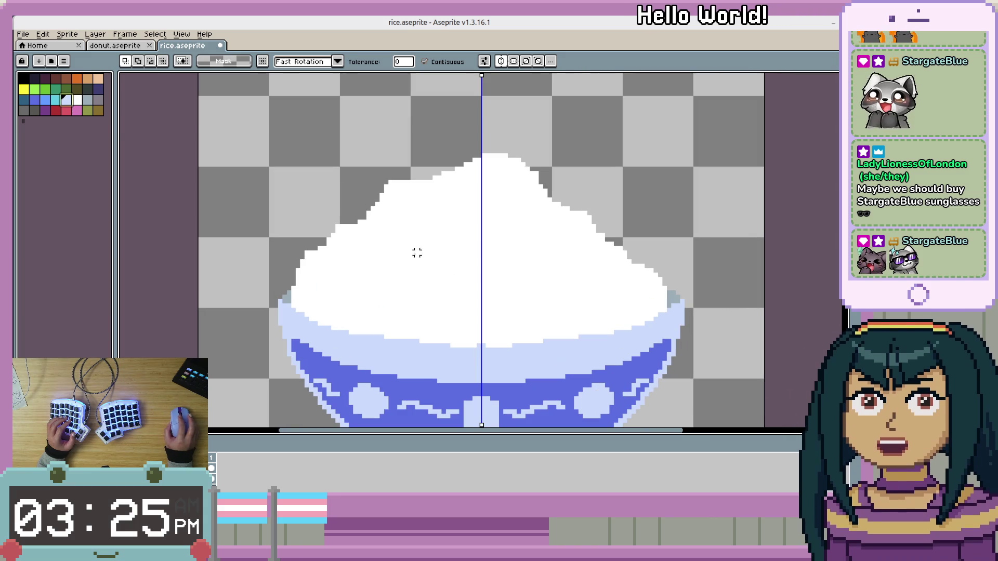
{"action": "key", "text": "b"}
{"action": "left_click", "coordinate": [87, 101]}
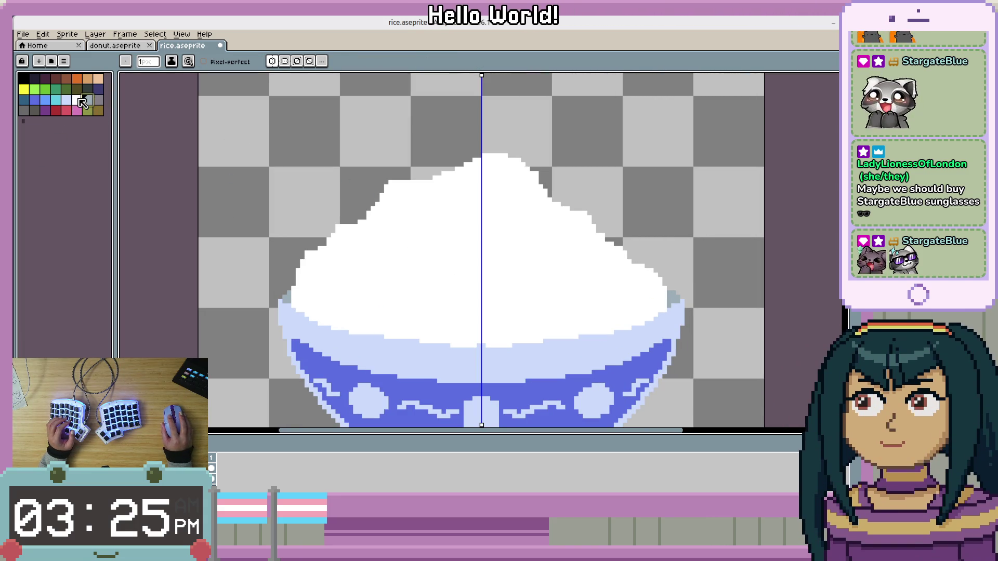
{"action": "scroll", "coordinate": [430, 258], "scroll_direction": "up", "scroll_amount": 1}
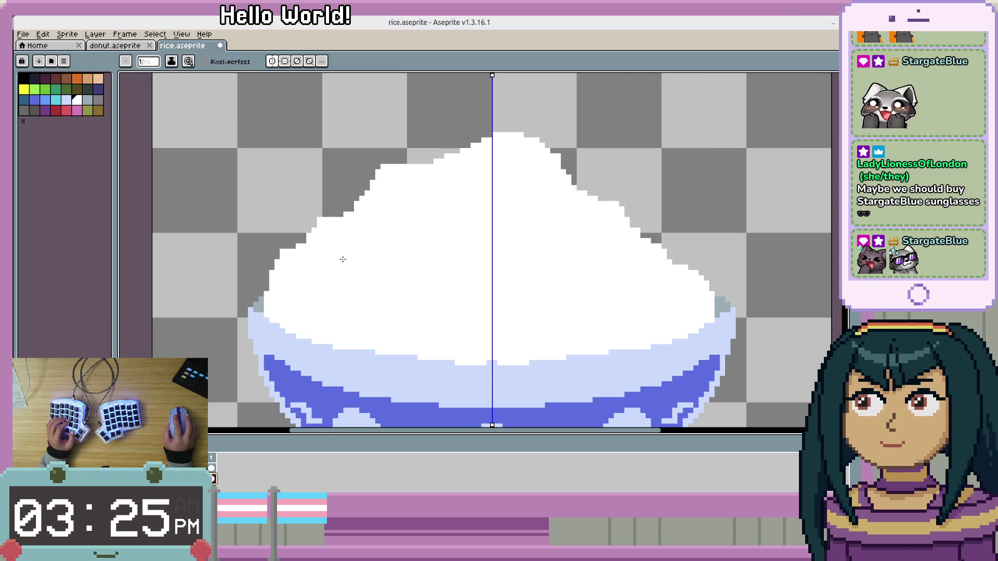
{"action": "key", "text": "x"}
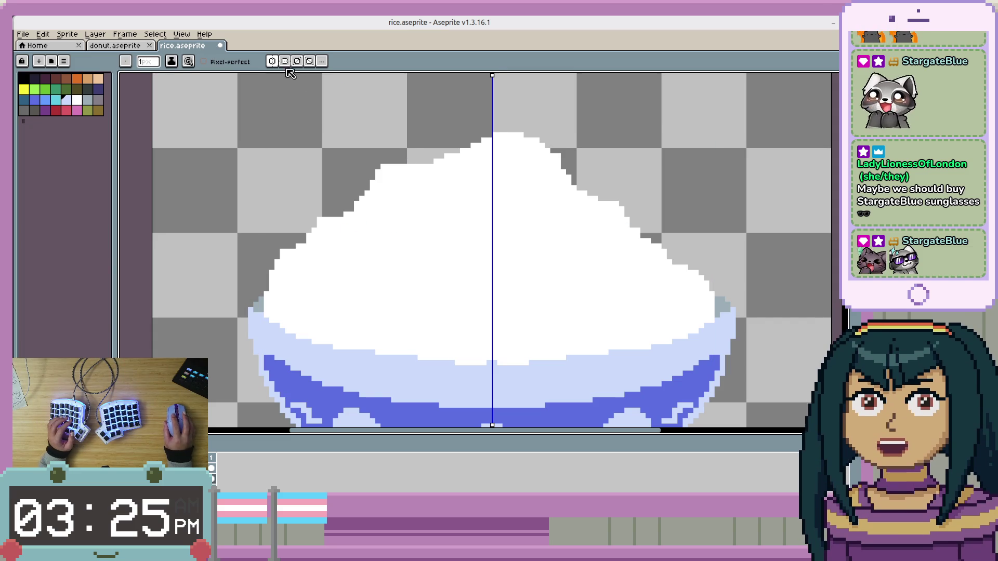
{"action": "left_click", "coordinate": [272, 61]}
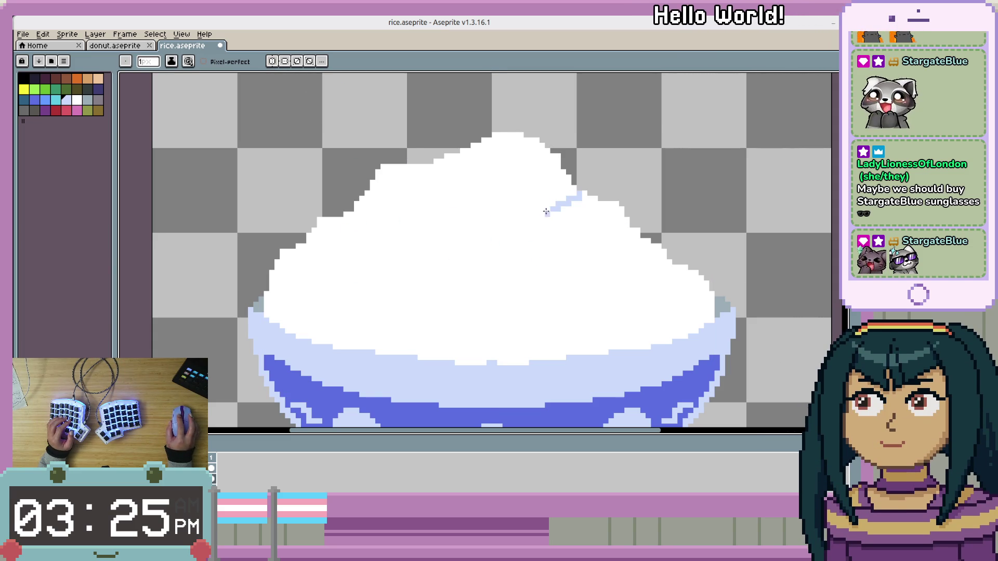
Select the rice cel, delete its lower part, then undo the deletion.
{"action": "scroll", "coordinate": [545, 236], "scroll_direction": "down", "scroll_amount": 3}
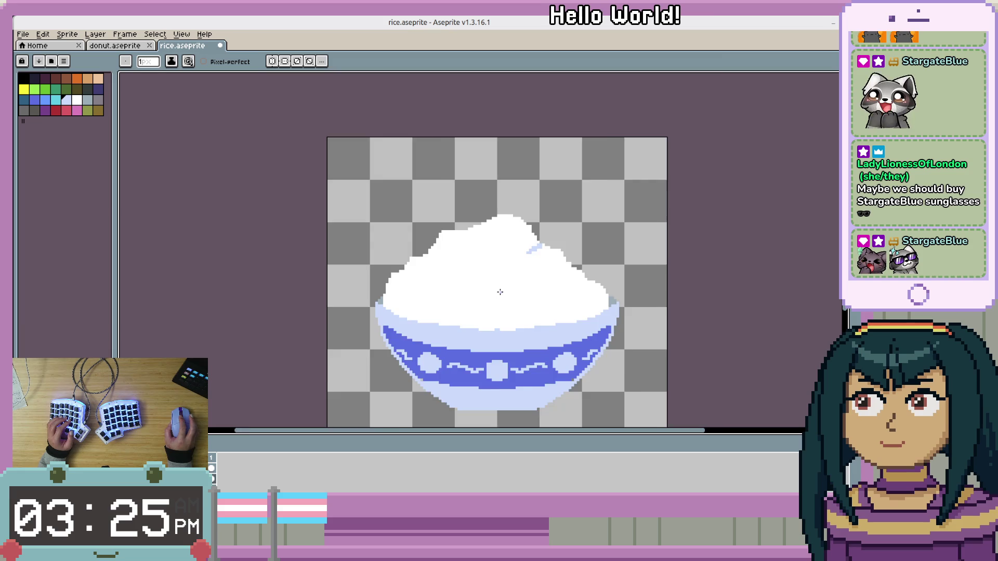
{"action": "scroll", "coordinate": [559, 232], "scroll_direction": "up", "scroll_amount": 2}
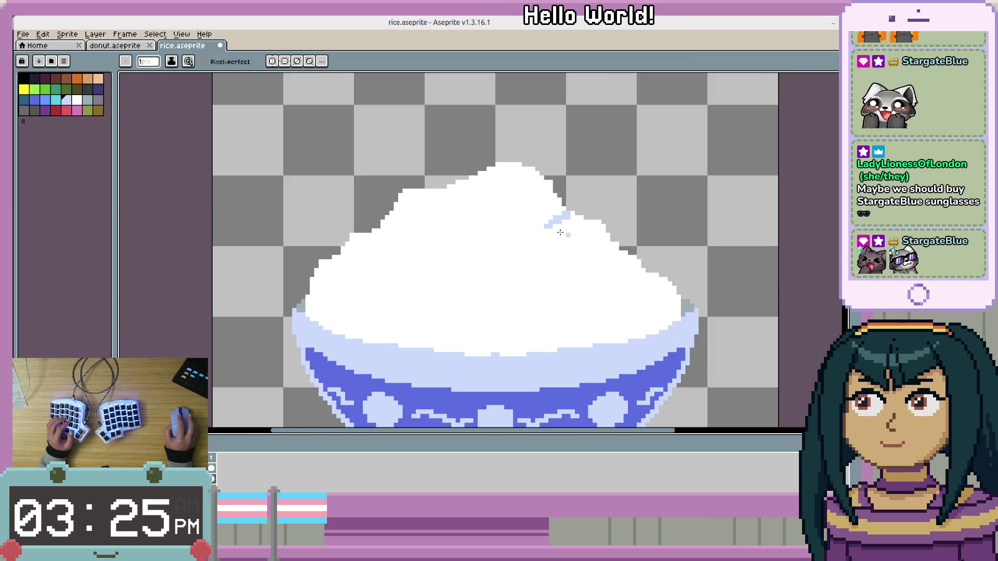
{"action": "left_click", "coordinate": [504, 261], "text": "ctrl"}
{"action": "key", "text": "Delete"}
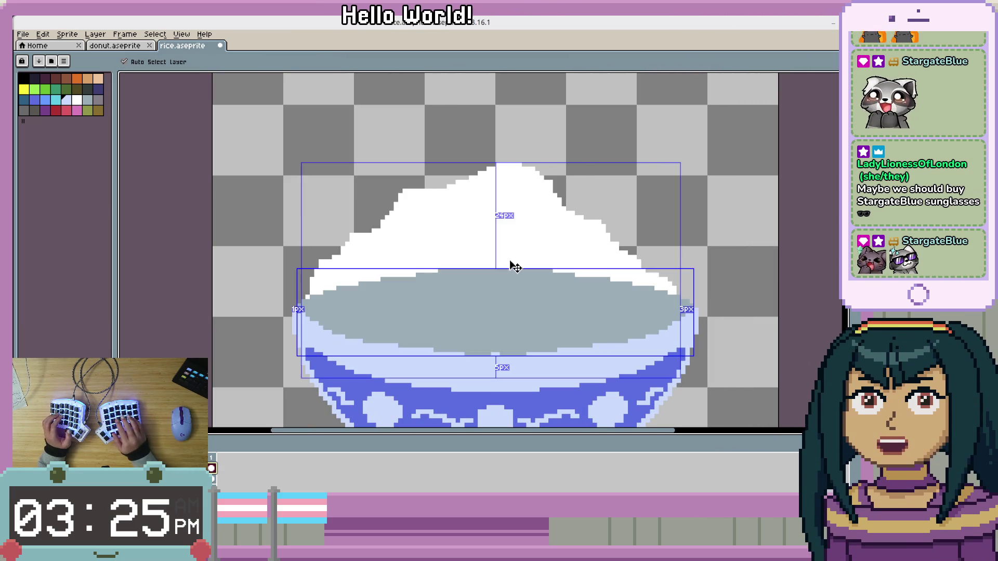
{"action": "key", "text": "ctrl+z"}
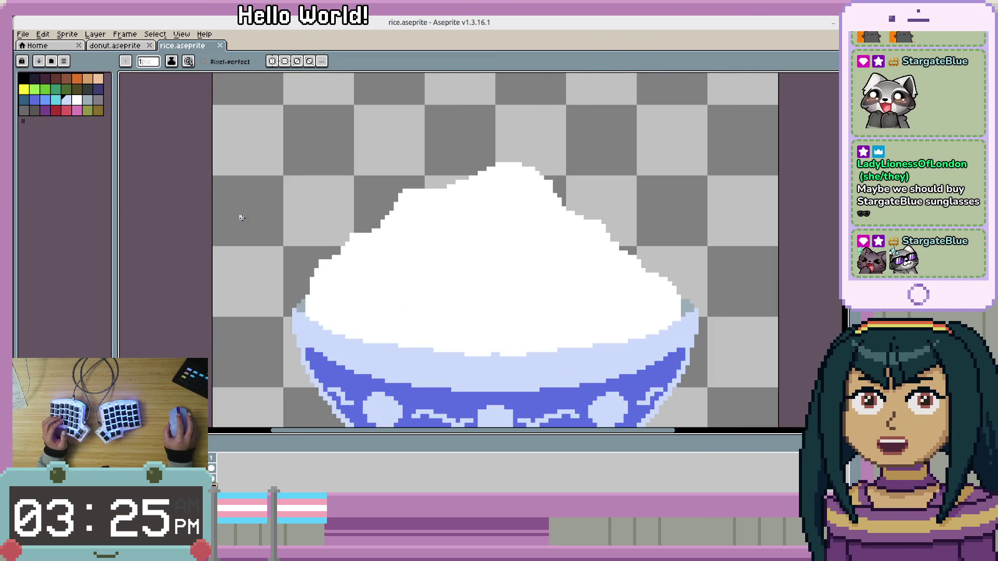
Sample the white rice colour, bucket-fill a rice area, then undo the fill.
{"action": "scroll", "coordinate": [525, 283], "scroll_direction": "down", "scroll_amount": 1}
{"action": "scroll", "coordinate": [525, 285], "scroll_direction": "up", "scroll_amount": 1}
{"action": "scroll", "coordinate": [362, 268], "scroll_direction": "up", "scroll_amount": 1}
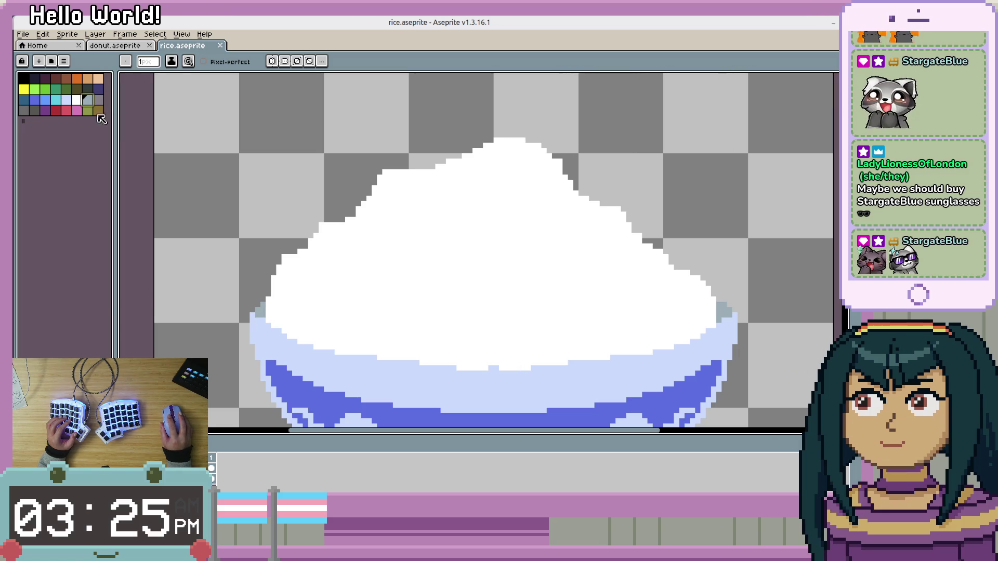
{"action": "left_click", "coordinate": [273, 310], "text": "alt"}
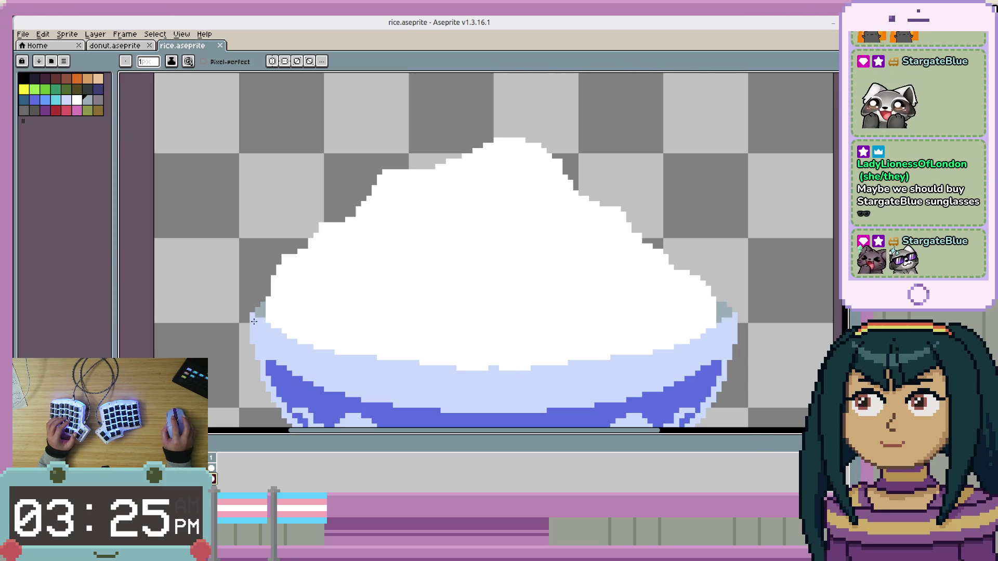
{"action": "scroll", "coordinate": [398, 341], "scroll_direction": "up", "scroll_amount": 2}
{"action": "scroll", "coordinate": [411, 324], "scroll_direction": "down", "scroll_amount": 1}
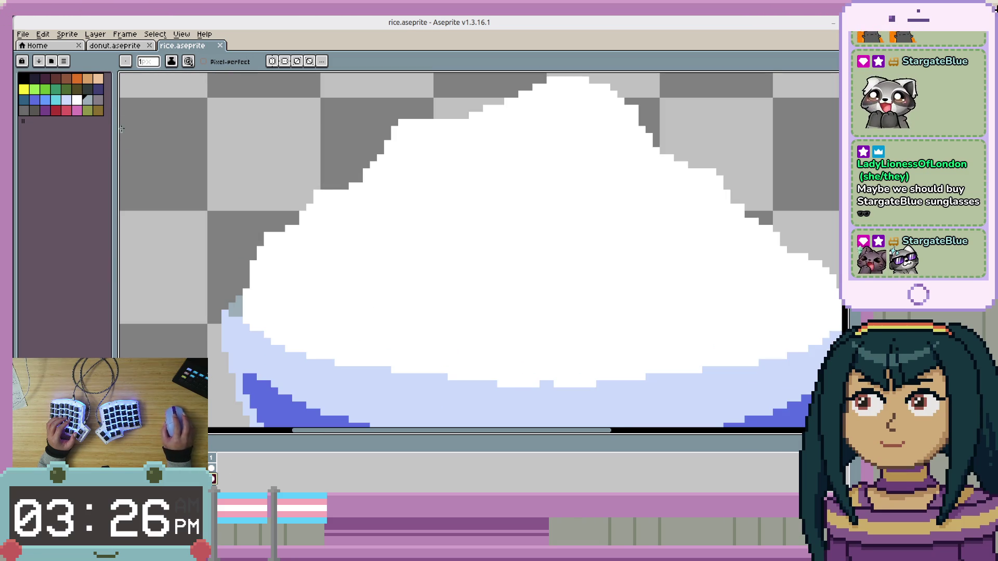
{"action": "key", "text": "g"}
{"action": "left_click", "coordinate": [243, 307]}
{"action": "scroll", "coordinate": [466, 345], "scroll_direction": "down", "scroll_amount": 3}
{"action": "scroll", "coordinate": [466, 344], "scroll_direction": "up", "scroll_amount": 1}
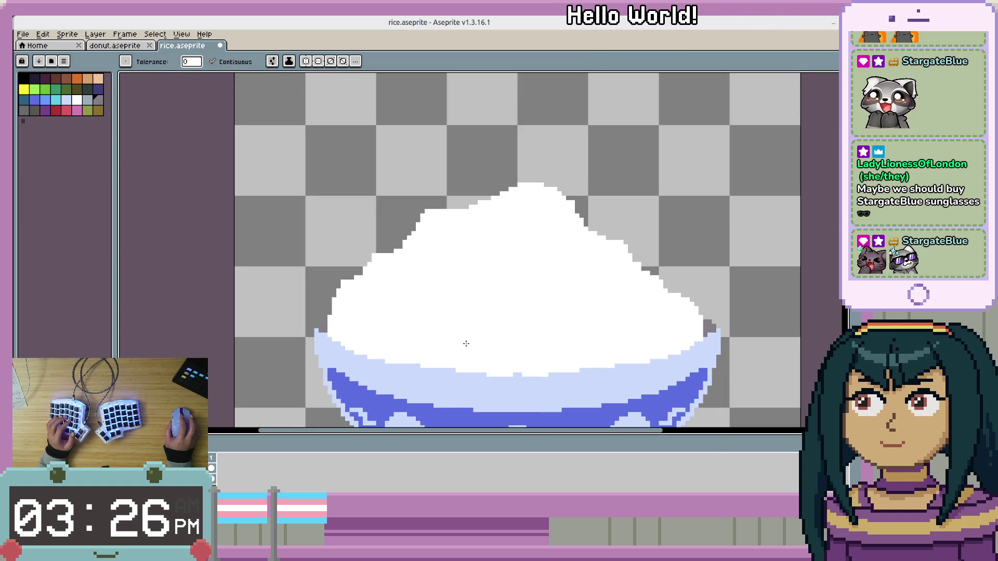
{"action": "key", "text": "ctrl+z"}
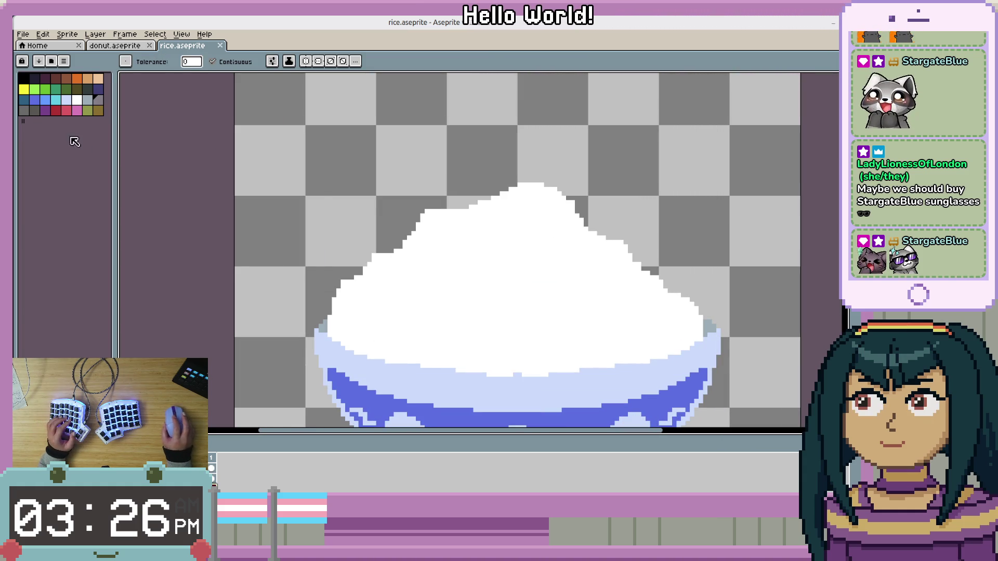
{"action": "scroll", "coordinate": [446, 296], "scroll_direction": "down", "scroll_amount": 2}
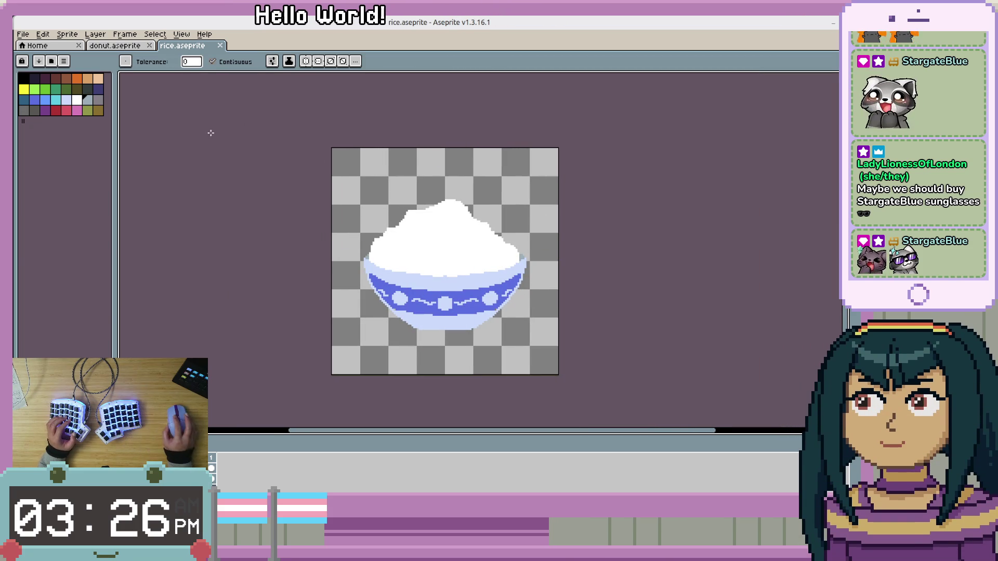
Bring up the Export As settings for rice.png, then switch over to Godot.
{"action": "left_click", "coordinate": [30, 34]}
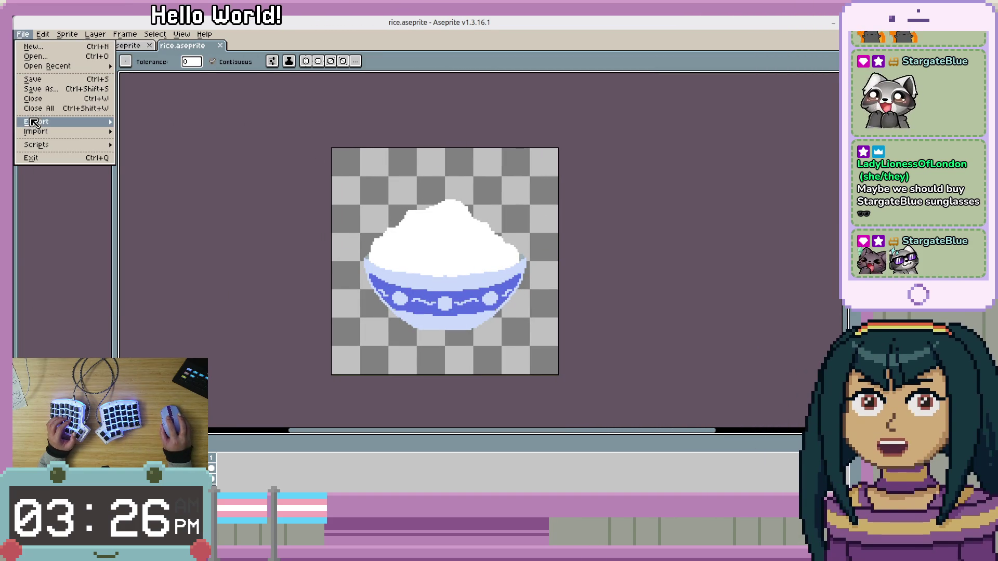
{"action": "mouse_move", "coordinate": [78, 121]}
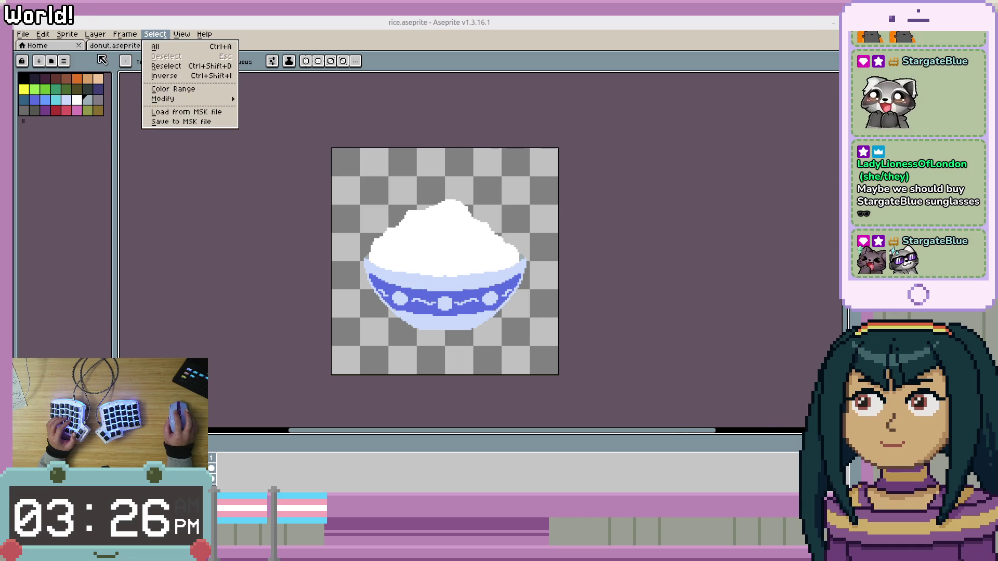
{"action": "left_click", "coordinate": [156, 123]}
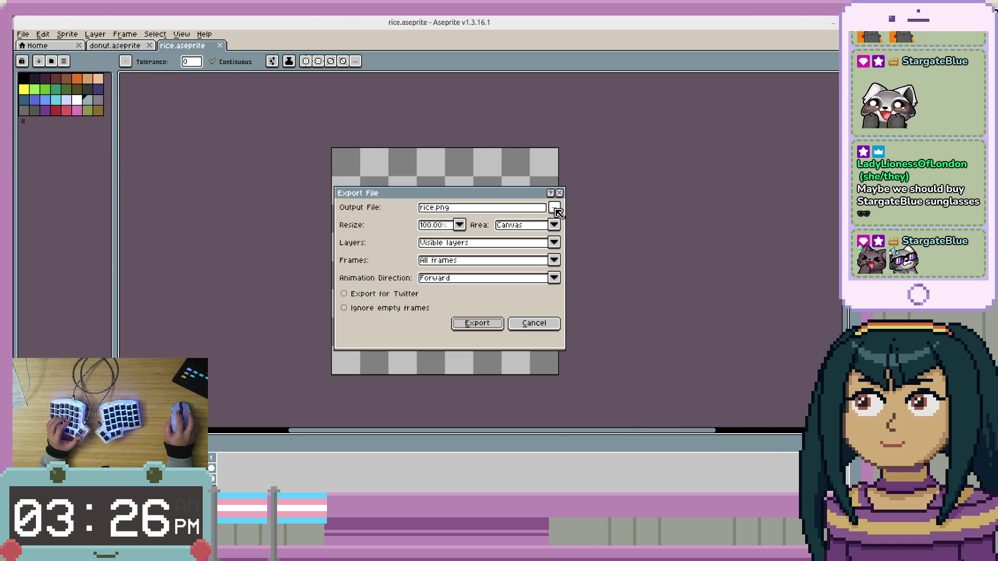
{"action": "key", "text": "alt+Tab"}
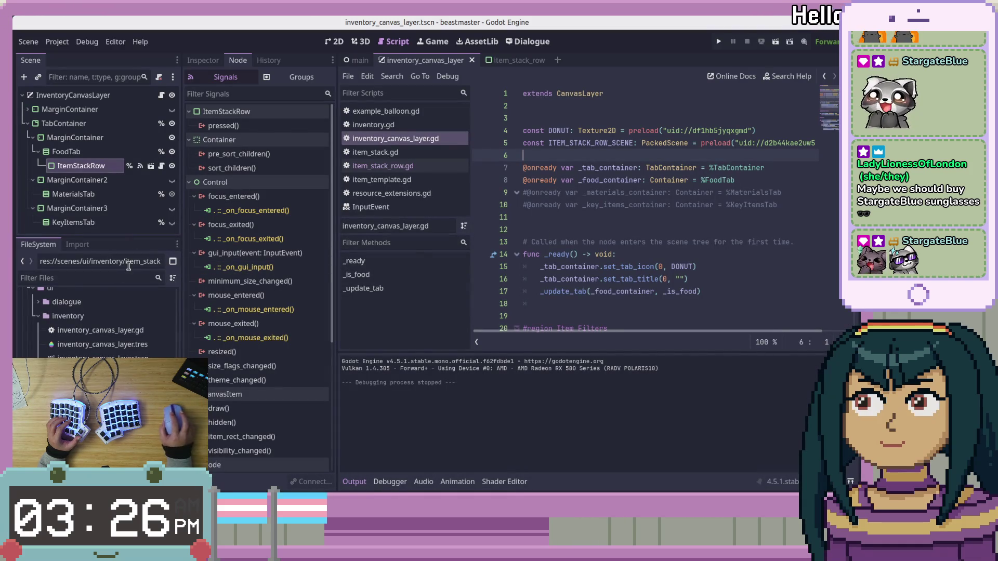
Select donut.png in the FileSystem dock and start dragging it.
{"action": "scroll", "coordinate": [96, 347], "scroll_direction": "up", "scroll_amount": 10}
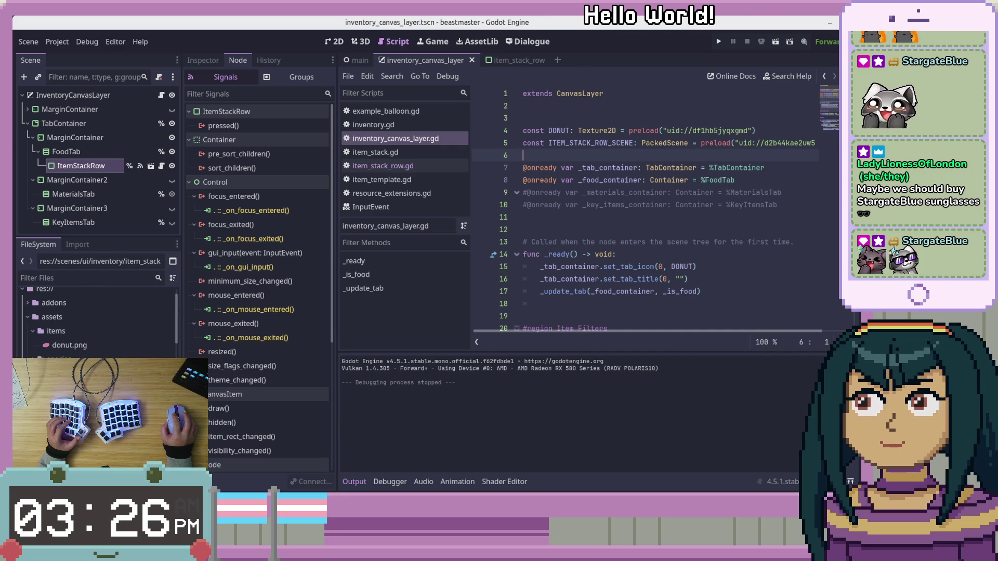
{"action": "left_click", "coordinate": [67, 345]}
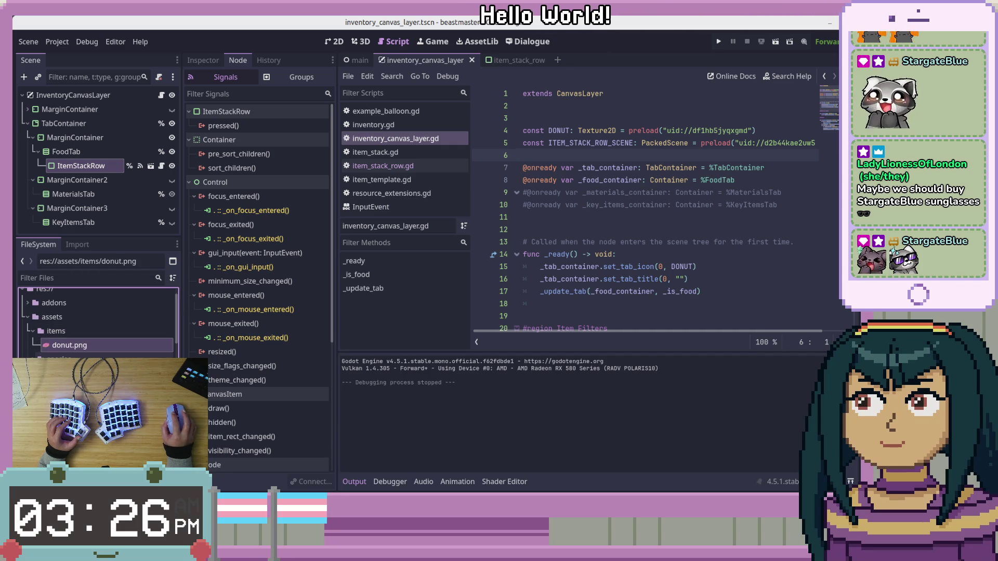
{"action": "left_click_drag", "start_coordinate": [77, 345], "coordinate": [79, 348]}
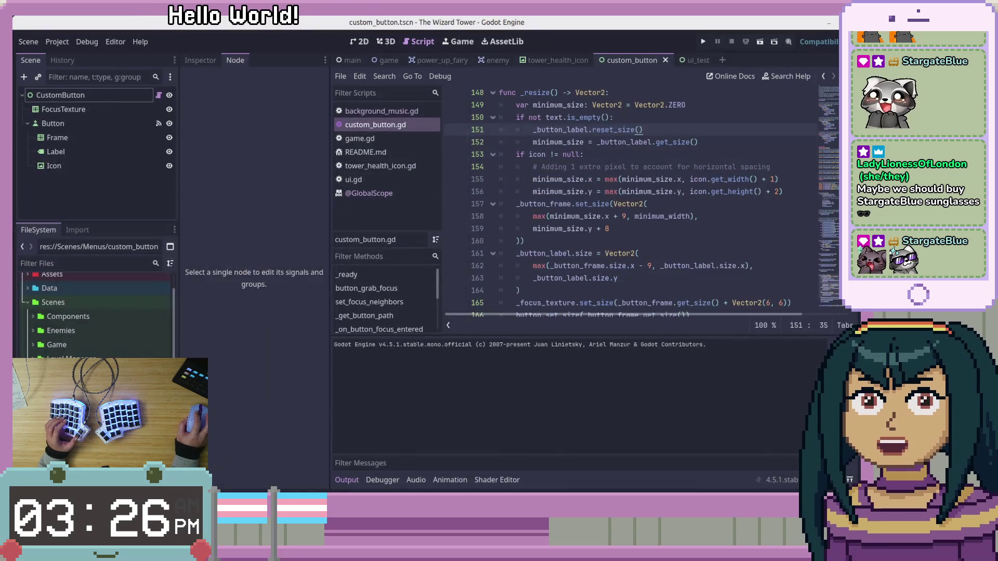
Jump to line 154 of custom_button, test-run the game with F6, stop it with F8, then return to Aseprite.
{"action": "left_click", "coordinate": [607, 167]}
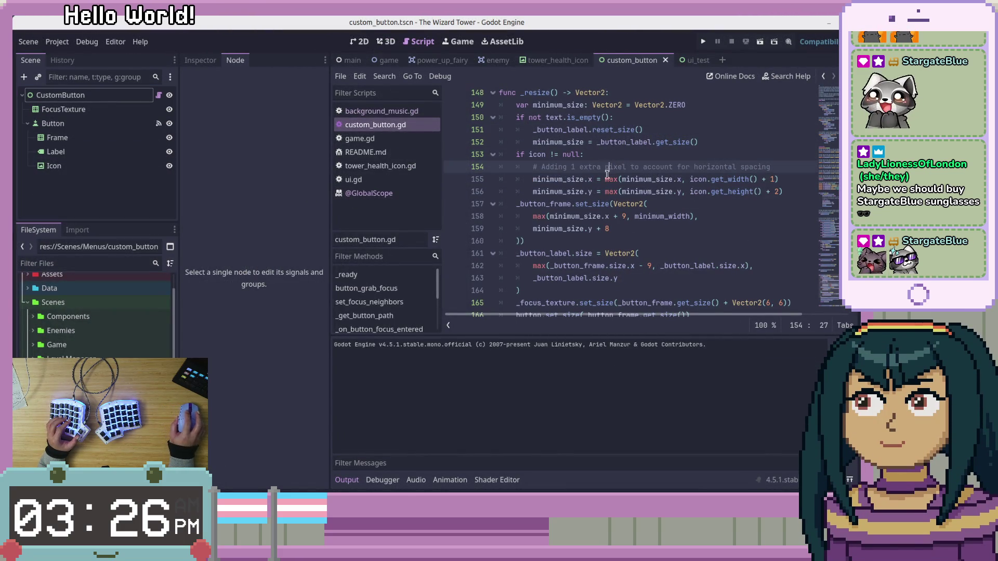
{"action": "scroll", "coordinate": [597, 188], "scroll_direction": "up", "scroll_amount": 3}
{"action": "scroll", "coordinate": [597, 191], "scroll_direction": "down", "scroll_amount": 6}
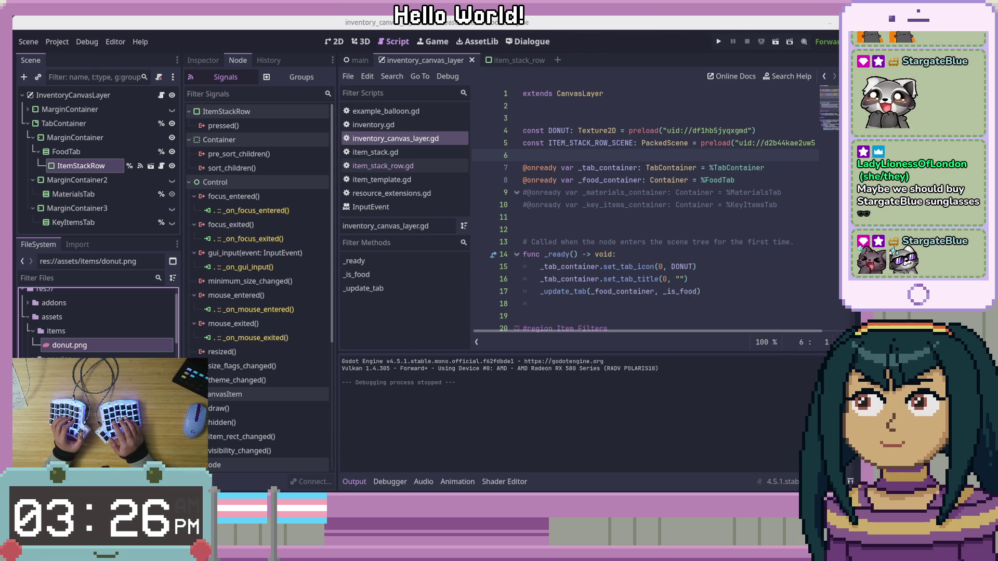
{"action": "key", "text": "F6"}
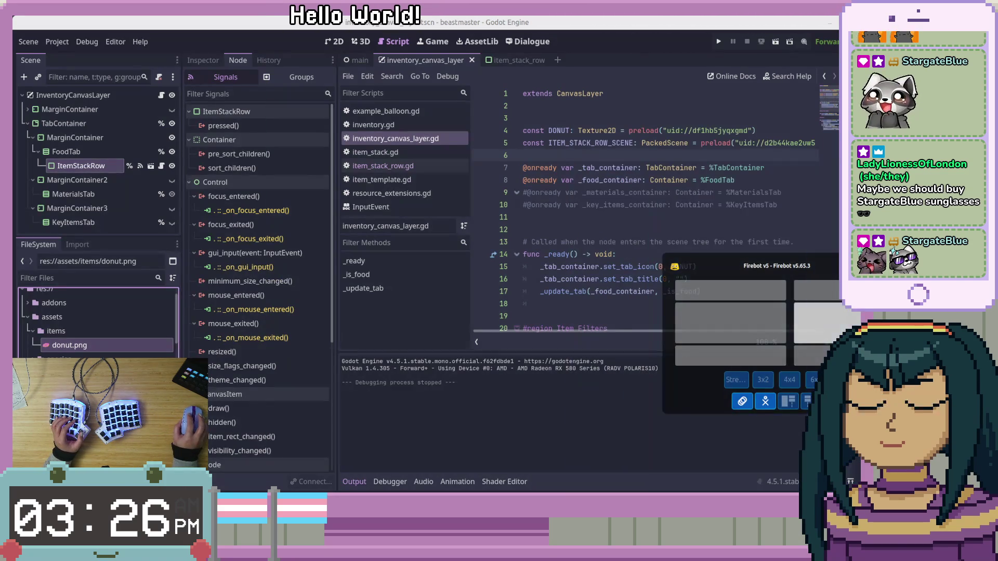
{"action": "key", "text": "F8"}
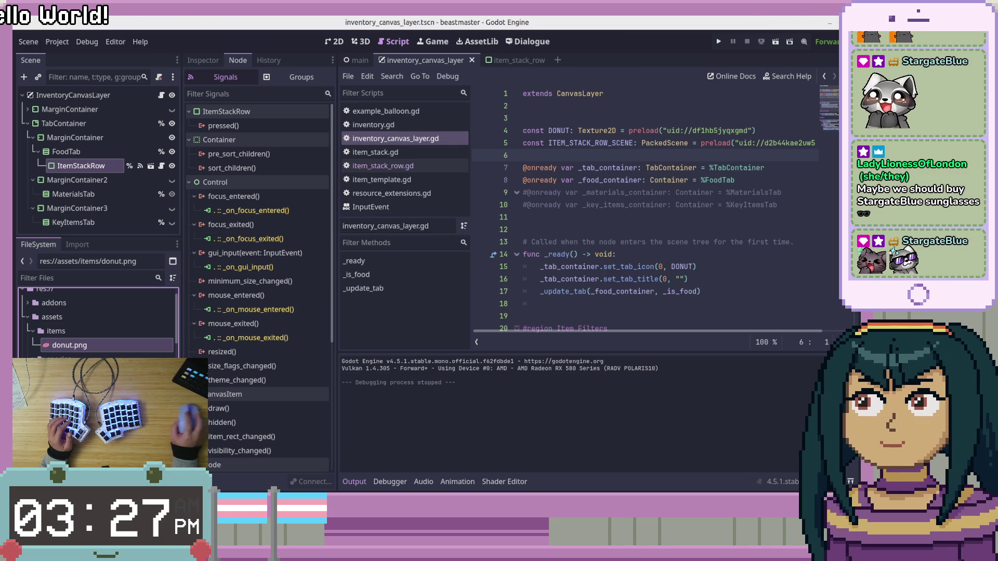
{"action": "key", "text": "alt+Tab"}
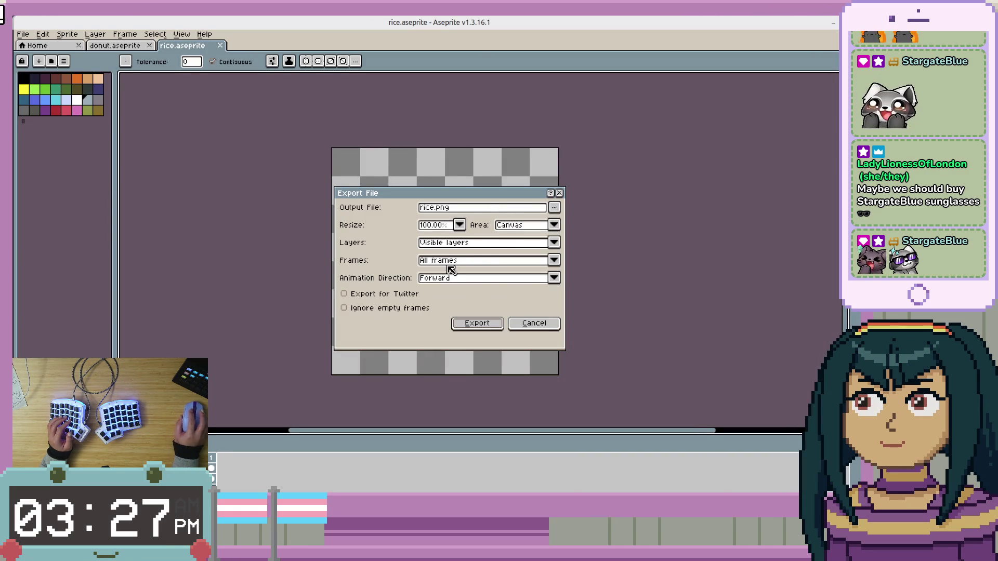
Export the rice sprite as rice.png into the items folder, accepting the layers warning.
{"action": "left_click", "coordinate": [554, 207]}
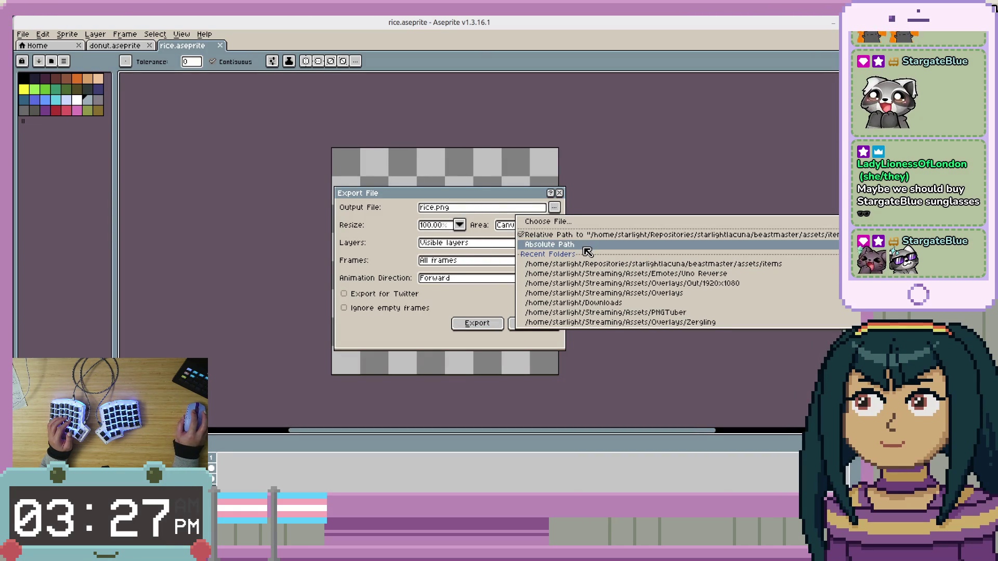
{"action": "left_click", "coordinate": [582, 223]}
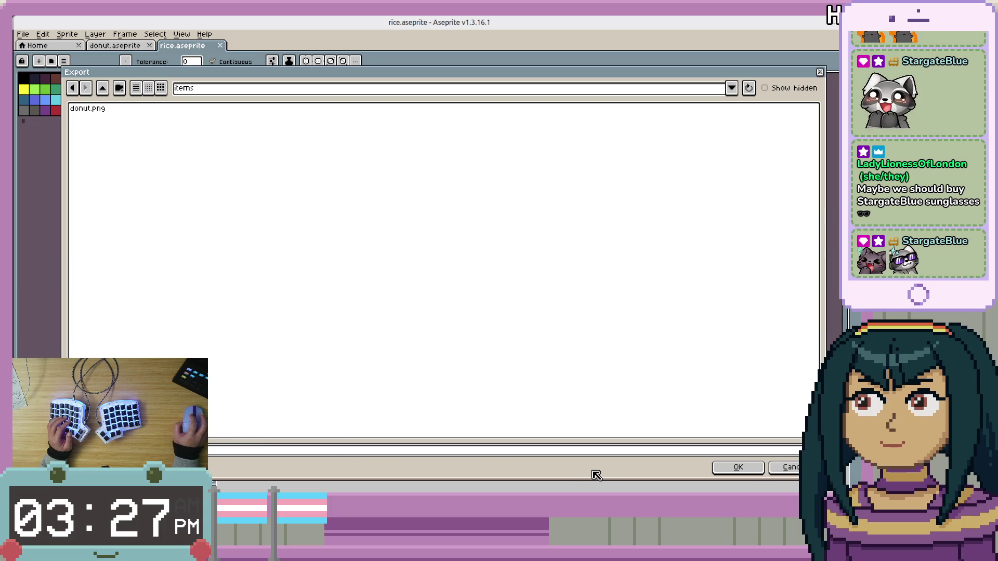
{"action": "left_click", "coordinate": [750, 474]}
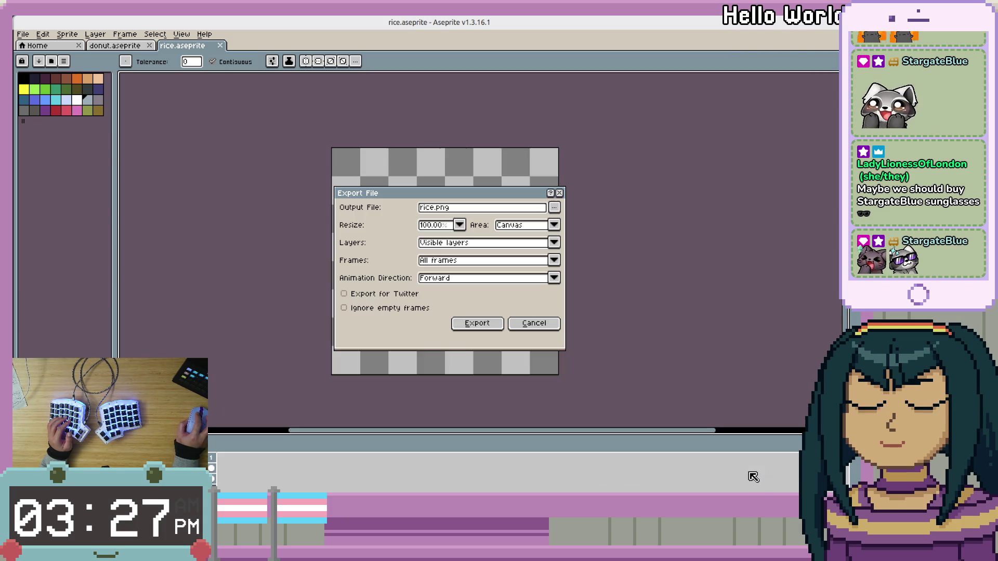
{"action": "left_click", "coordinate": [484, 328]}
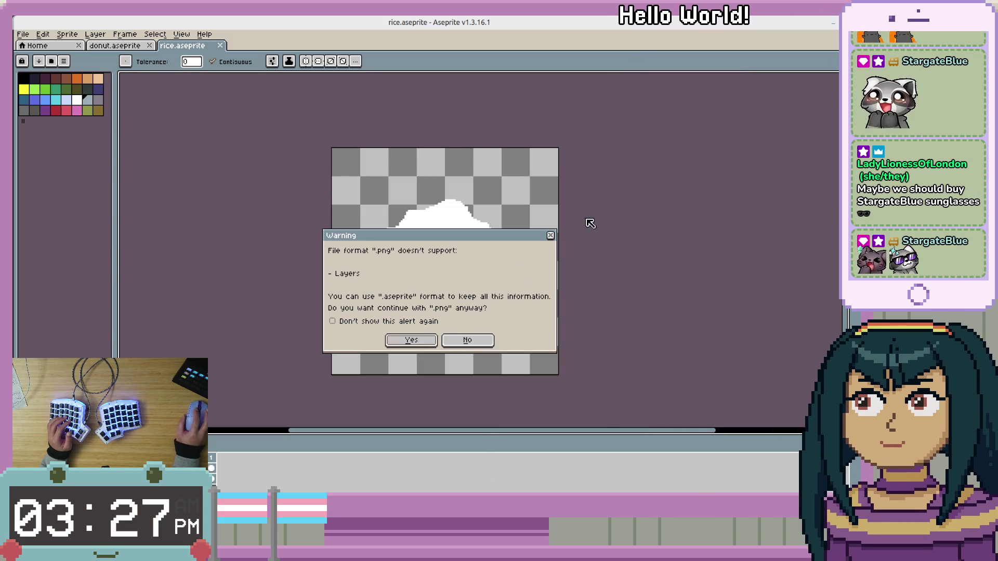
{"action": "left_click", "coordinate": [411, 341]}
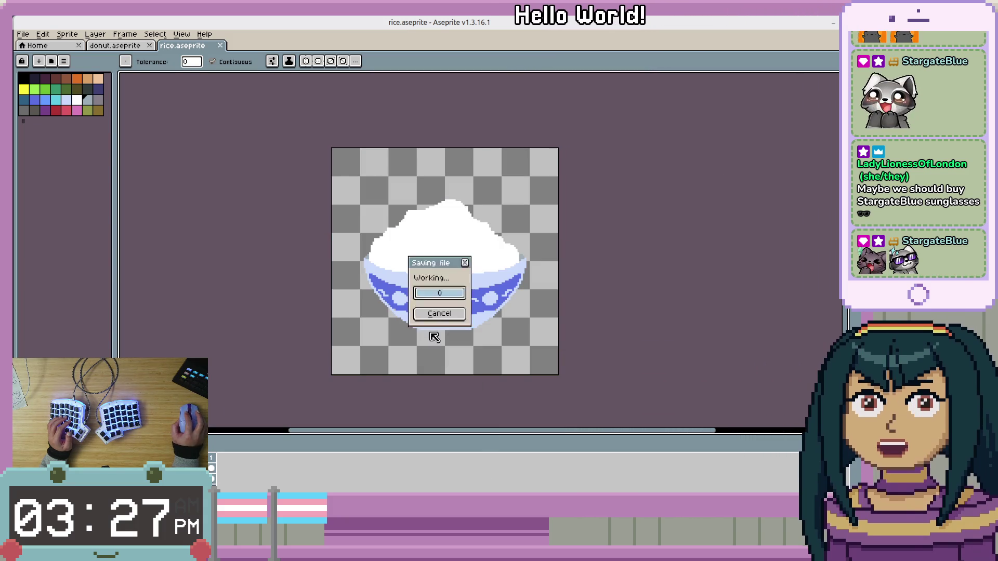
Create a new 128×128 sprite and bring up the browser's mango image search.
{"action": "left_click", "coordinate": [43, 34]}
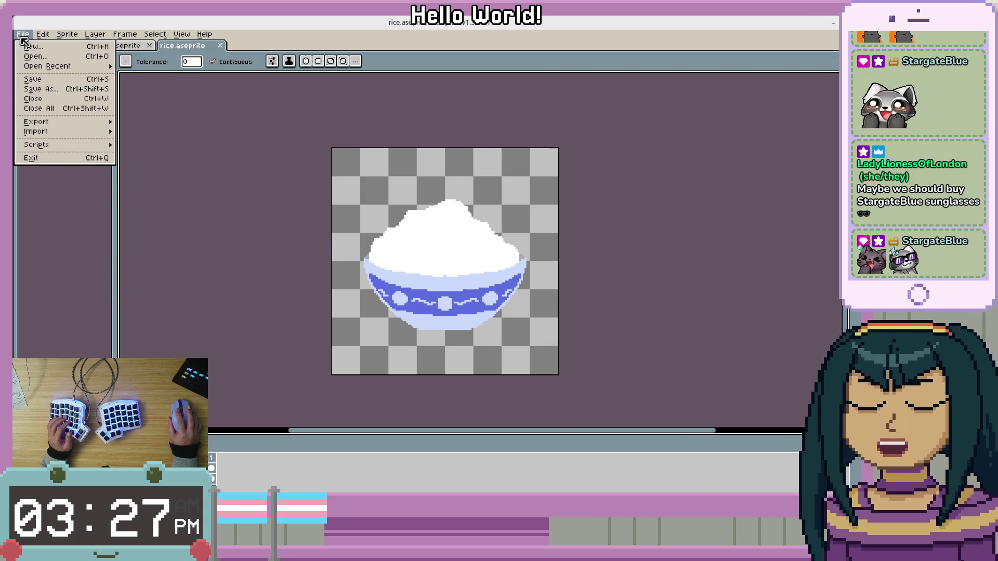
{"action": "left_click", "coordinate": [31, 47]}
{"action": "type", "text": "128"}
{"action": "key", "text": "Tab"}
{"action": "type", "text": "128"}
{"action": "key", "text": "Return"}
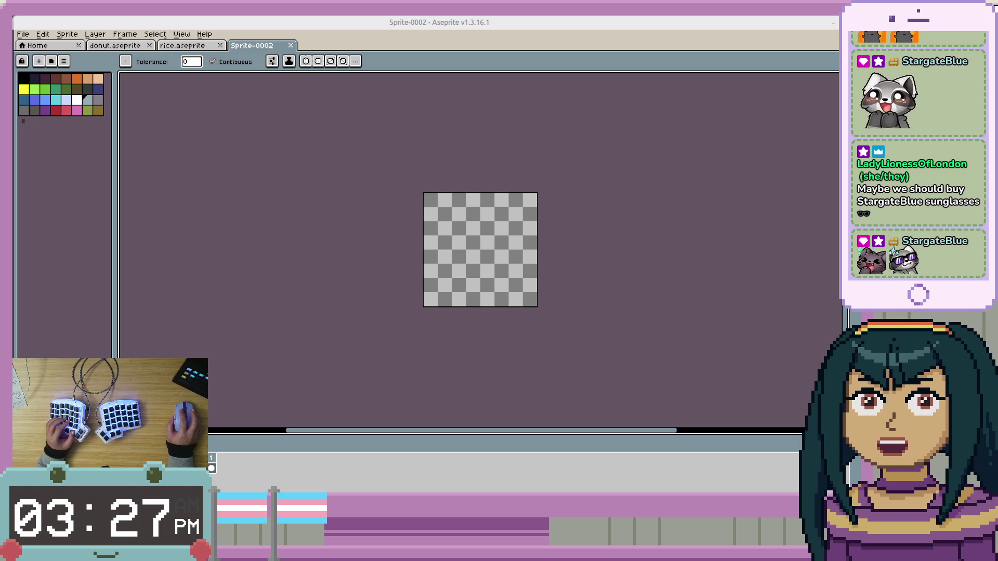
{"action": "key", "text": "super+b"}
Move the browser over Aseprite and scroll through the mango image thumbnails.
{"action": "left_click_drag", "start_coordinate": [555, 107], "coordinate": [564, 34]}
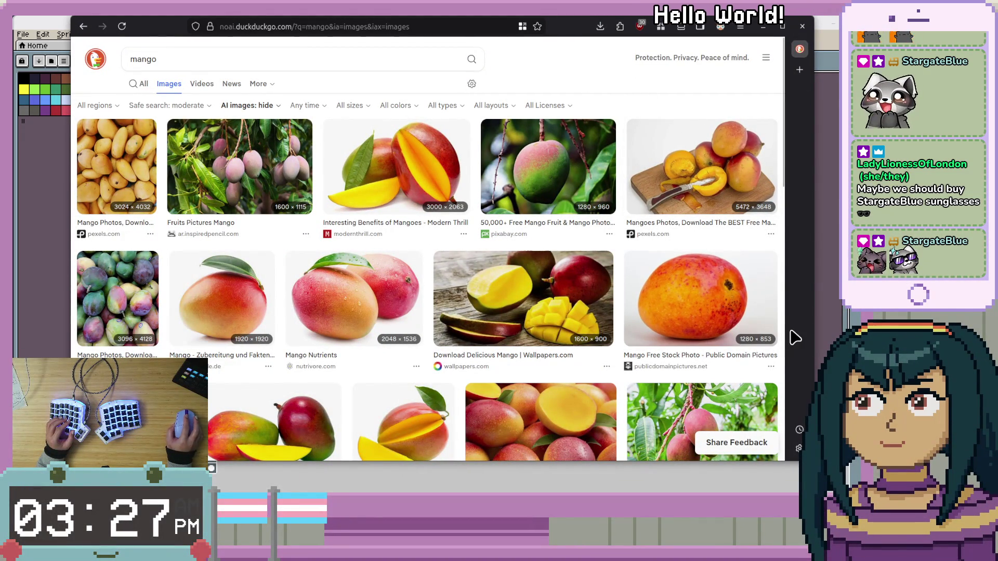
{"action": "scroll", "coordinate": [782, 342], "scroll_direction": "down", "scroll_amount": 2}
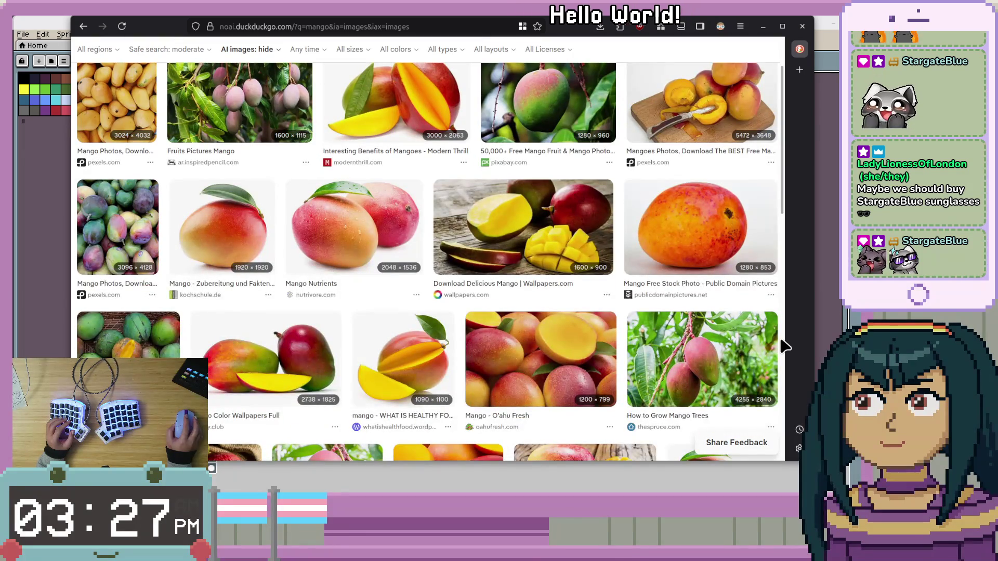
{"action": "scroll", "coordinate": [784, 345], "scroll_direction": "down", "scroll_amount": 4}
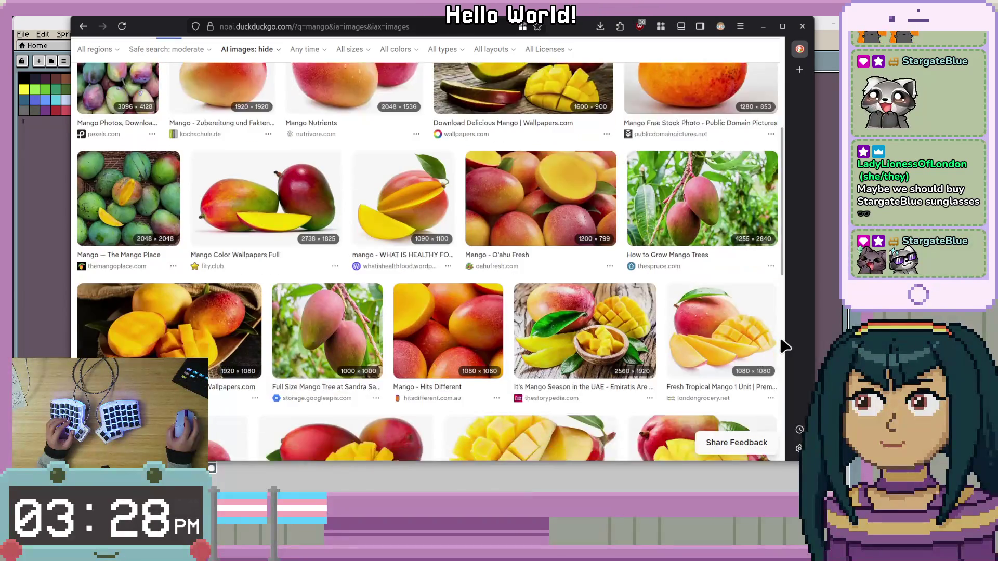
{"action": "scroll", "coordinate": [784, 346], "scroll_direction": "down", "scroll_amount": 1}
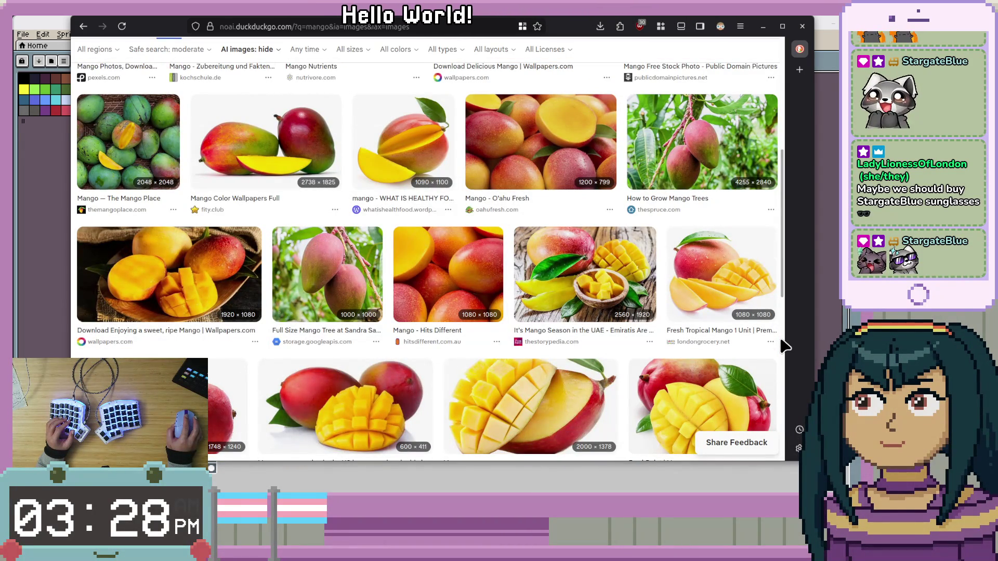
{"action": "scroll", "coordinate": [785, 345], "scroll_direction": "down", "scroll_amount": 3}
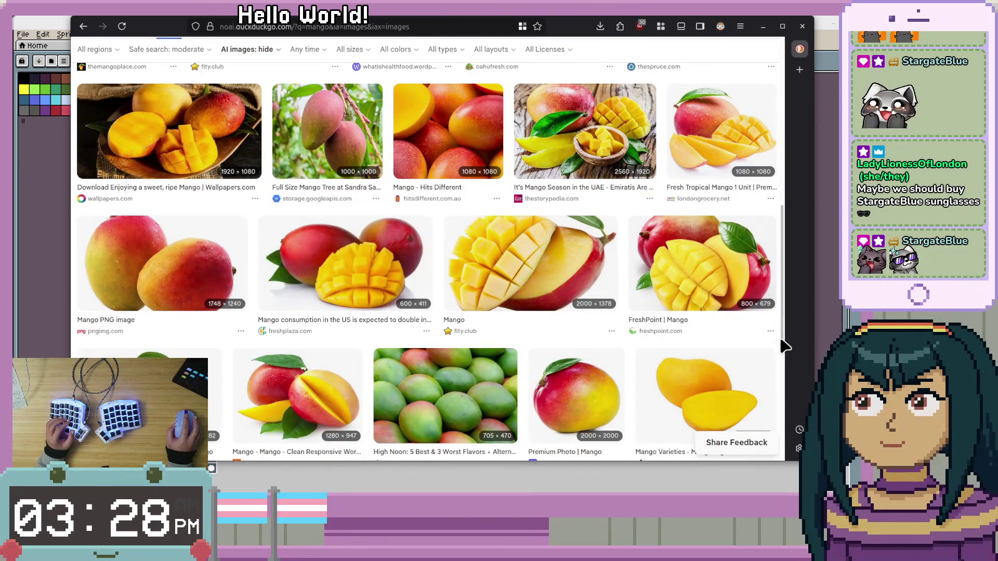
{"action": "scroll", "coordinate": [785, 345], "scroll_direction": "down", "scroll_amount": 3}
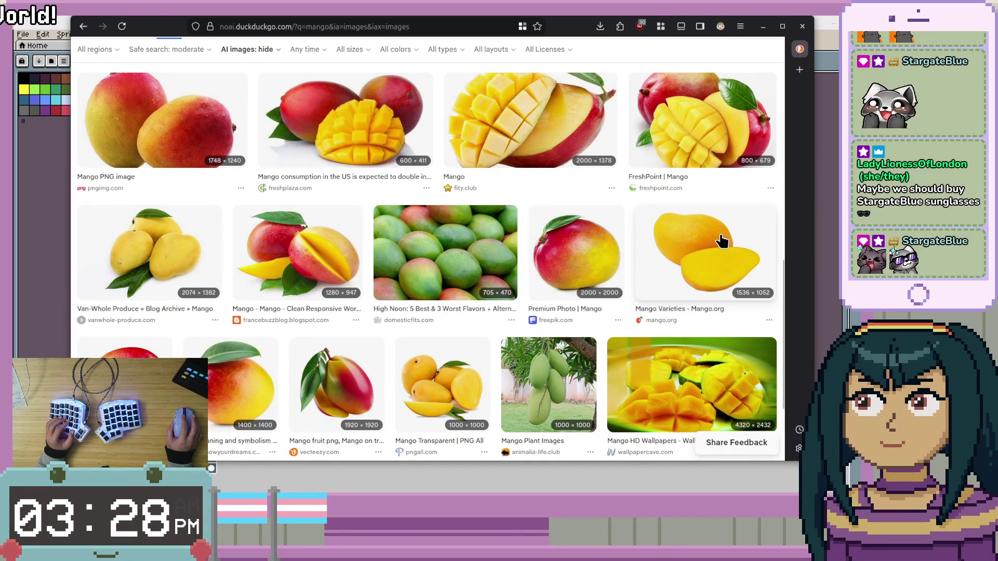
{"action": "scroll", "coordinate": [721, 242], "scroll_direction": "up", "scroll_amount": 1}
{"action": "scroll", "coordinate": [721, 242], "scroll_direction": "up", "scroll_amount": 4}
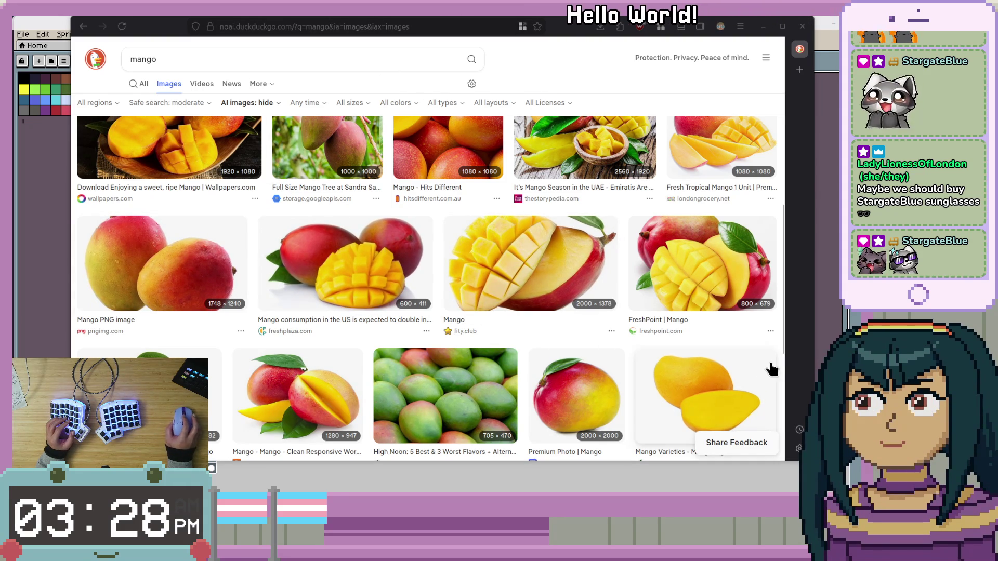
{"action": "scroll", "coordinate": [774, 366], "scroll_direction": "up", "scroll_amount": 3}
{"action": "scroll", "coordinate": [787, 367], "scroll_direction": "up", "scroll_amount": 5}
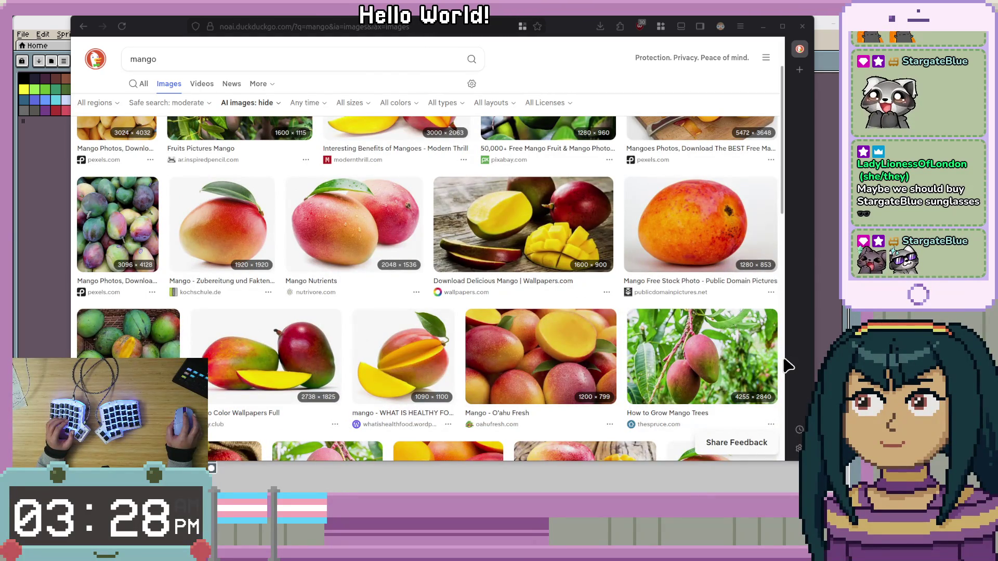
{"action": "scroll", "coordinate": [787, 367], "scroll_direction": "up", "scroll_amount": 2}
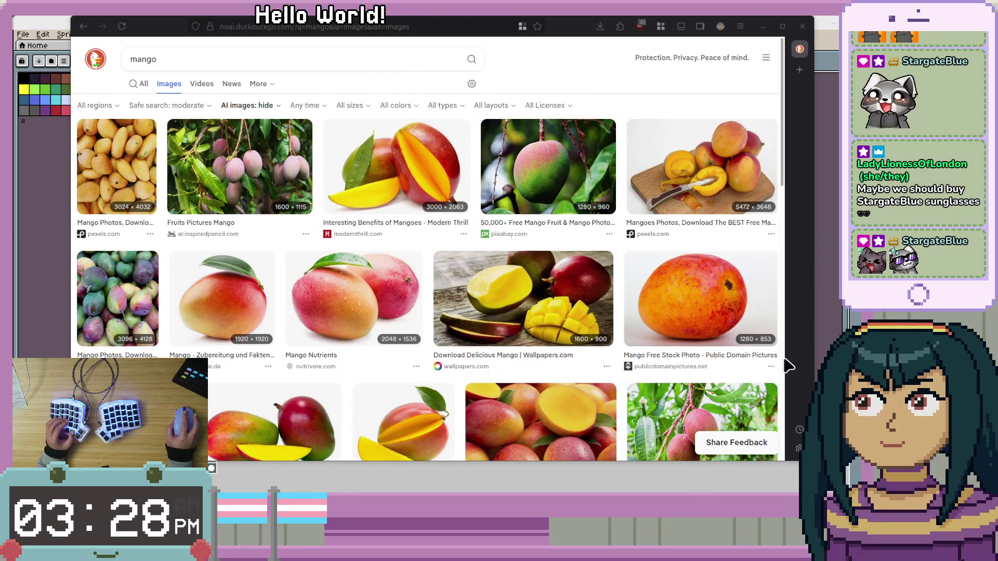
{"action": "scroll", "coordinate": [785, 355], "scroll_direction": "down", "scroll_amount": 10}
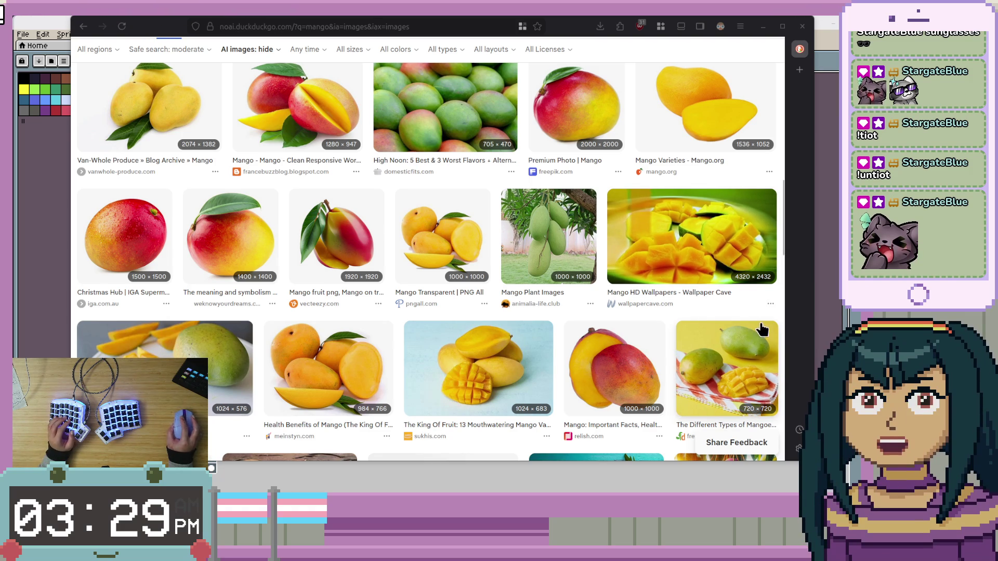
Browse the whole, sliced and cubed mango pictures, then minimize the browser.
{"action": "scroll", "coordinate": [765, 319], "scroll_direction": "down", "scroll_amount": 4}
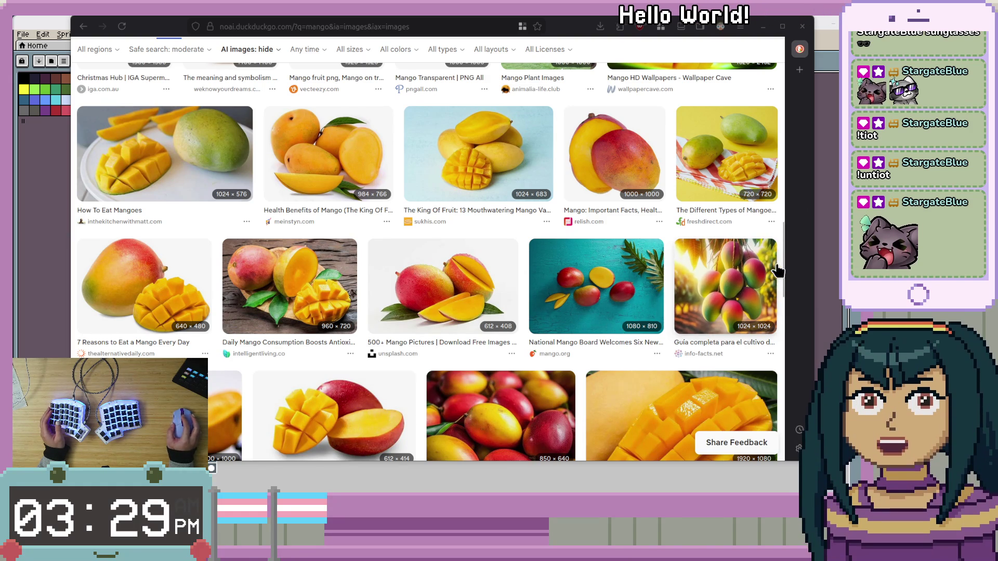
{"action": "scroll", "coordinate": [774, 268], "scroll_direction": "up", "scroll_amount": 5}
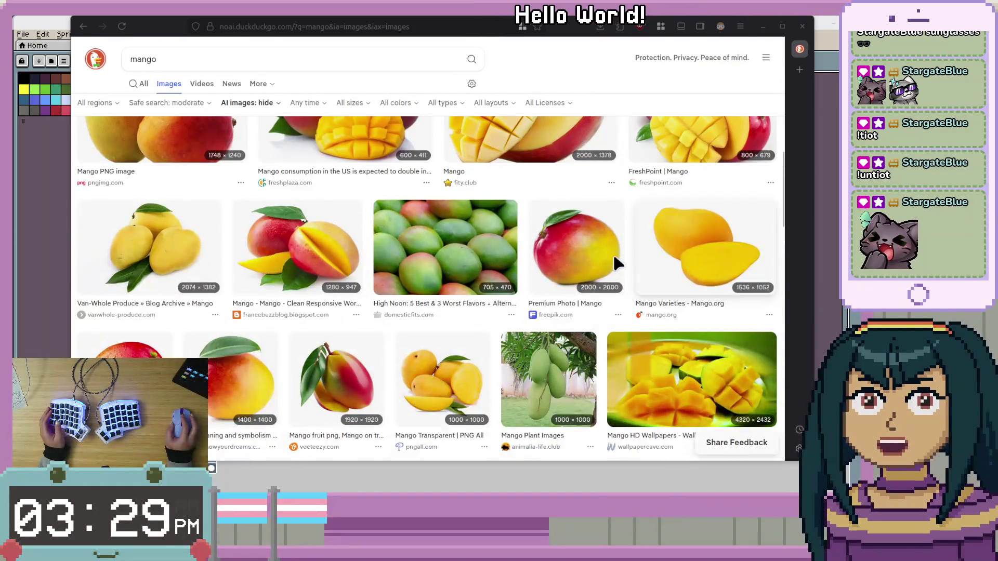
{"action": "scroll", "coordinate": [617, 260], "scroll_direction": "up", "scroll_amount": 3}
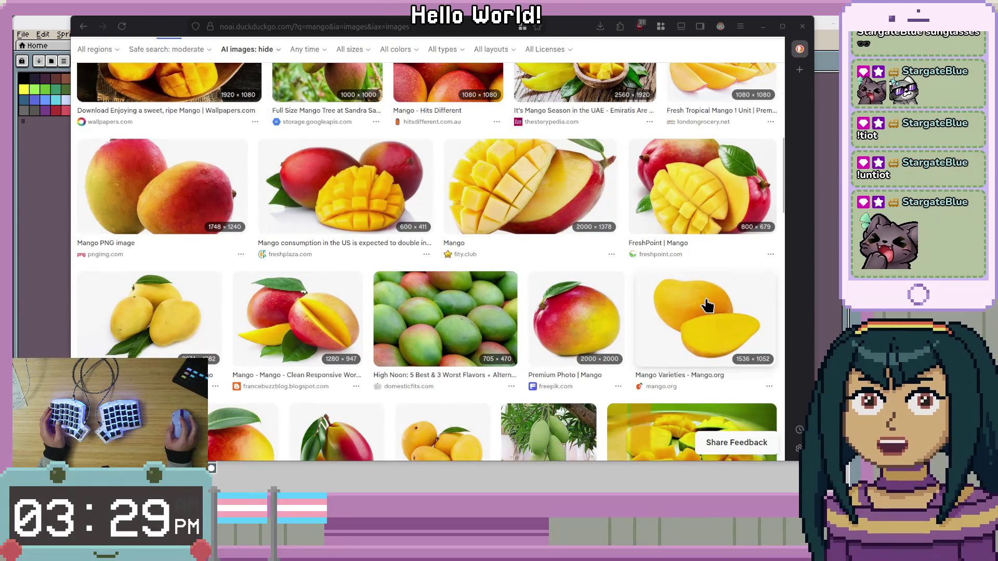
{"action": "scroll", "coordinate": [237, 277], "scroll_direction": "up", "scroll_amount": 2}
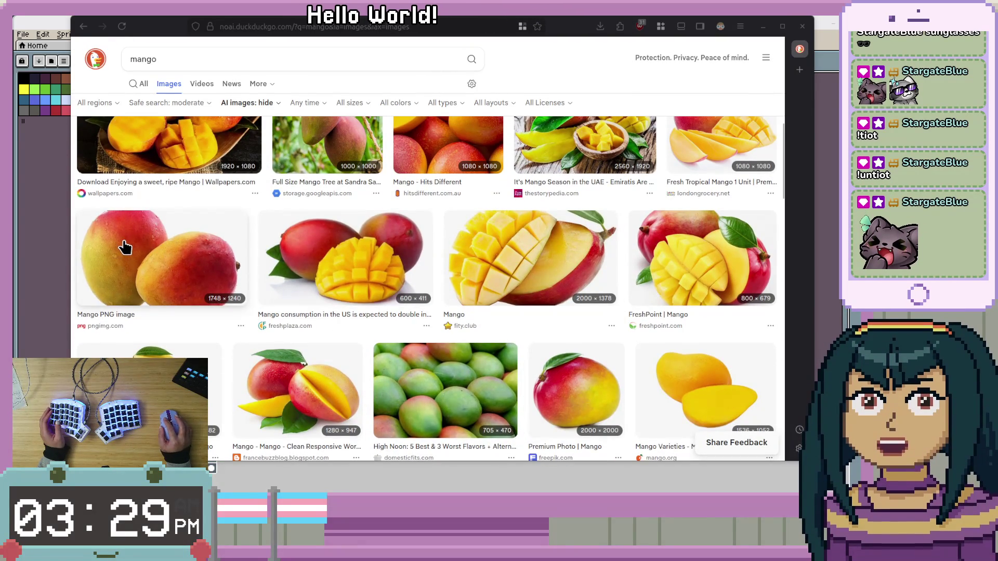
{"action": "scroll", "coordinate": [309, 280], "scroll_direction": "up", "scroll_amount": 4}
{"action": "scroll", "coordinate": [306, 283], "scroll_direction": "up", "scroll_amount": 3}
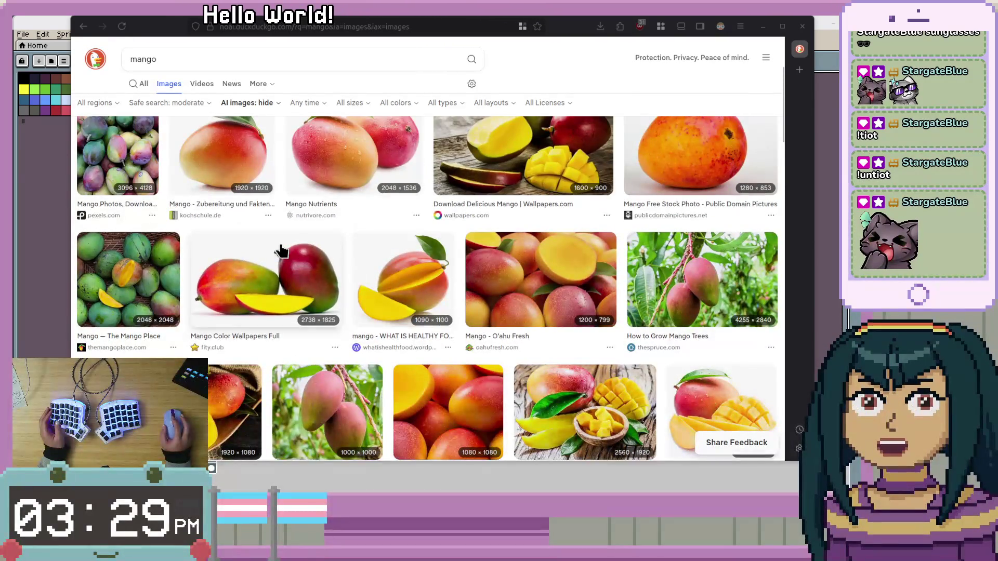
{"action": "scroll", "coordinate": [348, 311], "scroll_direction": "up", "scroll_amount": 2}
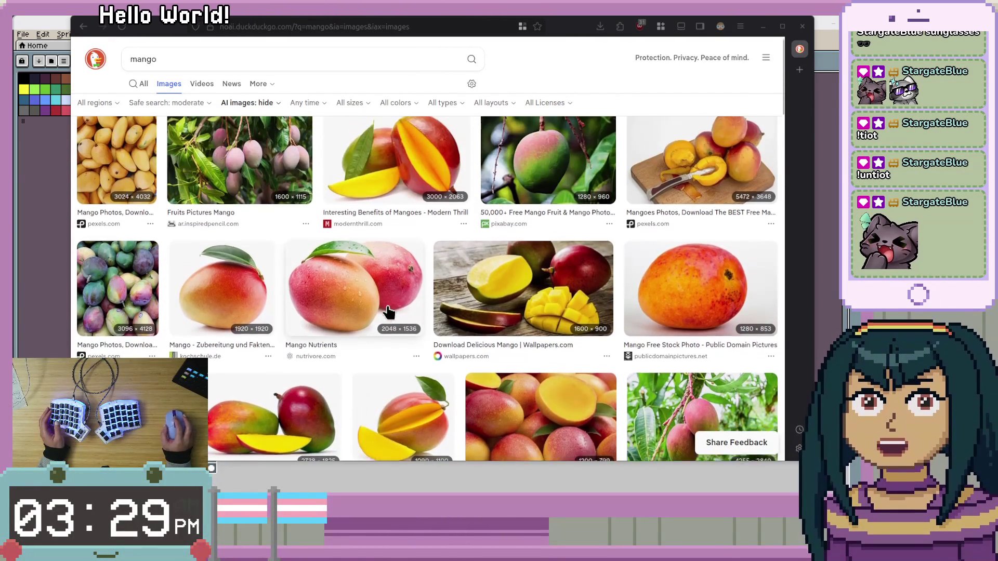
{"action": "scroll", "coordinate": [584, 293], "scroll_direction": "down", "scroll_amount": 6}
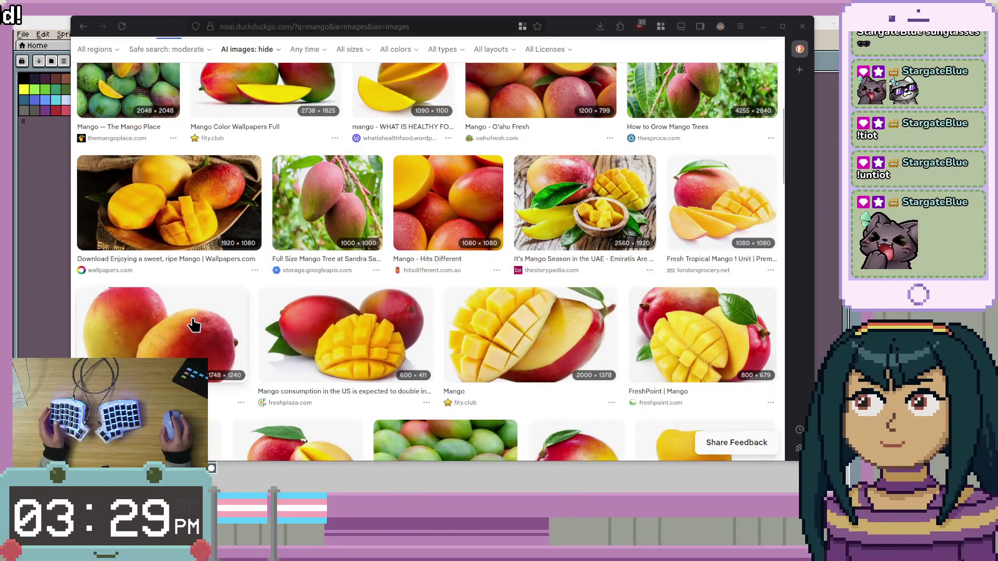
{"action": "scroll", "coordinate": [197, 325], "scroll_direction": "down", "scroll_amount": 2}
{"action": "scroll", "coordinate": [200, 325], "scroll_direction": "down", "scroll_amount": 4}
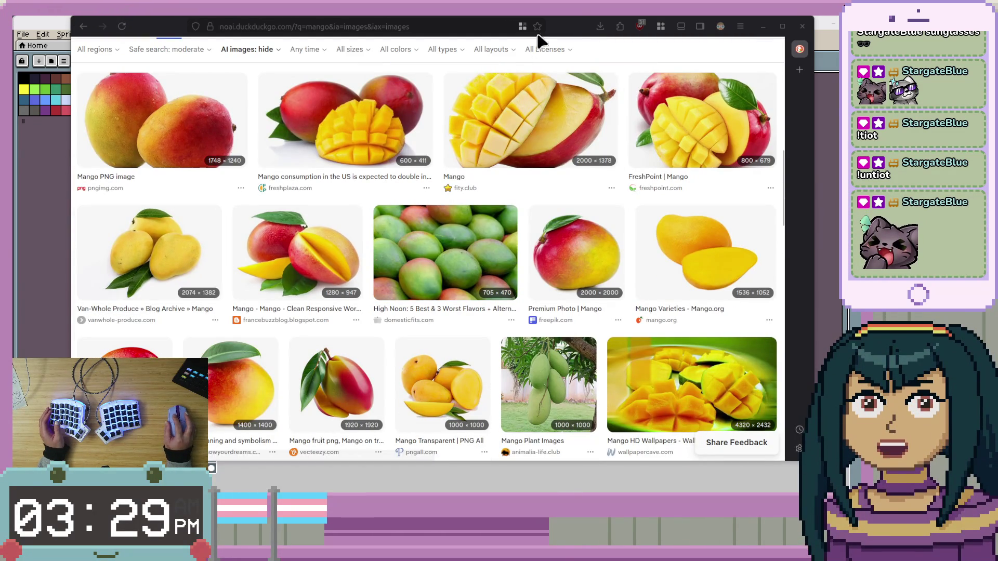
{"action": "left_click", "coordinate": [762, 26]}
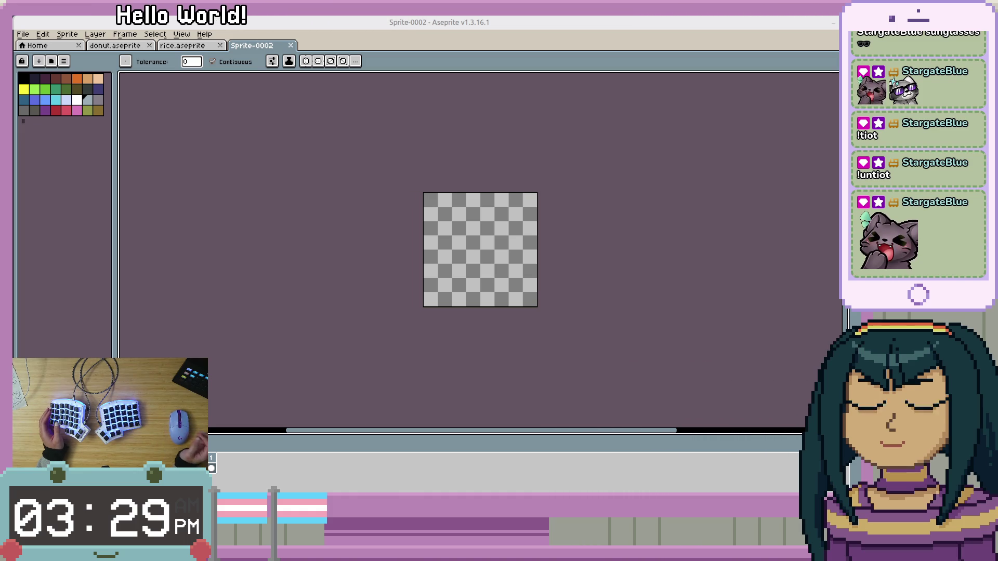
Try bucket-filling the empty canvas yellow, then undo it.
{"action": "scroll", "coordinate": [558, 351], "scroll_direction": "up", "scroll_amount": 2}
{"action": "scroll", "coordinate": [557, 352], "scroll_direction": "down", "scroll_amount": 1}
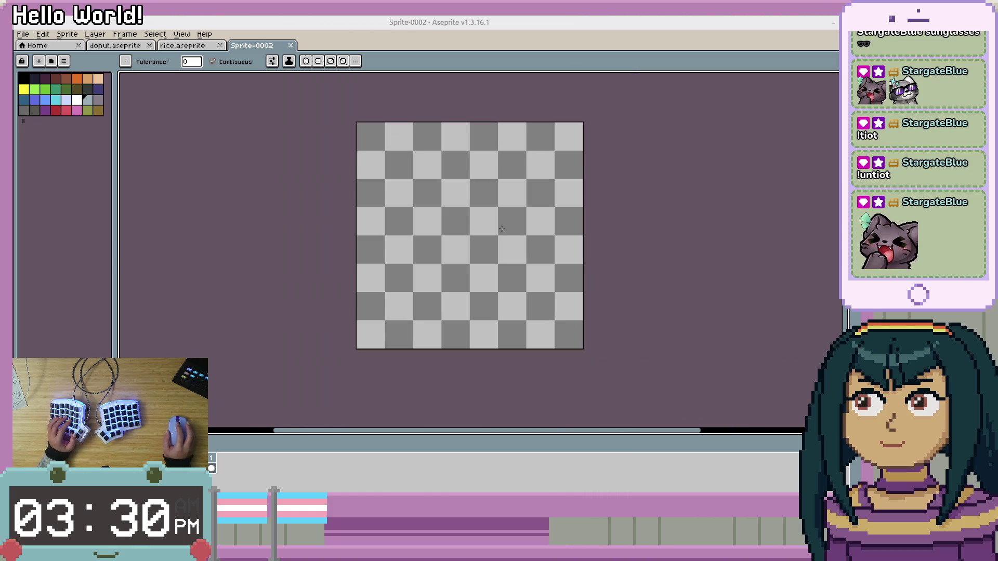
{"action": "scroll", "coordinate": [462, 187], "scroll_direction": "up", "scroll_amount": 1}
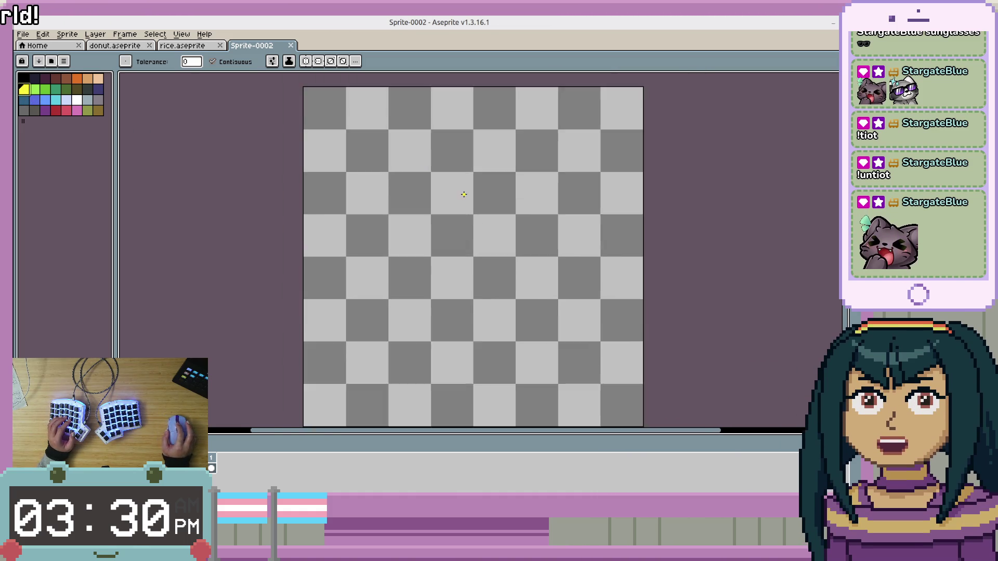
{"action": "scroll", "coordinate": [462, 184], "scroll_direction": "down", "scroll_amount": 1}
{"action": "scroll", "coordinate": [462, 183], "scroll_direction": "up", "scroll_amount": 1}
{"action": "scroll", "coordinate": [468, 198], "scroll_direction": "down", "scroll_amount": 1}
{"action": "scroll", "coordinate": [481, 210], "scroll_direction": "up", "scroll_amount": 1}
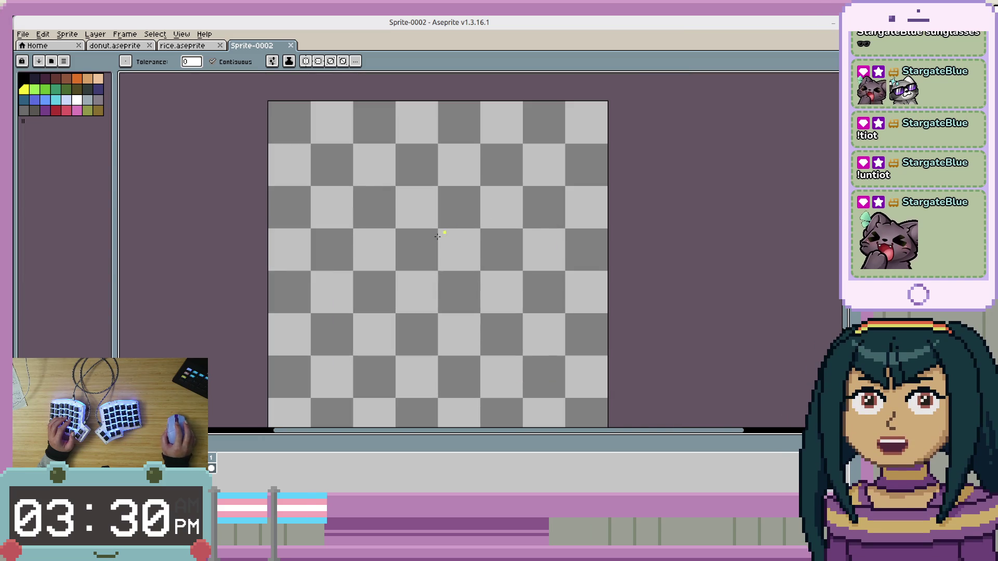
{"action": "scroll", "coordinate": [426, 271], "scroll_direction": "down", "scroll_amount": 1}
{"action": "scroll", "coordinate": [426, 271], "scroll_direction": "up", "scroll_amount": 1}
{"action": "scroll", "coordinate": [430, 227], "scroll_direction": "down", "scroll_amount": 1}
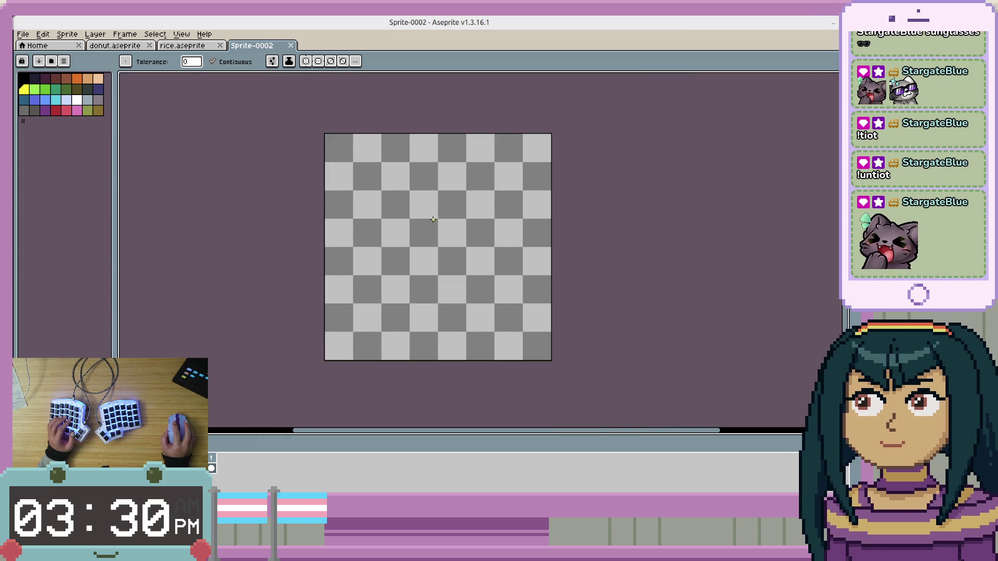
{"action": "left_click", "coordinate": [424, 203]}
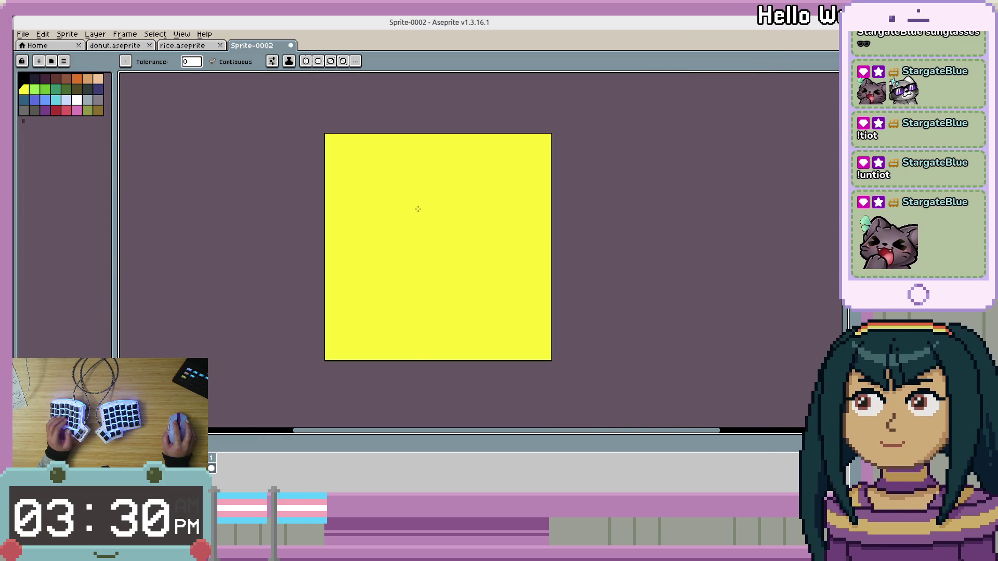
{"action": "key", "text": "ctrl+z"}
Outline a tilted mango shape in yellow with the pencil and bucket-fill it solid.
{"action": "key", "text": "b"}
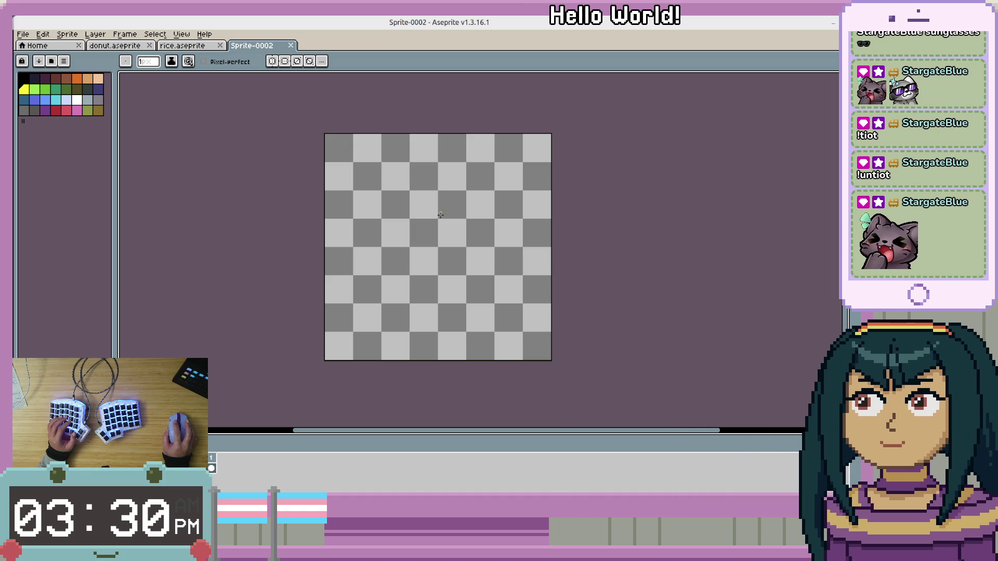
{"action": "left_click_drag", "start_coordinate": [455, 190], "coordinate": [444, 191]}
{"action": "left_click_drag", "start_coordinate": [375, 299], "coordinate": [384, 309]}
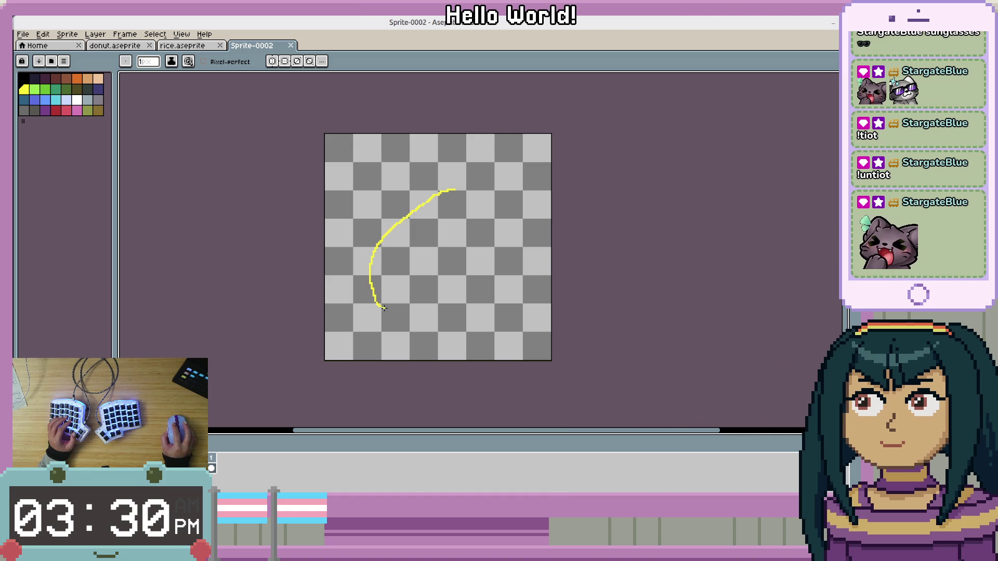
{"action": "left_click_drag", "start_coordinate": [489, 294], "coordinate": [518, 259]}
{"action": "left_click_drag", "start_coordinate": [520, 215], "coordinate": [462, 186]}
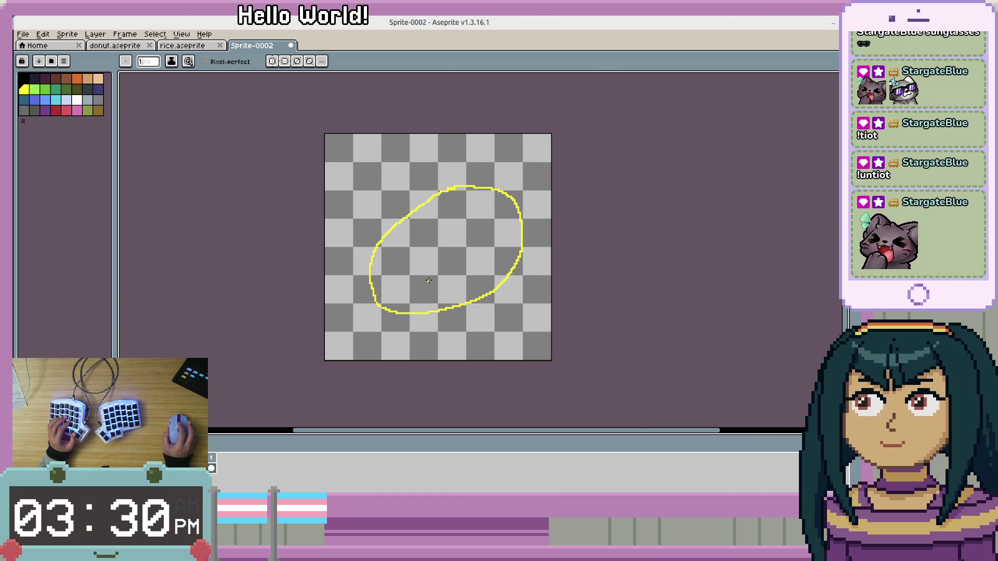
{"action": "scroll", "coordinate": [429, 281], "scroll_direction": "up", "scroll_amount": 1}
{"action": "key", "text": "g"}
{"action": "left_click", "coordinate": [413, 255]}
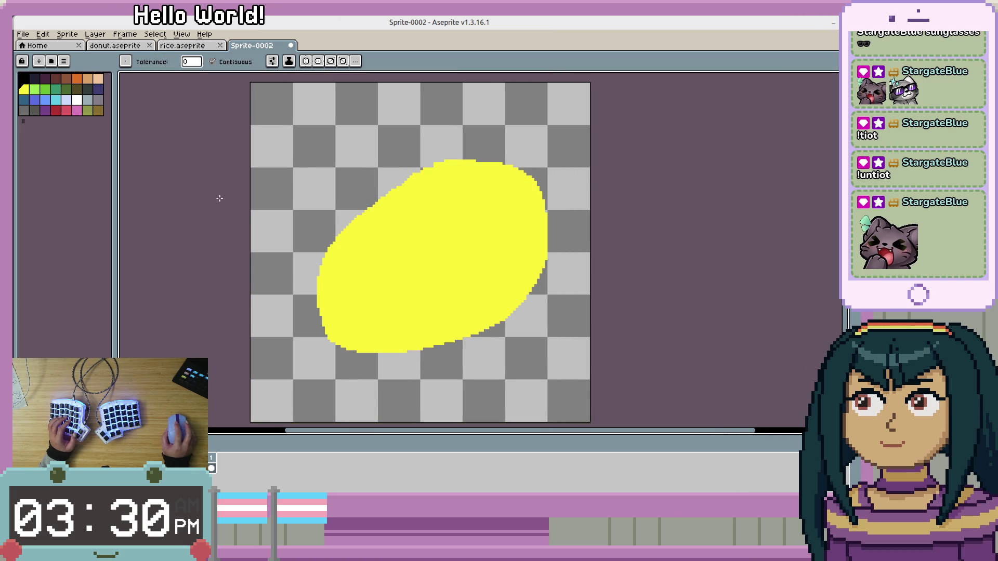
Return to the pencil, change the drawing colour, and pan to the blob's top.
{"action": "scroll", "coordinate": [220, 198], "scroll_direction": "up", "scroll_amount": 1}
{"action": "scroll", "coordinate": [401, 223], "scroll_direction": "right", "scroll_amount": 1}
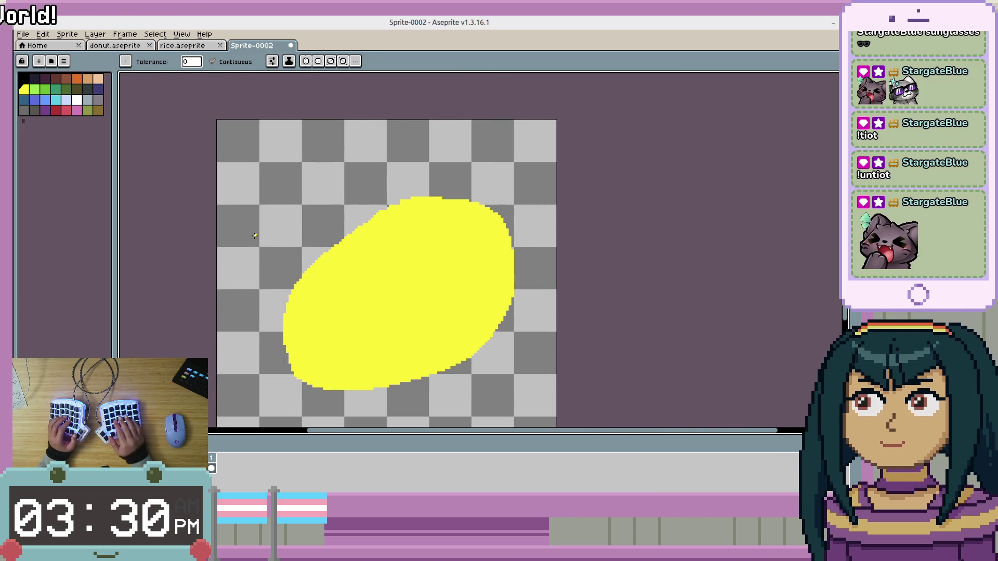
{"action": "key", "text": "b"}
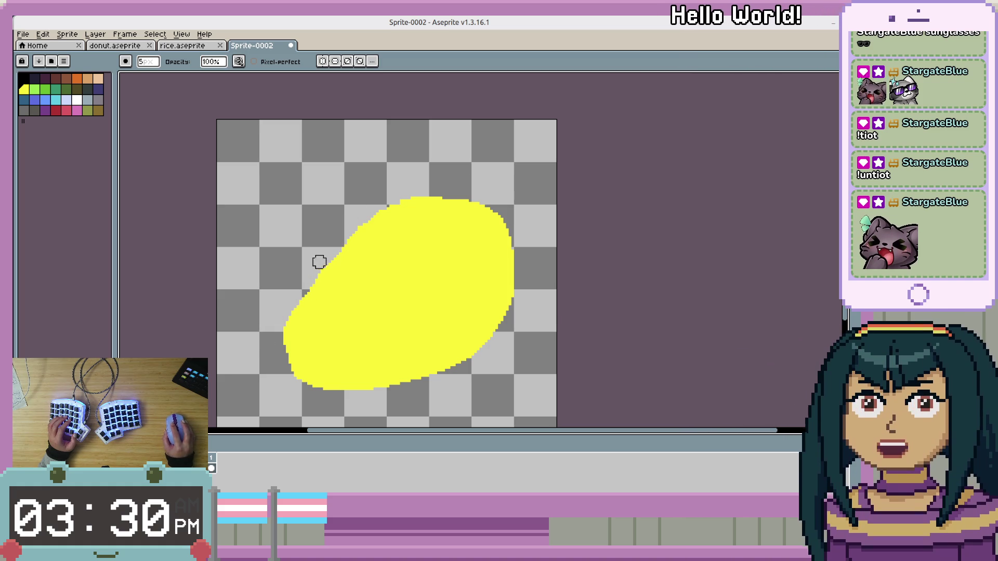
{"action": "scroll", "coordinate": [314, 270], "scroll_direction": "down", "scroll_amount": 1}
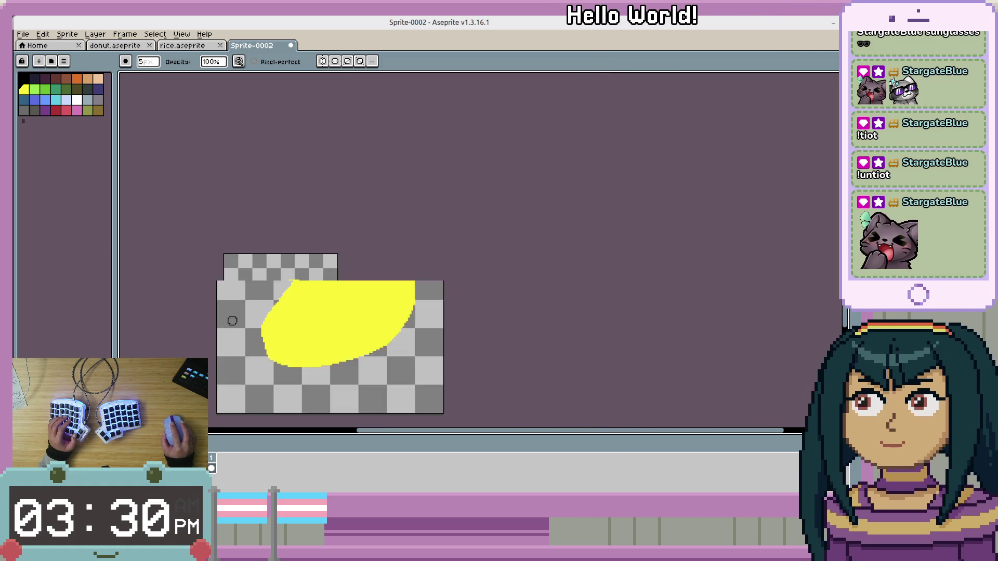
{"action": "scroll", "coordinate": [354, 316], "scroll_direction": "up", "scroll_amount": 1}
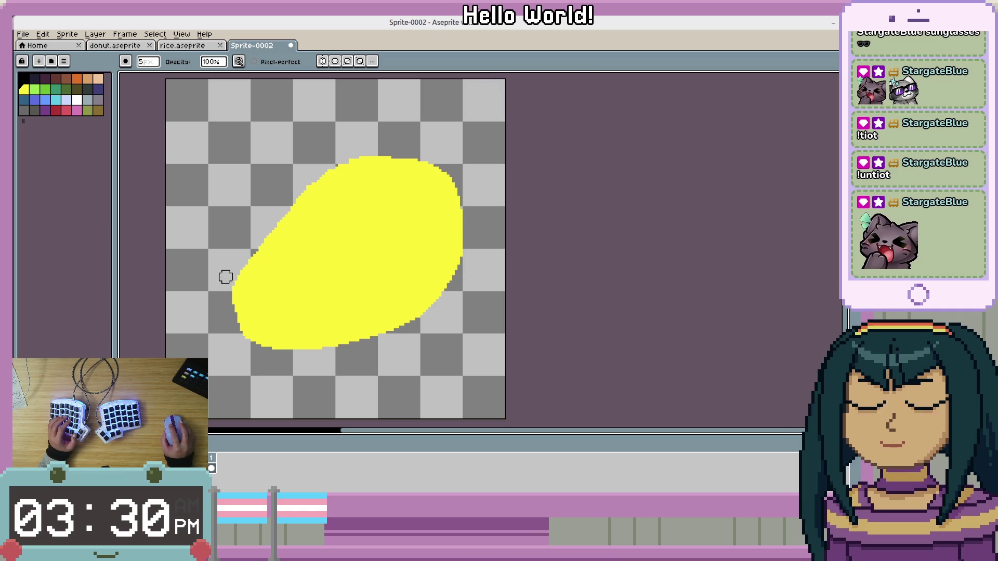
{"action": "scroll", "coordinate": [256, 338], "scroll_direction": "down", "scroll_amount": 1}
{"action": "scroll", "coordinate": [222, 262], "scroll_direction": "up", "scroll_amount": 1}
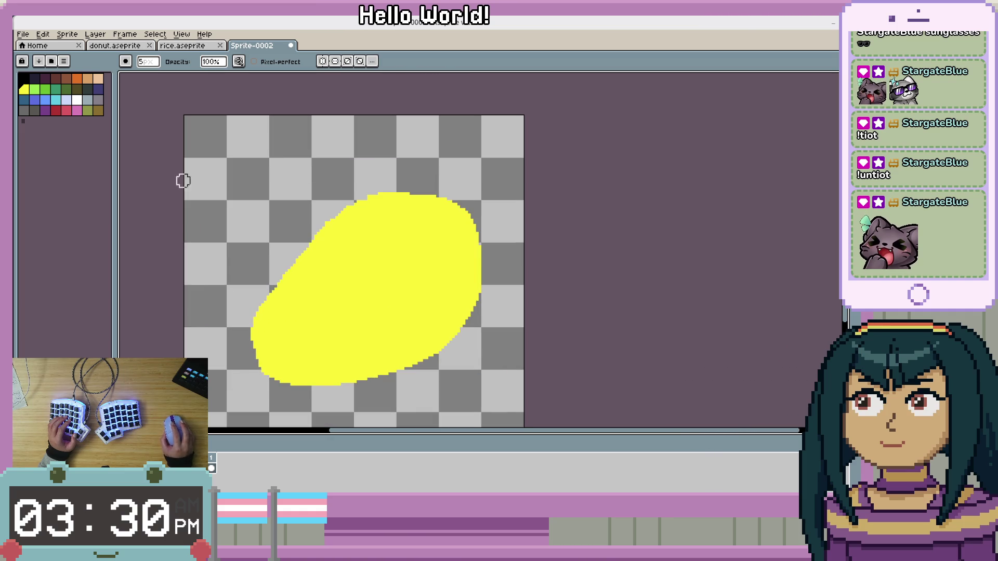
{"action": "key", "text": "]"}
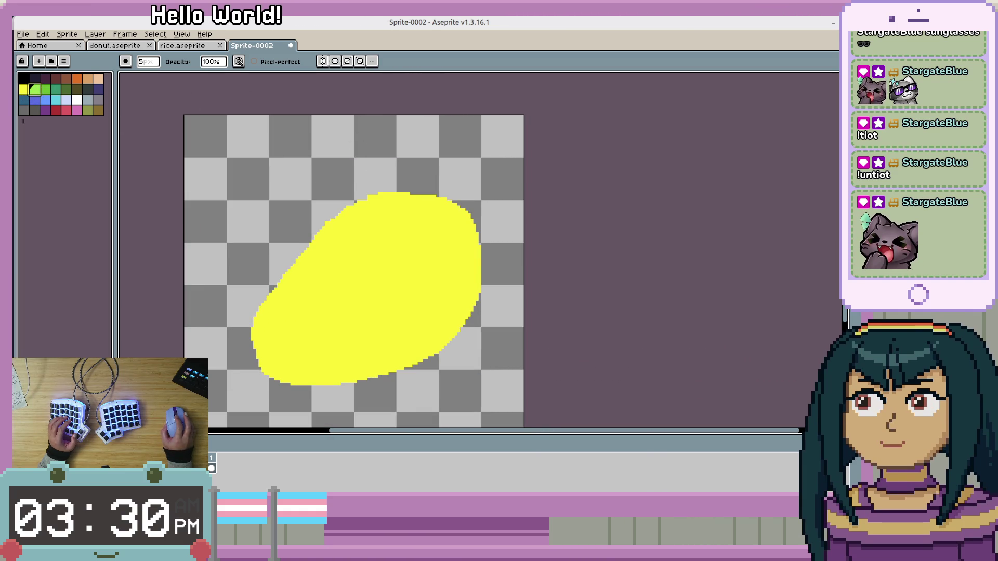
{"action": "scroll", "coordinate": [299, 268], "scroll_direction": "up", "scroll_amount": 1}
{"action": "key", "text": "b"}
{"action": "scroll", "coordinate": [202, 283], "scroll_direction": "up", "scroll_amount": 1}
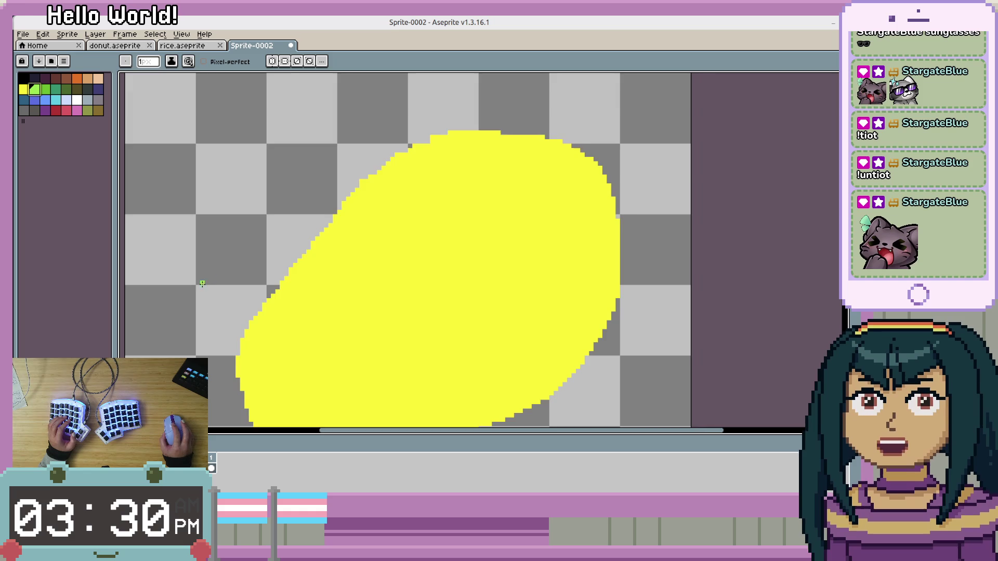
{"action": "scroll", "coordinate": [251, 194], "scroll_direction": "down", "scroll_amount": 1}
{"action": "scroll", "coordinate": [291, 242], "scroll_direction": "down", "scroll_amount": 1}
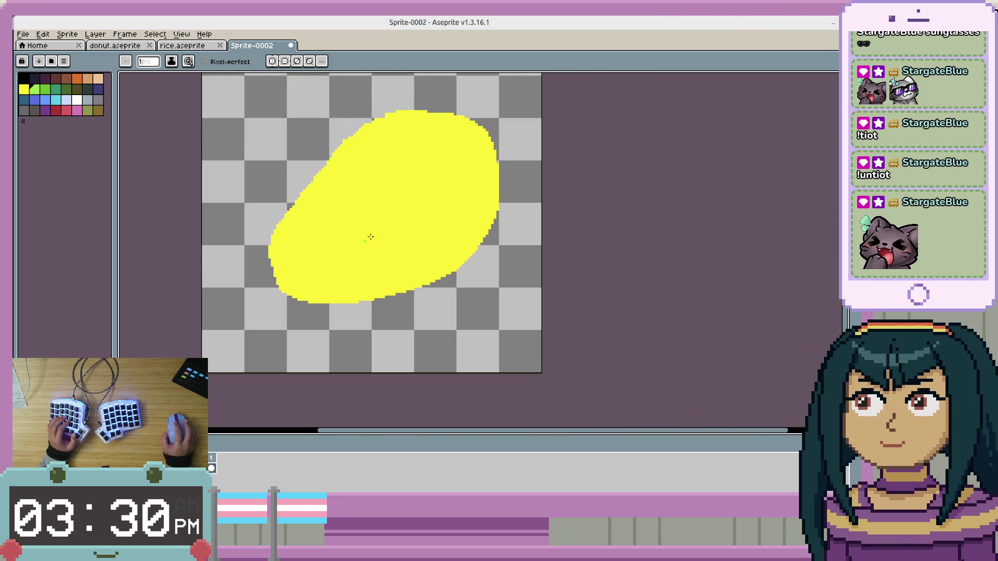
{"action": "scroll", "coordinate": [325, 252], "scroll_direction": "up", "scroll_amount": 1}
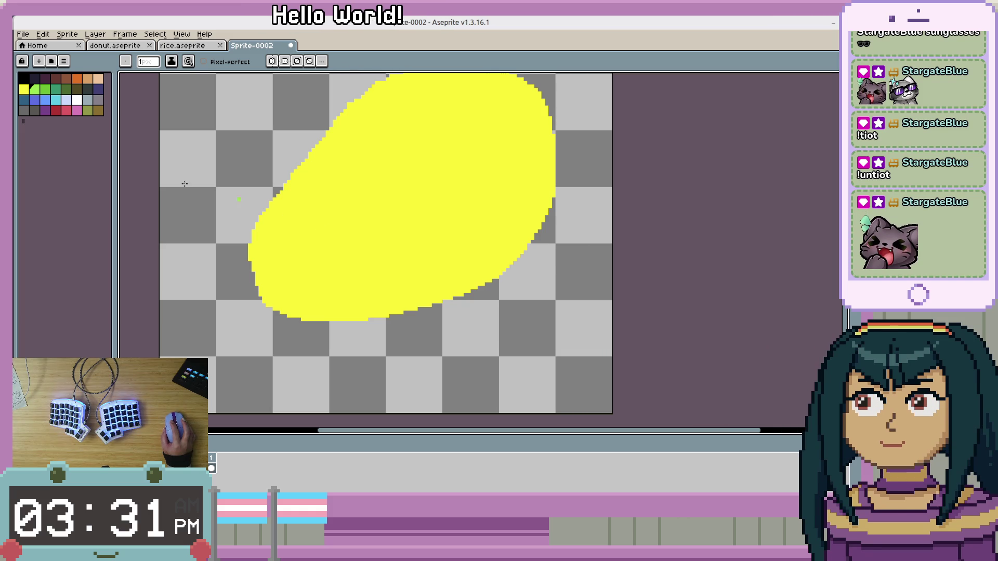
{"action": "left_click_drag", "start_coordinate": [544, 134], "coordinate": [526, 174]}
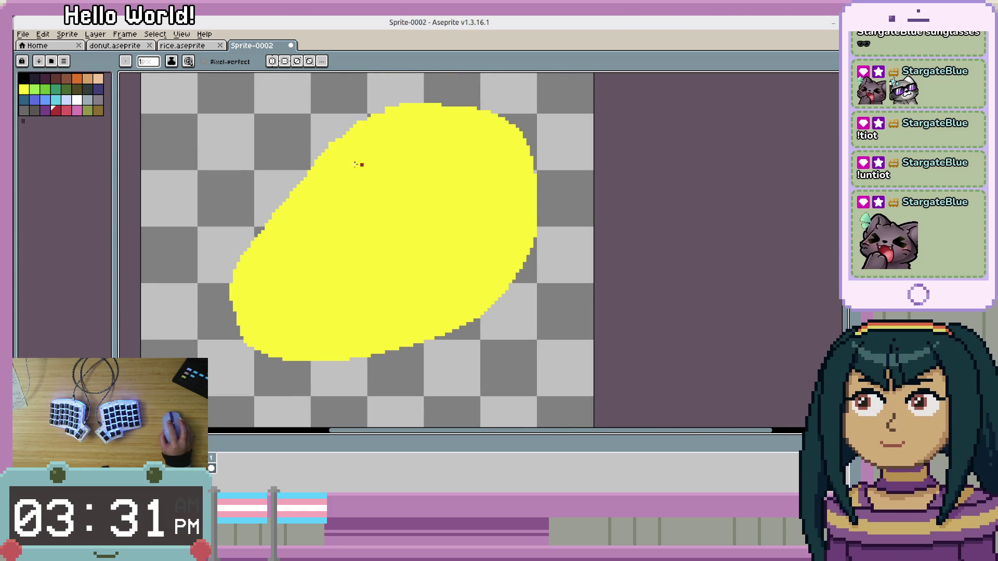
Outline the blob's upper half in dark red and bucket-fill it solid.
{"action": "mouse_move", "coordinate": [326, 175]}
{"action": "left_mouse_down"}
{"action": "mouse_move", "coordinate": [414, 130]}
{"action": "mouse_move", "coordinate": [499, 158]}
{"action": "left_mouse_up"}
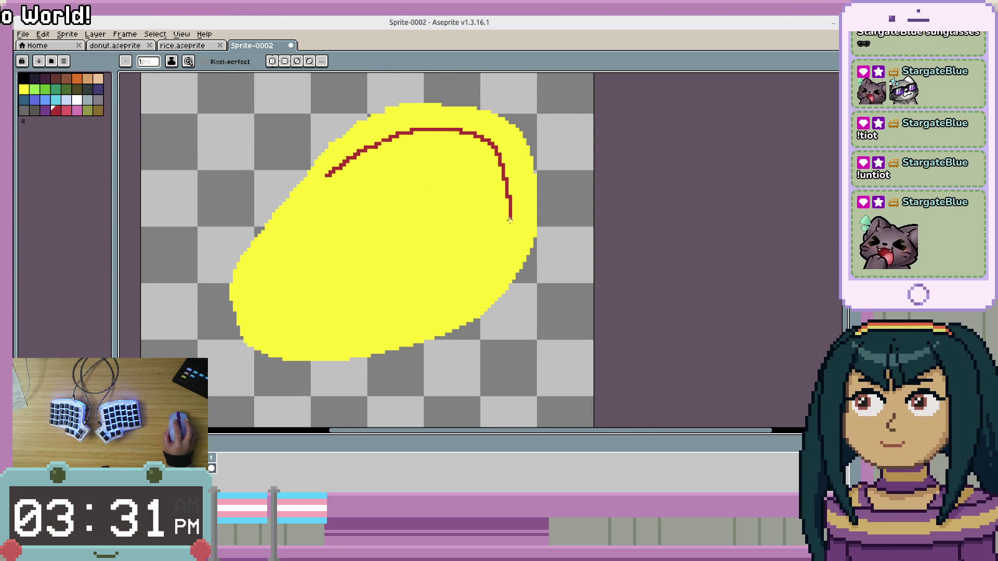
{"action": "left_click_drag", "start_coordinate": [505, 270], "coordinate": [501, 276]}
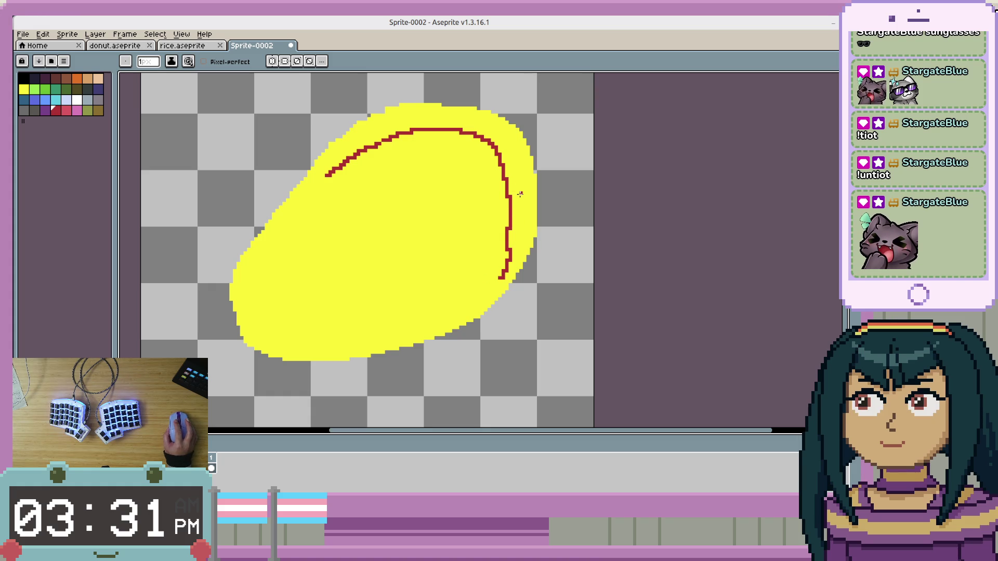
{"action": "key", "text": "ctrl+z"}
{"action": "mouse_move", "coordinate": [323, 172]}
{"action": "left_mouse_down"}
{"action": "mouse_move", "coordinate": [363, 135]}
{"action": "mouse_move", "coordinate": [461, 120]}
{"action": "mouse_move", "coordinate": [507, 141]}
{"action": "mouse_move", "coordinate": [521, 195]}
{"action": "left_mouse_up"}
{"action": "mouse_move", "coordinate": [513, 251]}
{"action": "left_mouse_down"}
{"action": "mouse_move", "coordinate": [486, 291]}
{"action": "mouse_move", "coordinate": [325, 169]}
{"action": "mouse_move", "coordinate": [373, 153]}
{"action": "left_mouse_up"}
{"action": "key", "text": "g"}
{"action": "left_click", "coordinate": [453, 171]}
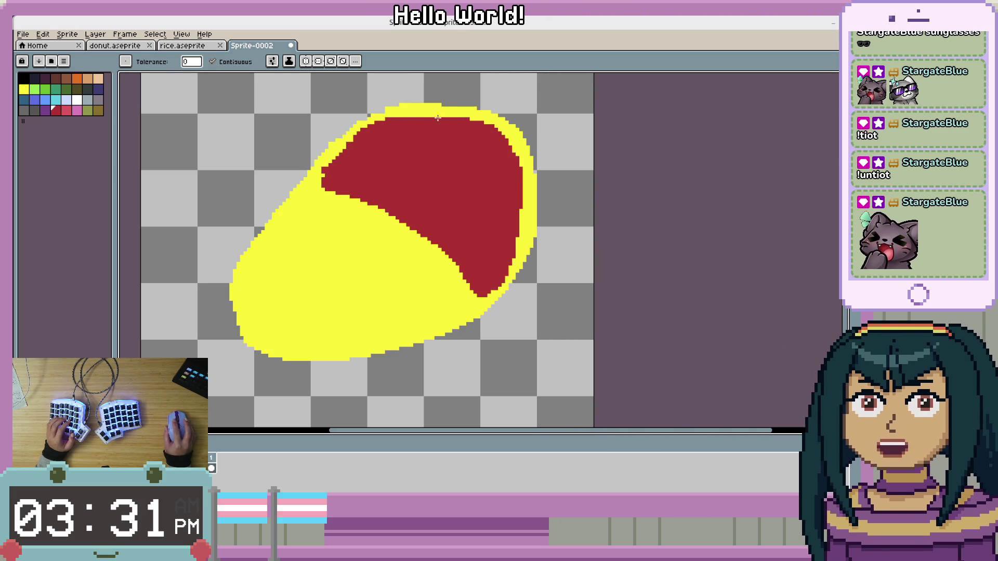
Extend the red to the top edge and recolour the whole area pinkish-red.
{"action": "key", "text": "b"}
{"action": "left_click_drag", "start_coordinate": [405, 115], "coordinate": [441, 116]}
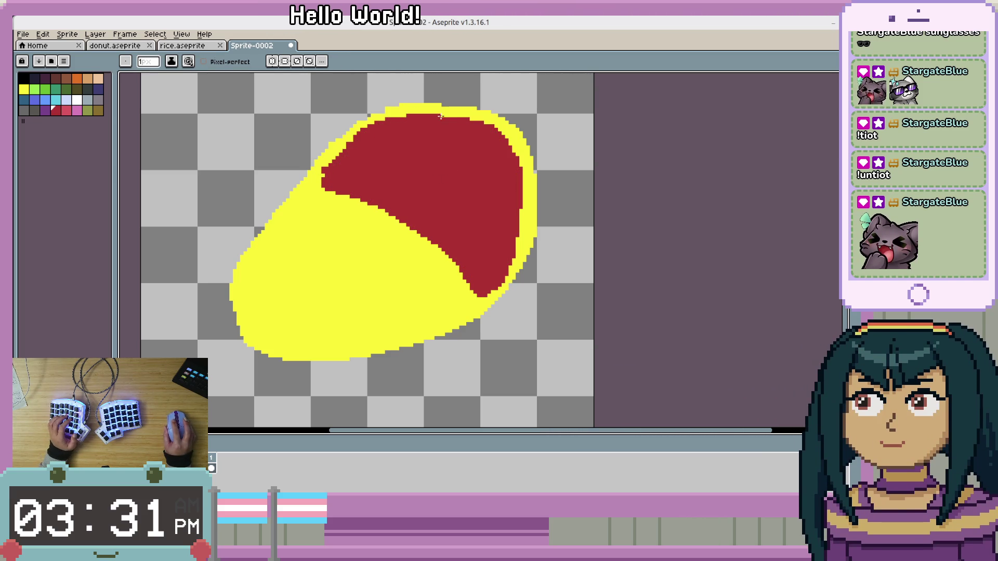
{"action": "scroll", "coordinate": [416, 163], "scroll_direction": "up", "scroll_amount": 1}
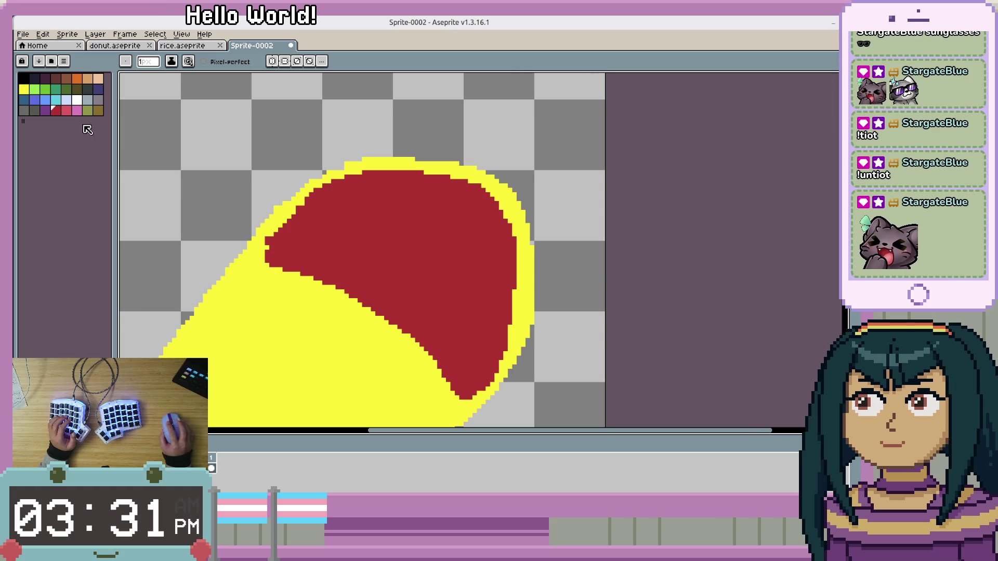
{"action": "left_click", "coordinate": [71, 111]}
{"action": "key", "text": "g"}
{"action": "left_click", "coordinate": [419, 196]}
{"action": "left_click", "coordinate": [379, 245]}
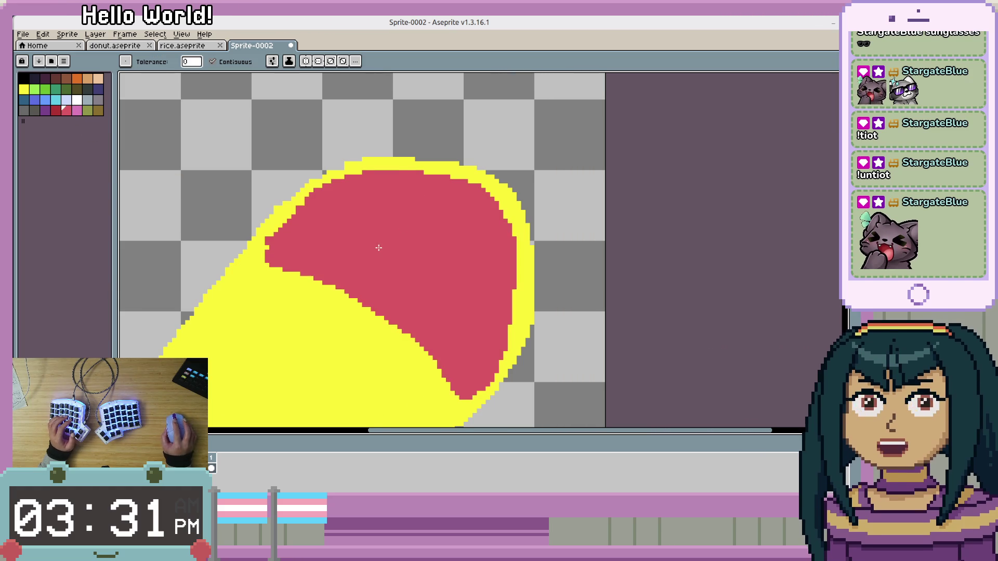
{"action": "scroll", "coordinate": [379, 245], "scroll_direction": "down", "scroll_amount": 2}
{"action": "scroll", "coordinate": [343, 221], "scroll_direction": "up", "scroll_amount": 2}
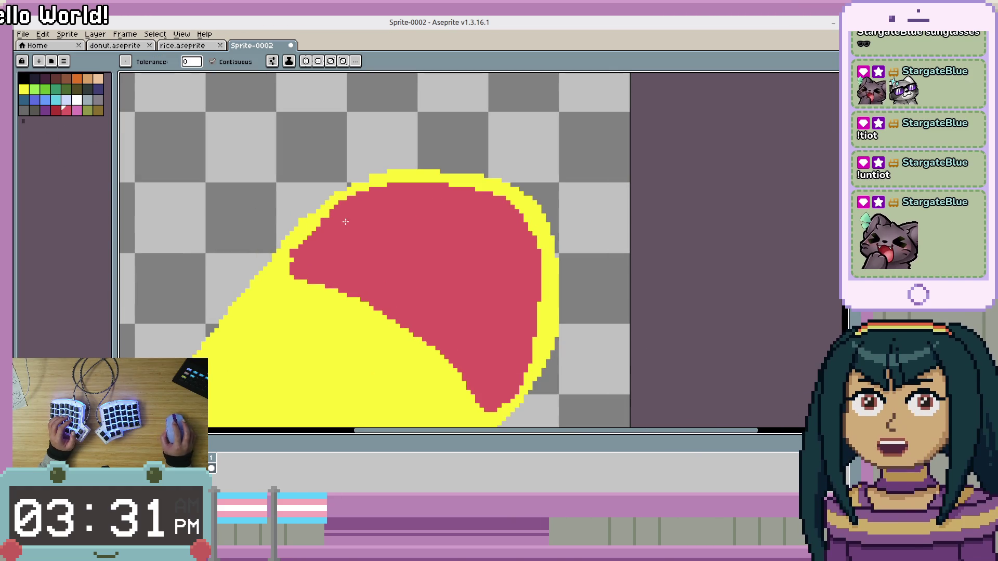
Paint over the leftover yellow pixels along the left and right edges in red.
{"action": "key", "text": "b"}
{"action": "left_click", "coordinate": [287, 260]}
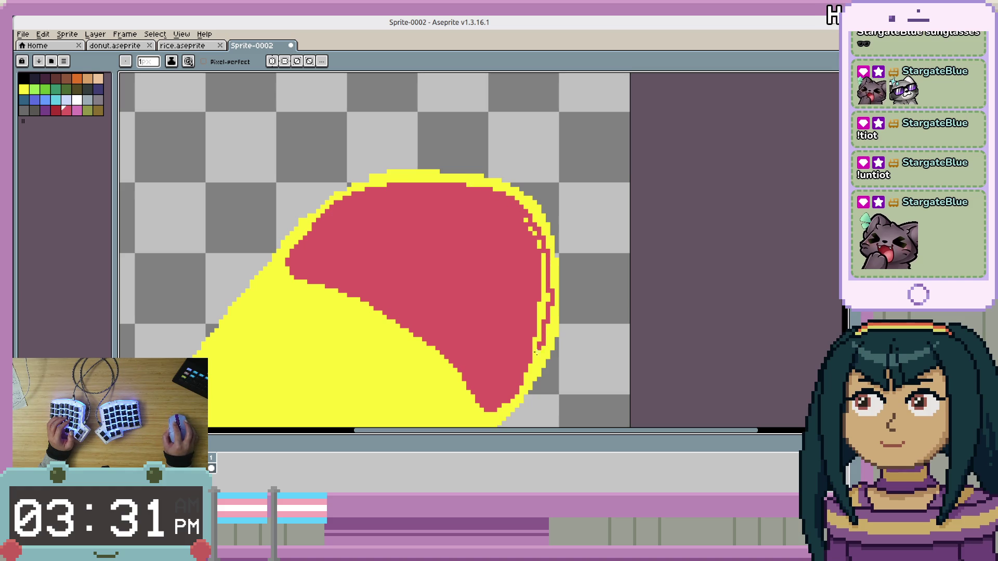
{"action": "left_click_drag", "start_coordinate": [536, 353], "coordinate": [542, 285]}
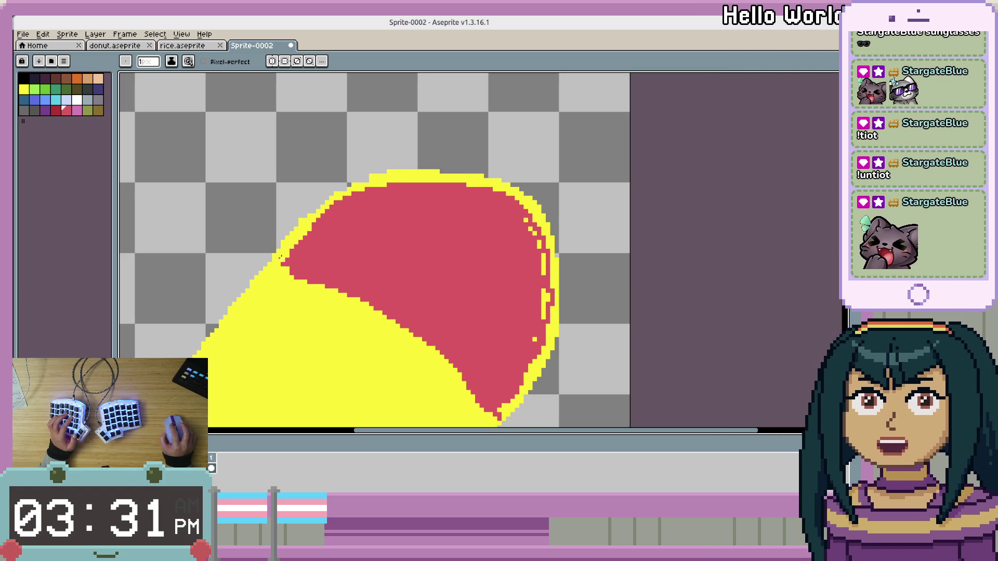
{"action": "left_click_drag", "start_coordinate": [280, 253], "coordinate": [309, 227]}
{"action": "key", "text": "g"}
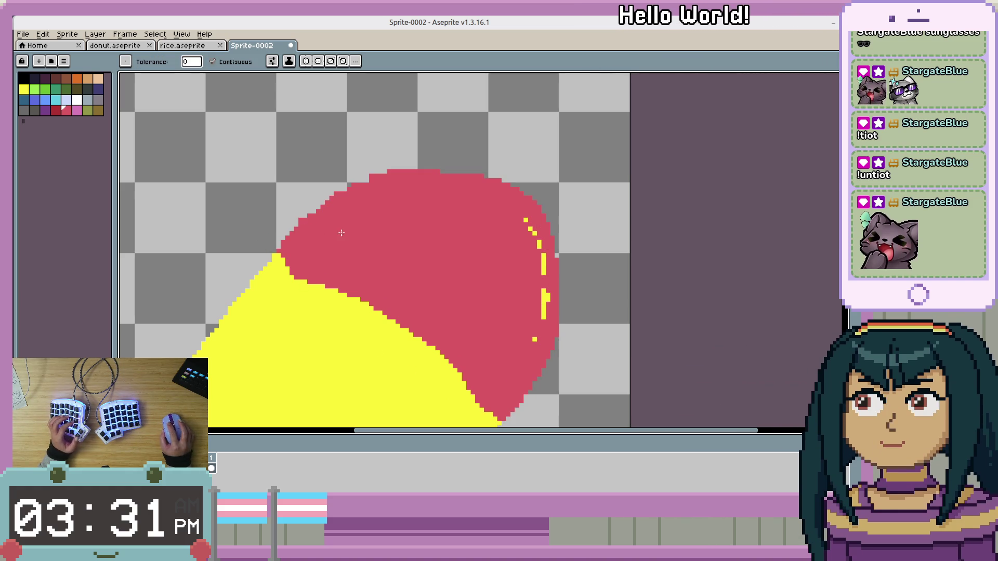
{"action": "left_click", "coordinate": [306, 222]}
{"action": "key", "text": "b"}
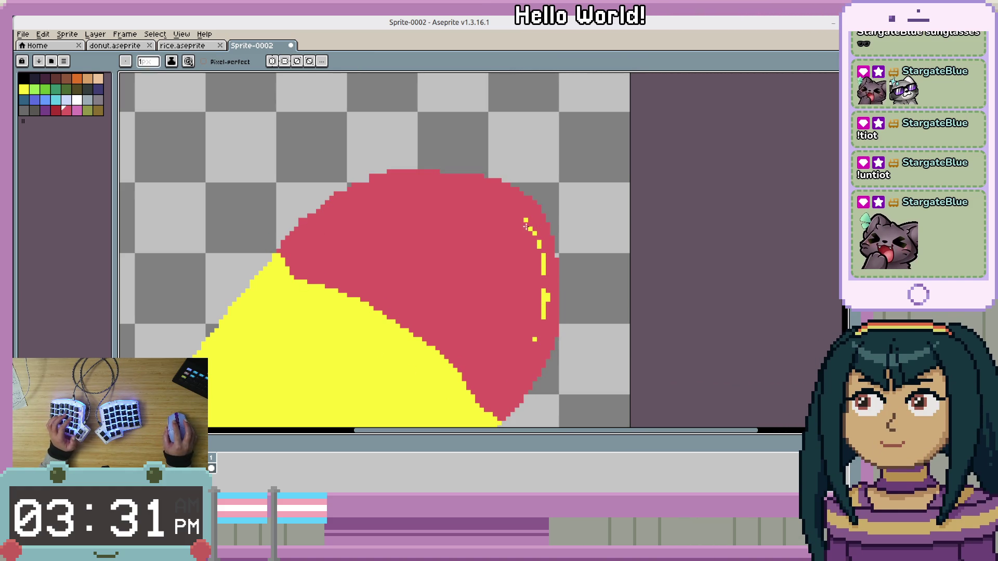
{"action": "left_click_drag", "start_coordinate": [530, 228], "coordinate": [544, 275]}
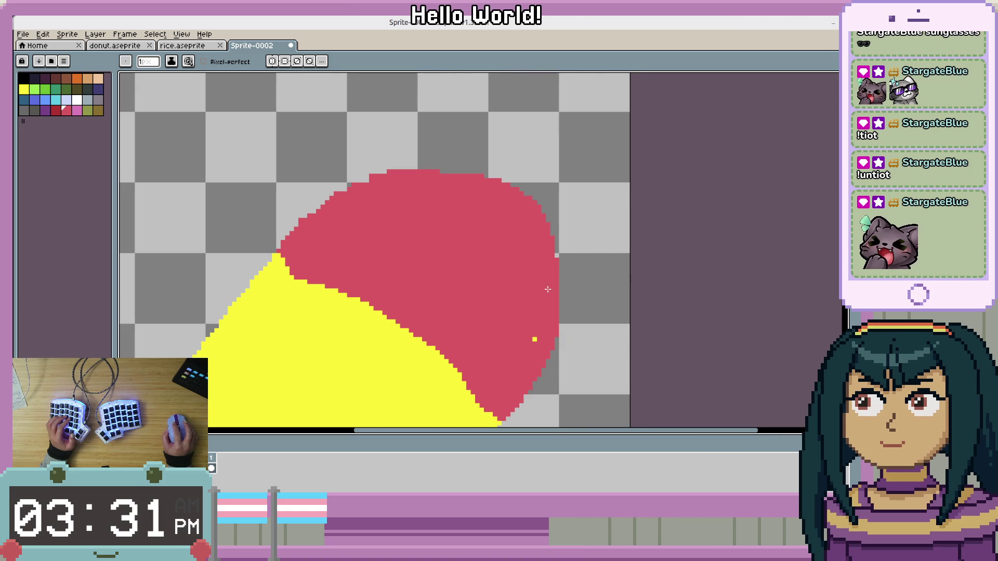
Pick green, try a green pixel on the red area, then undo it.
{"action": "left_click_drag", "start_coordinate": [262, 274], "coordinate": [327, 258]}
{"action": "left_click", "coordinate": [34, 89]}
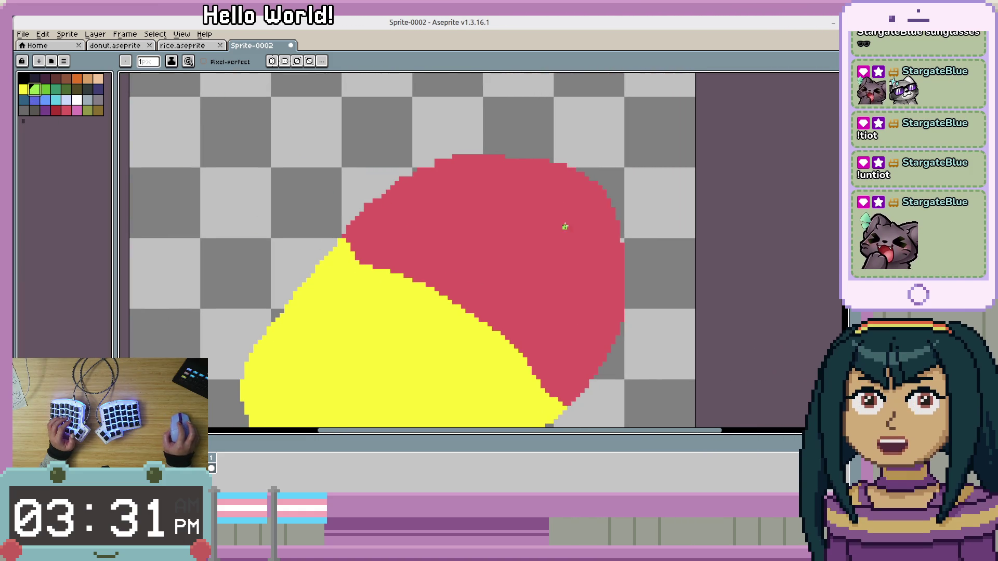
{"action": "left_click_drag", "start_coordinate": [563, 225], "coordinate": [434, 163]}
{"action": "left_click", "coordinate": [351, 175]}
{"action": "key", "text": "ctrl+z"}
Pick red and place the first red pixel just below the mango's peak, fixing a misplaced one.
{"action": "left_click", "coordinate": [23, 89]}
{"action": "scroll", "coordinate": [444, 241], "scroll_direction": "up", "scroll_amount": 1}
{"action": "scroll", "coordinate": [444, 241], "scroll_direction": "down", "scroll_amount": 1}
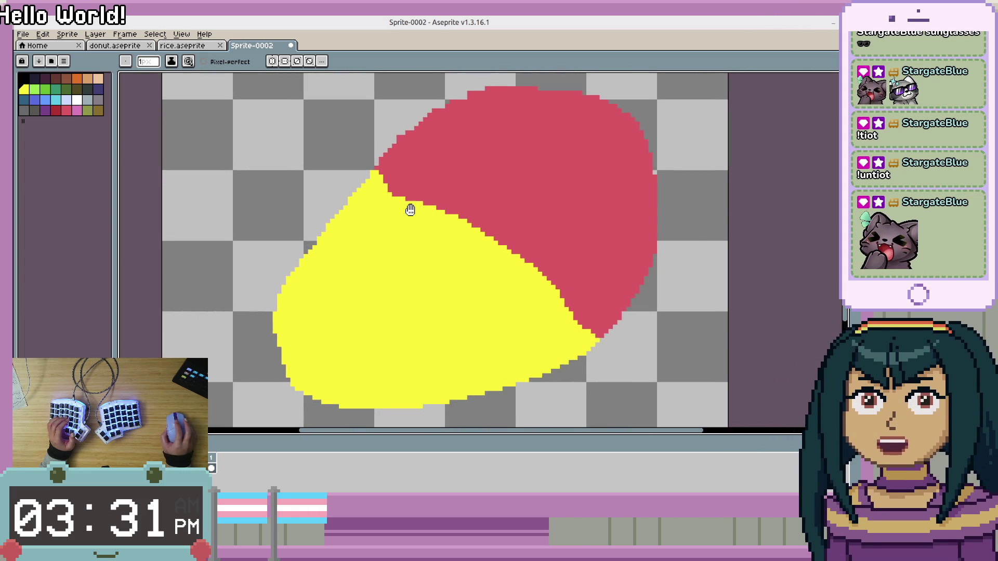
{"action": "scroll", "coordinate": [407, 207], "scroll_direction": "up", "scroll_amount": 1}
{"action": "left_click", "coordinate": [56, 110]}
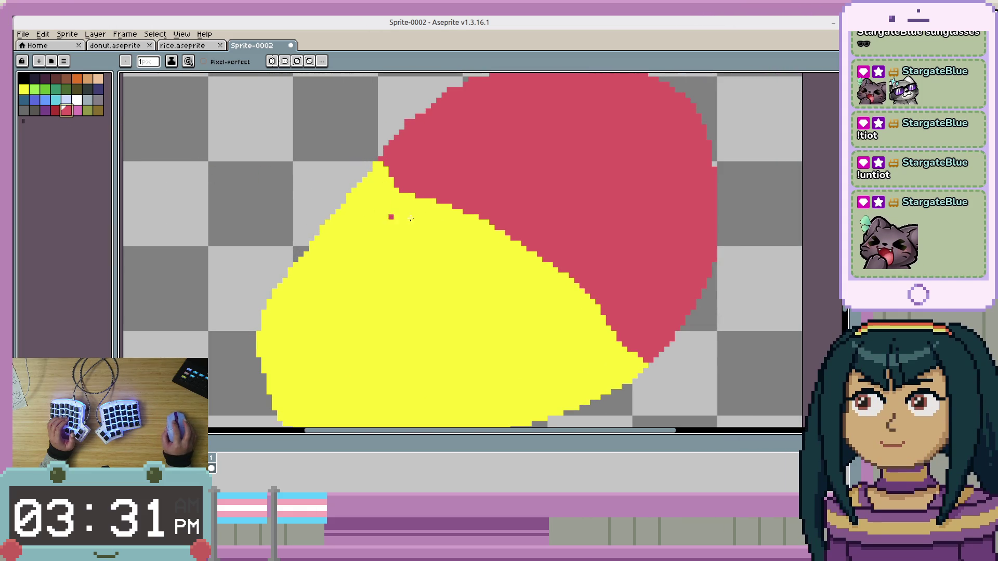
{"action": "left_click", "coordinate": [370, 185]}
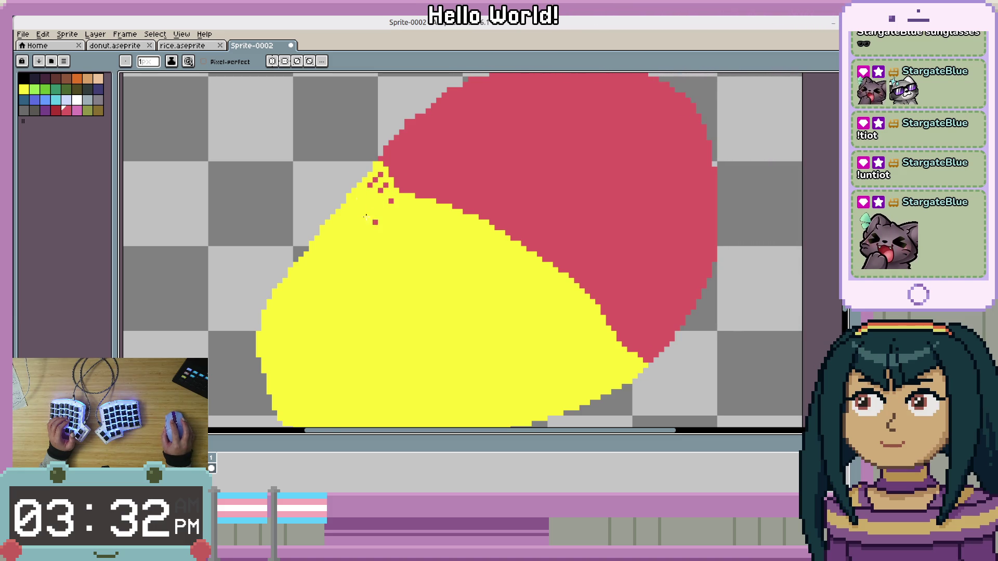
{"action": "scroll", "coordinate": [366, 217], "scroll_direction": "up", "scroll_amount": 3}
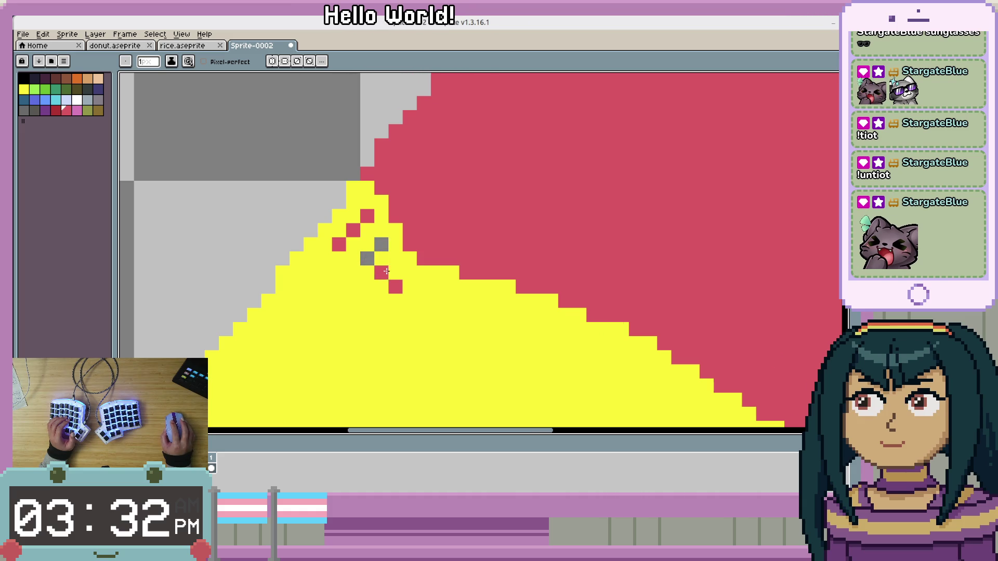
{"action": "key", "text": "ctrl+z"}
{"action": "left_click", "coordinate": [381, 230]}
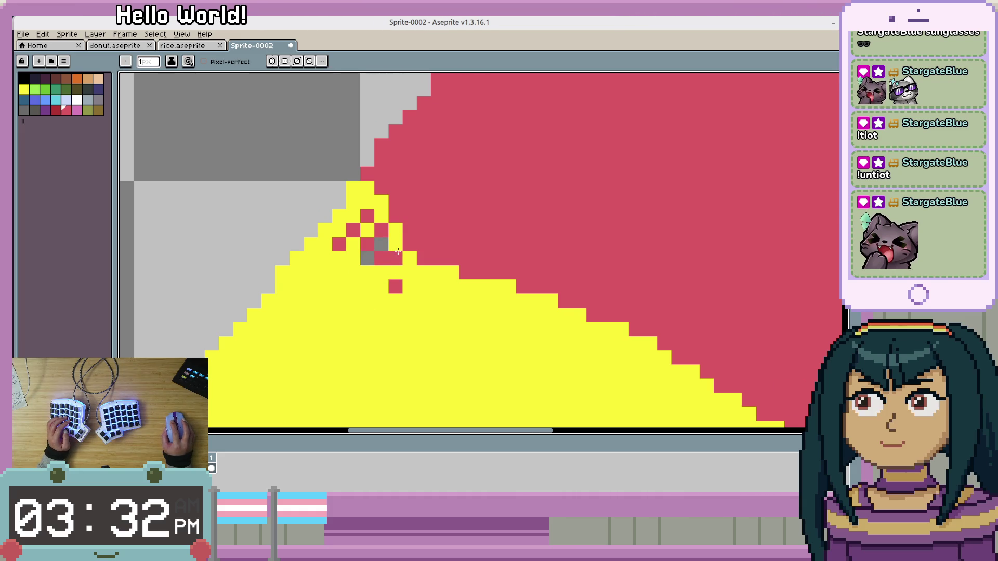
{"action": "key", "text": "alt"}
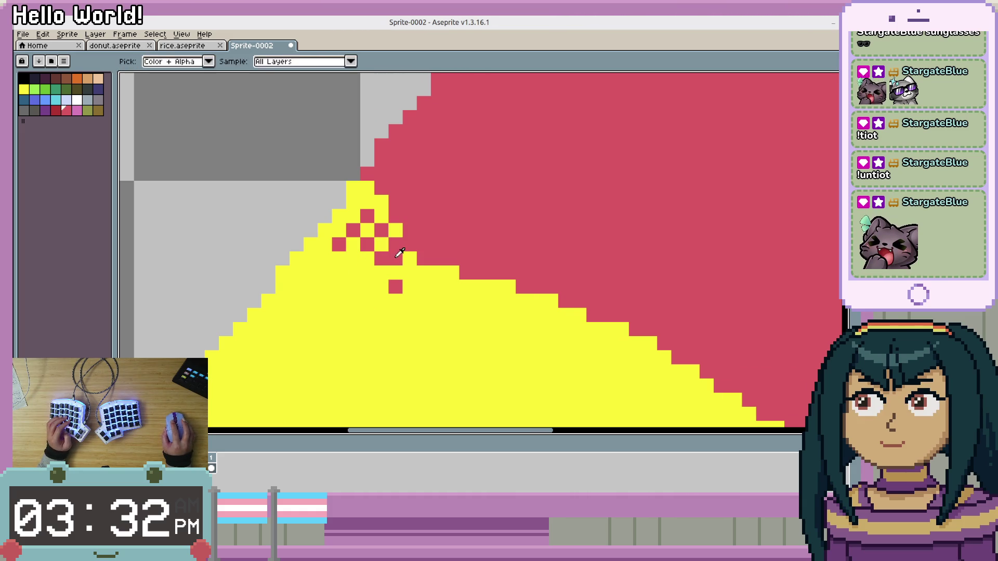
{"action": "key", "text": "alt"}
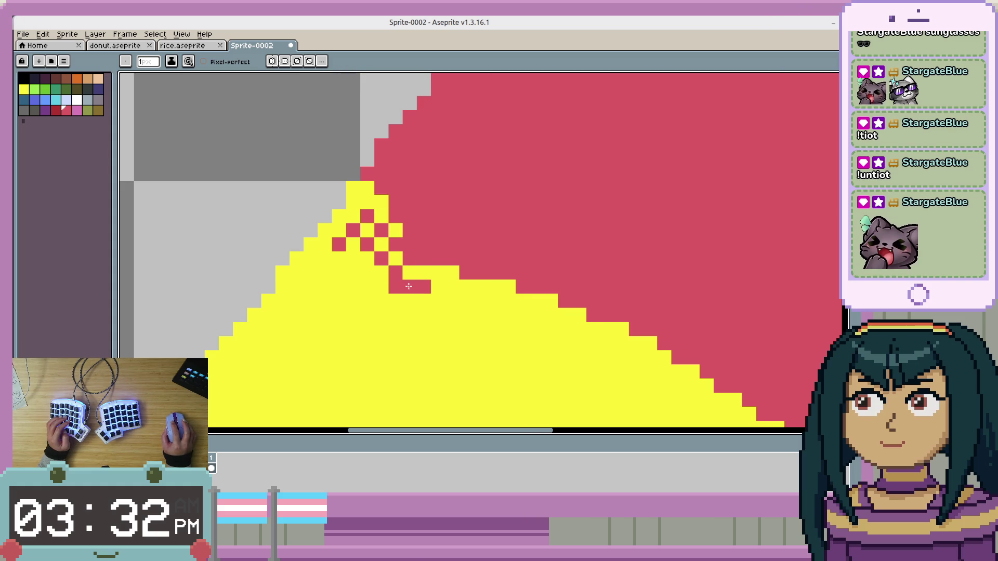
{"action": "left_click", "coordinate": [395, 287]}
Add alternating red checker pixels along the yellow–red boundary, undoing a stray one.
{"action": "key", "text": "alt"}
{"action": "left_click", "coordinate": [414, 268], "text": "alt"}
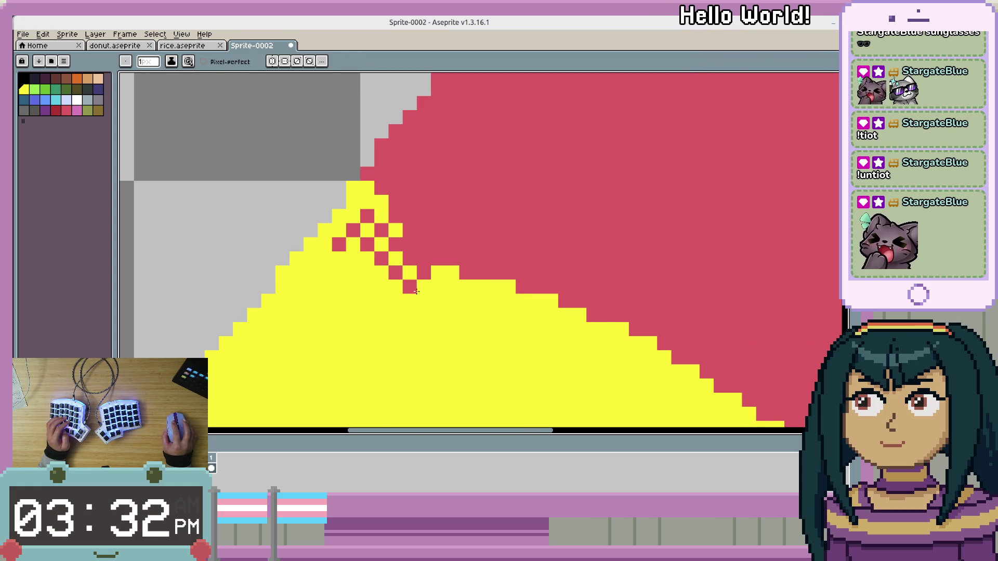
{"action": "left_click", "coordinate": [380, 260], "text": "alt"}
{"action": "left_click", "coordinate": [395, 272]}
{"action": "left_click", "coordinate": [353, 258]}
{"action": "left_click", "coordinate": [367, 273]}
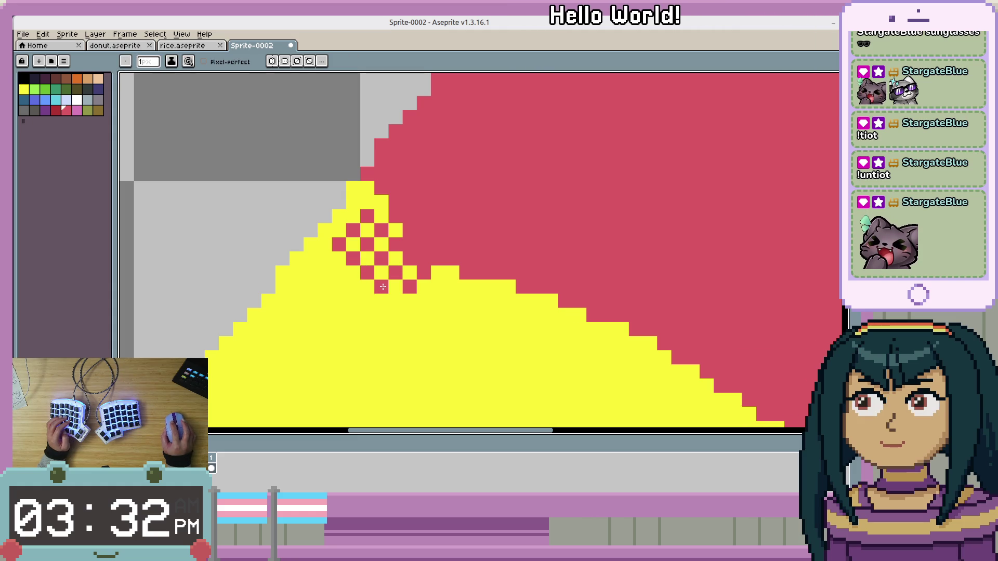
{"action": "left_click", "coordinate": [381, 287]}
{"action": "left_click", "coordinate": [396, 301]}
{"action": "left_click", "coordinate": [451, 328]}
{"action": "key", "text": "ctrl+z"}
Extend the red checkerboard leftward and toward the peak, removing stray pixels.
{"action": "left_click", "coordinate": [339, 272]}
{"action": "left_click", "coordinate": [352, 286]}
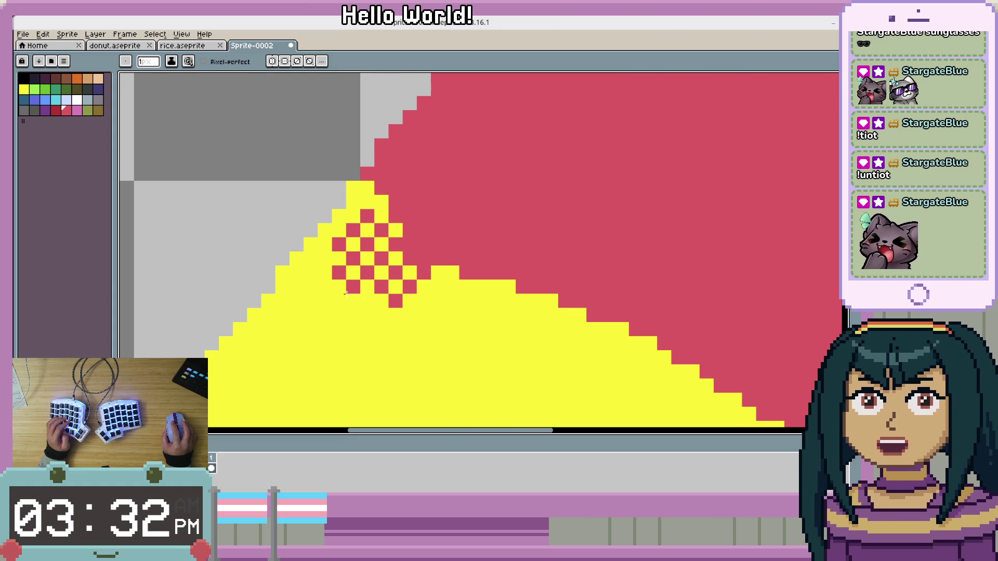
{"action": "left_click", "coordinate": [325, 258]}
{"action": "left_click", "coordinate": [508, 314]}
{"action": "left_click_drag", "start_coordinate": [498, 313], "coordinate": [412, 237]}
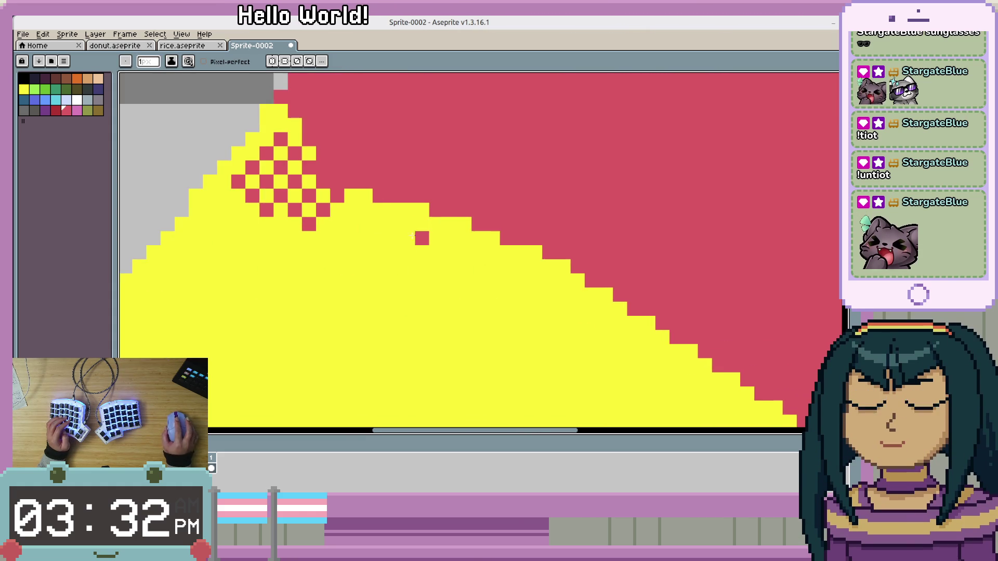
{"action": "key", "text": "ctrl+z"}
{"action": "left_click", "coordinate": [312, 229]}
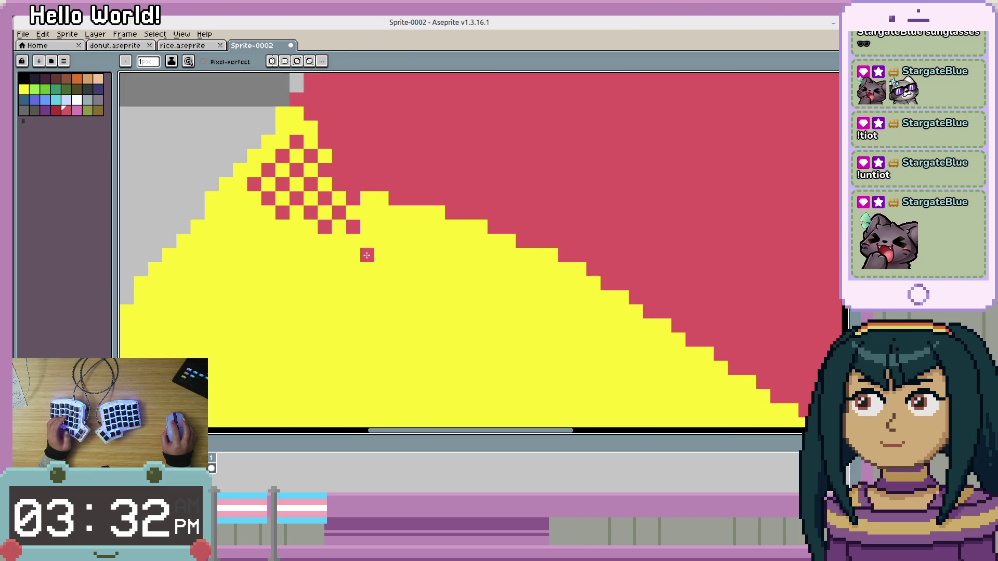
{"action": "key", "text": "ctrl+z"}
Marquee-select a 6x4 block of the red checker pattern.
{"action": "key", "text": "m"}
{"action": "left_click_drag", "start_coordinate": [331, 219], "coordinate": [333, 222]}
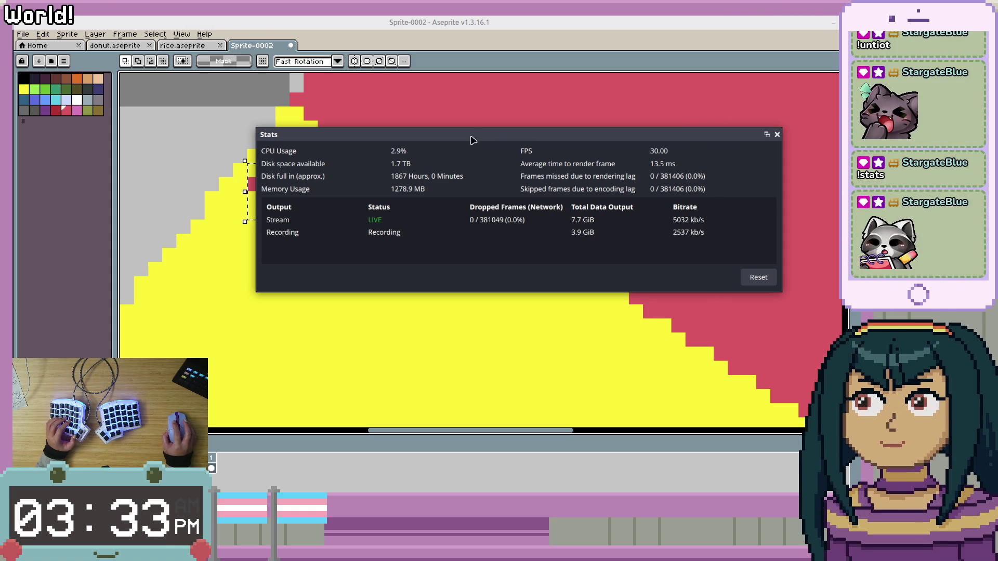
{"action": "left_click_drag", "start_coordinate": [472, 139], "coordinate": [702, 0]}
{"action": "key", "text": "alt+Tab"}
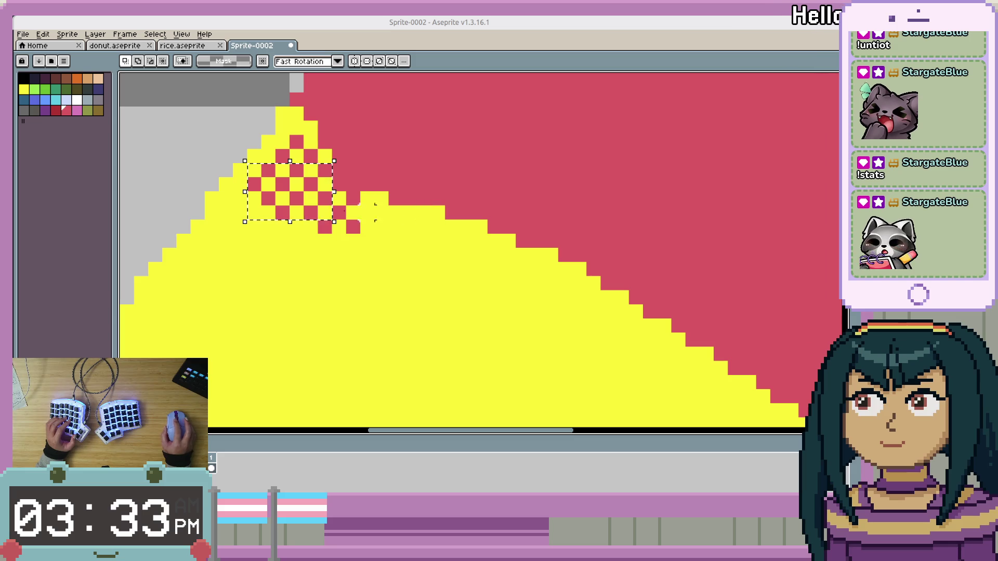
{"action": "left_click_drag", "start_coordinate": [367, 227], "coordinate": [276, 167]}
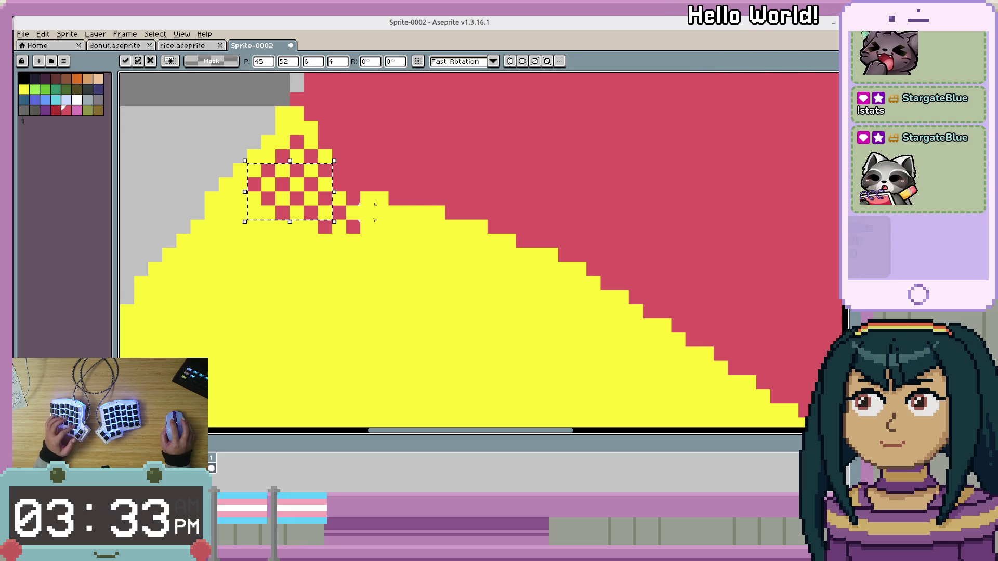
Ctrl-drag copies of the checker block down-right along the boundary and drop them.
{"action": "mouse_move", "coordinate": [285, 200]}
{"action": "left_mouse_down"}
{"action": "mouse_move", "coordinate": [392, 263]}
{"action": "mouse_move", "coordinate": [397, 248]}
{"action": "left_mouse_up"}
{"action": "key", "text": "ctrl+z"}
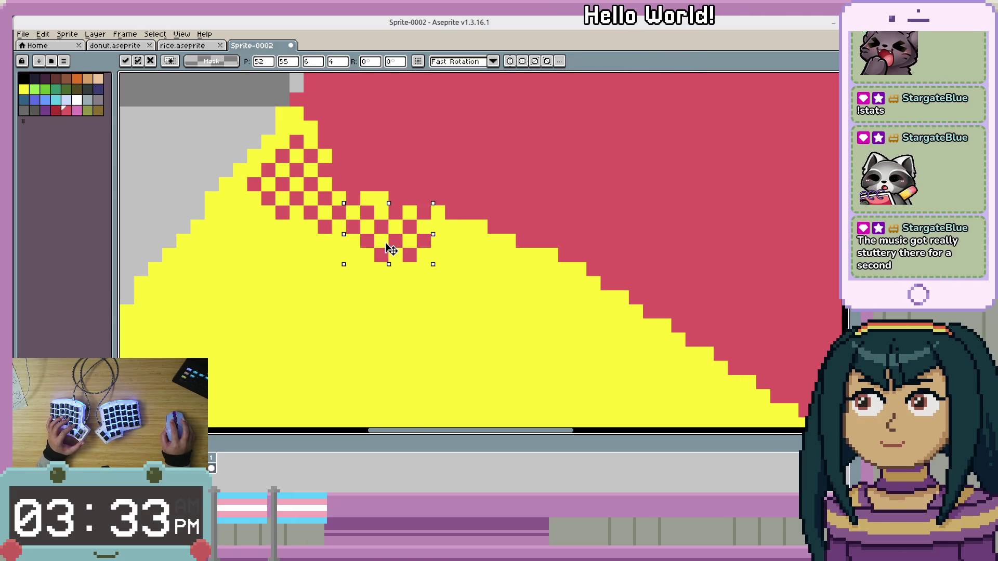
{"action": "left_click_drag", "start_coordinate": [290, 204], "coordinate": [461, 267]}
{"action": "left_click_drag", "start_coordinate": [245, 163], "coordinate": [357, 249]}
{"action": "left_click", "coordinate": [424, 304]}
{"action": "mouse_move", "coordinate": [246, 160]}
{"action": "left_mouse_down"}
{"action": "mouse_move", "coordinate": [330, 217]}
{"action": "mouse_move", "coordinate": [508, 290]}
{"action": "mouse_move", "coordinate": [524, 278]}
{"action": "left_mouse_up"}
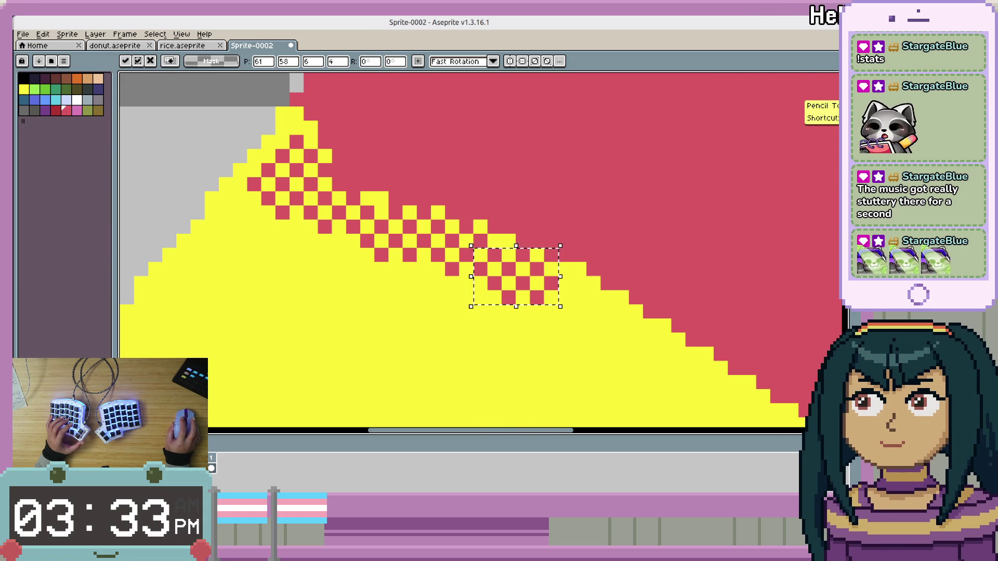
{"action": "left_click", "coordinate": [847, 109]}
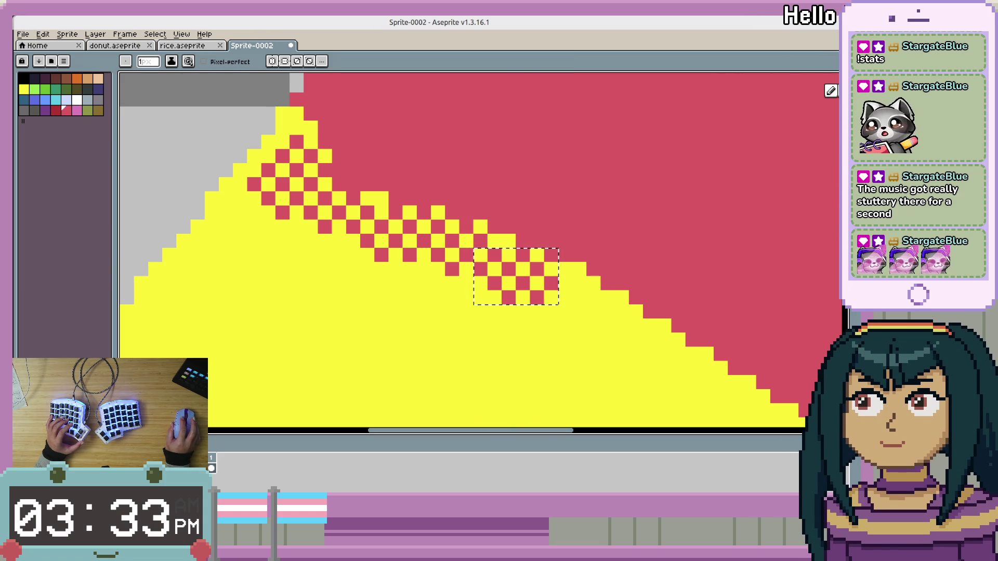
{"action": "left_click", "coordinate": [172, 62]}
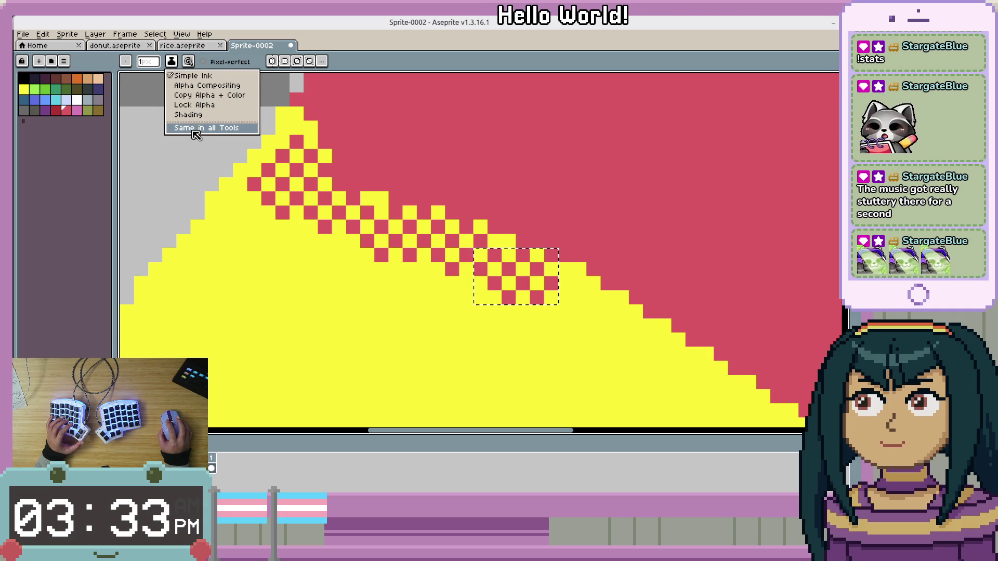
{"action": "left_click", "coordinate": [395, 63]}
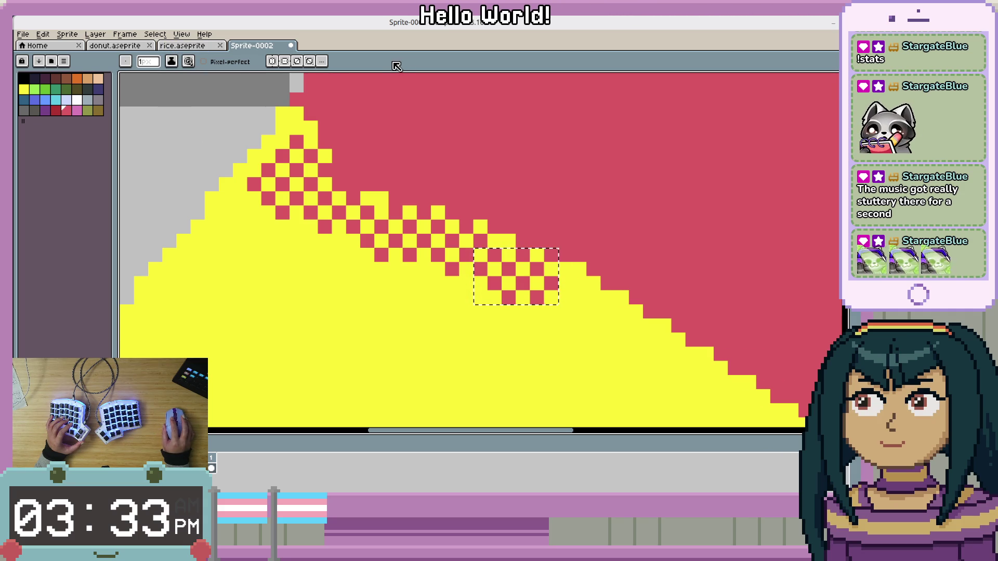
{"action": "left_click", "coordinate": [125, 64]}
{"action": "left_click", "coordinate": [154, 98]}
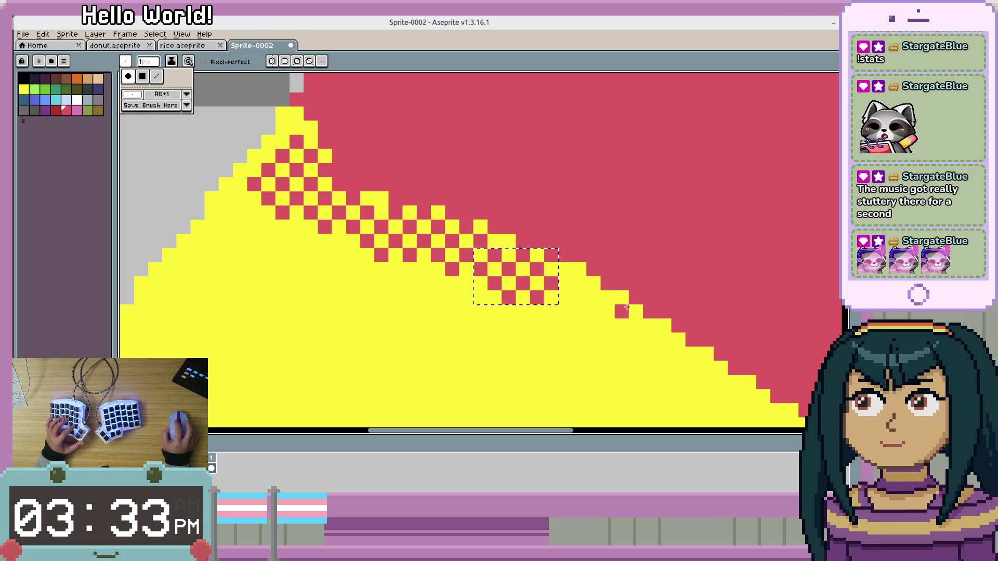
{"action": "key", "text": "Escape"}
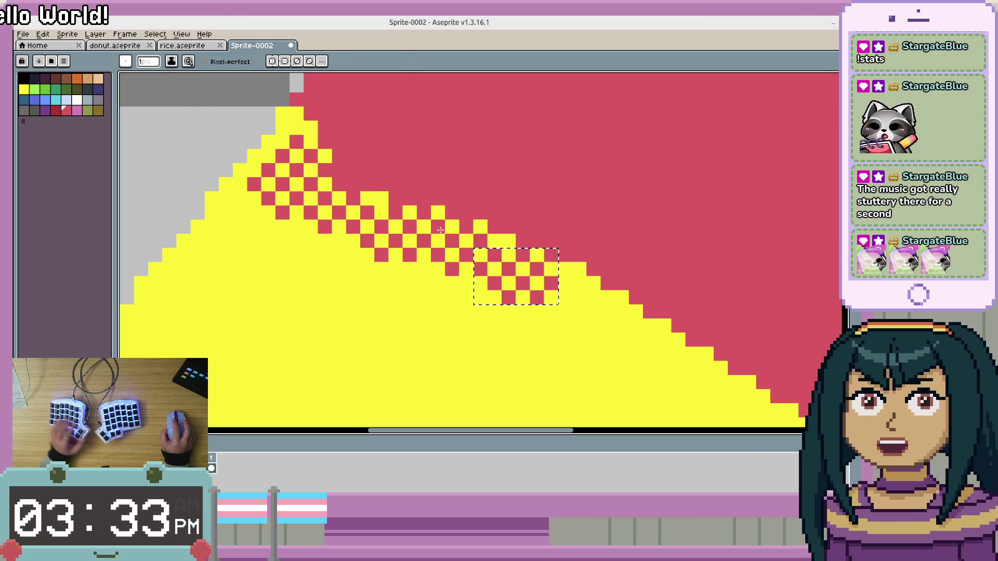
{"action": "key", "text": "m"}
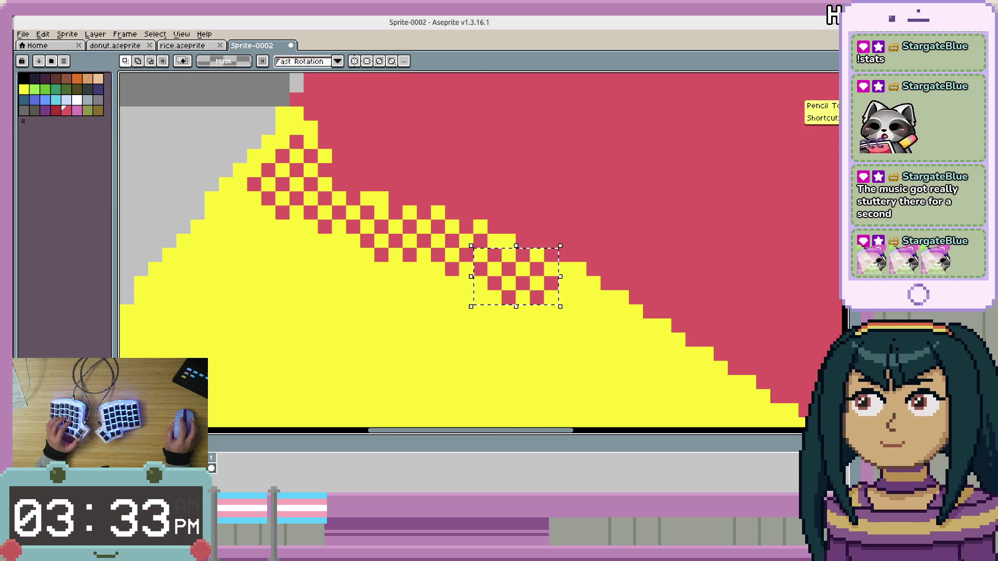
{"action": "left_click", "coordinate": [830, 91]}
{"action": "left_click", "coordinate": [127, 61]}
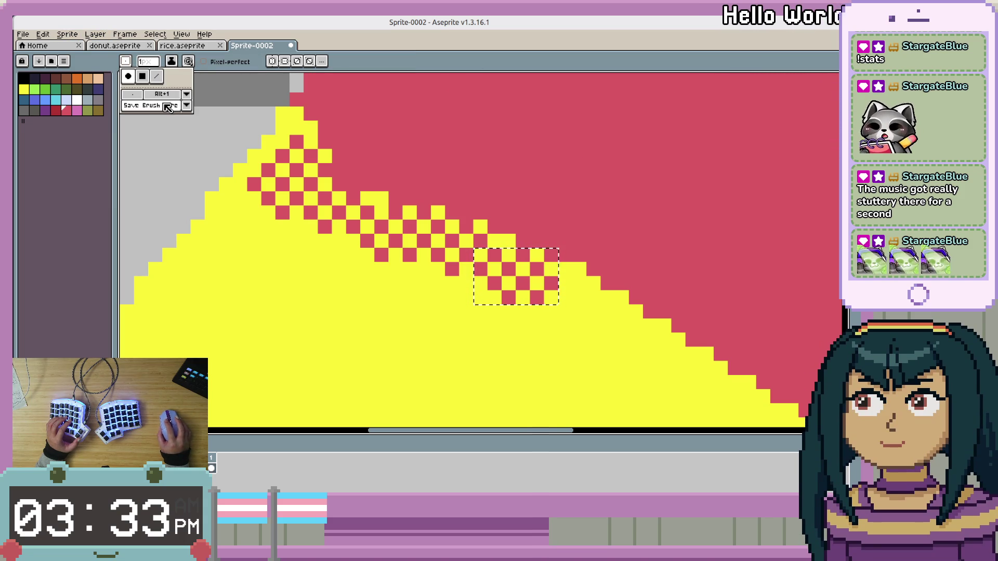
{"action": "left_click", "coordinate": [187, 95]}
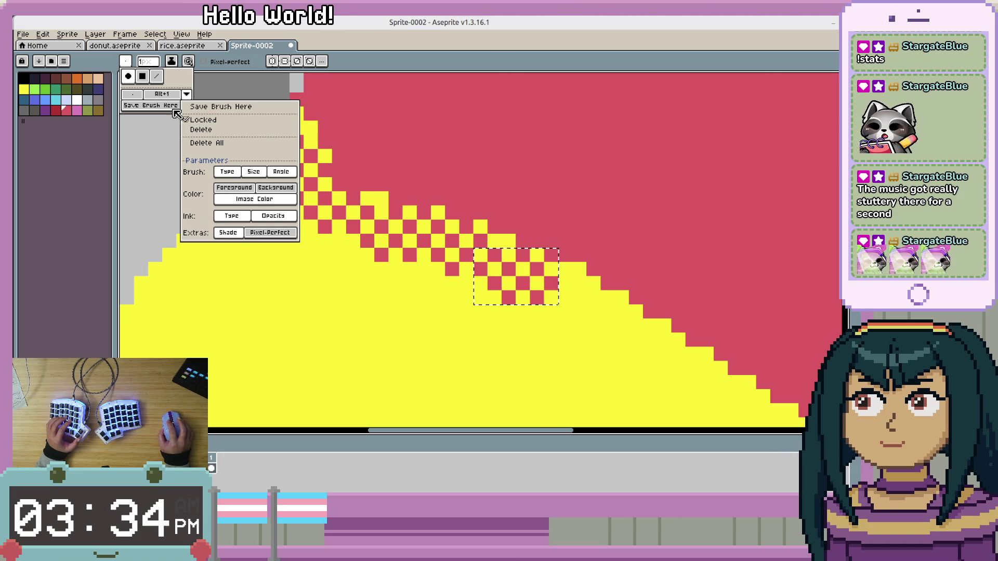
{"action": "left_click", "coordinate": [207, 133]}
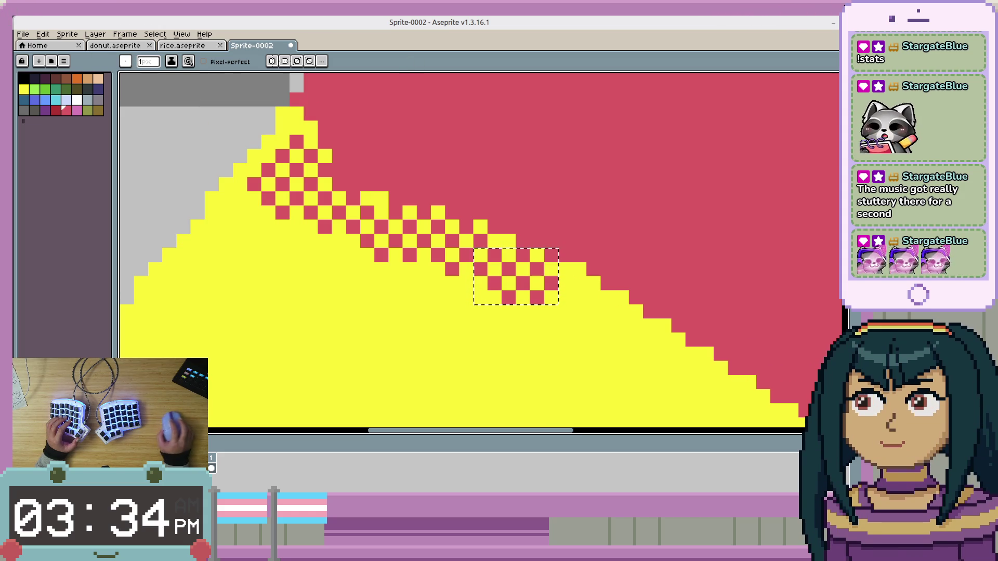
Move the floating checker block down-right along the yellow–red boundary.
{"action": "left_click_drag", "start_coordinate": [771, 358], "coordinate": [673, 321]}
{"action": "mouse_move", "coordinate": [440, 261]}
{"action": "left_mouse_down"}
{"action": "mouse_move", "coordinate": [215, 178]}
{"action": "mouse_move", "coordinate": [540, 301]}
{"action": "left_mouse_up"}
{"action": "scroll", "coordinate": [546, 312], "scroll_direction": "down", "scroll_amount": 2}
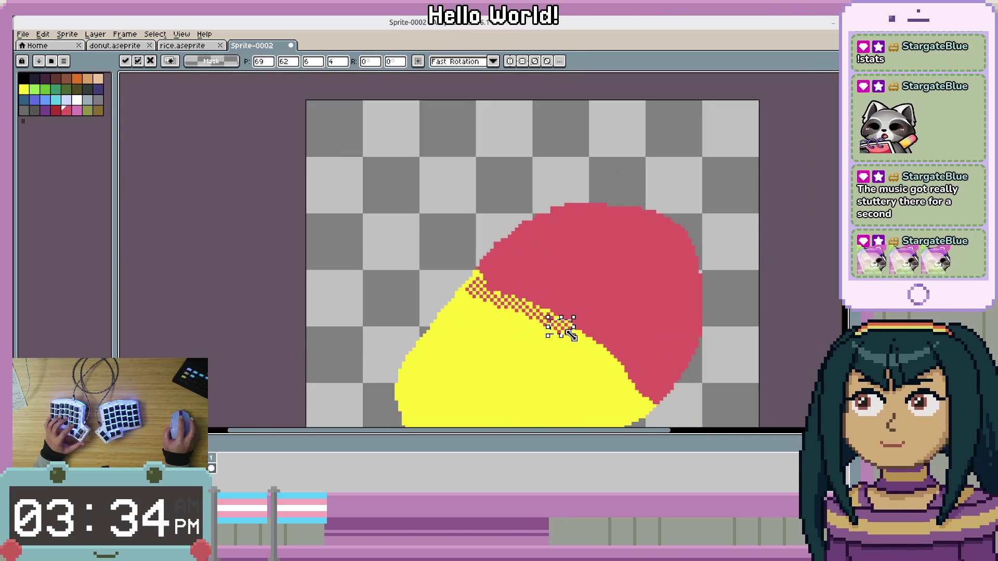
{"action": "scroll", "coordinate": [630, 341], "scroll_direction": "up", "scroll_amount": 1}
{"action": "key", "text": "ctrl+z"}
{"action": "scroll", "coordinate": [395, 283], "scroll_direction": "up", "scroll_amount": 1}
{"action": "mouse_move", "coordinate": [190, 194]}
{"action": "left_mouse_down"}
{"action": "mouse_move", "coordinate": [510, 334]}
{"action": "mouse_move", "coordinate": [490, 329]}
{"action": "mouse_move", "coordinate": [497, 321]}
{"action": "mouse_move", "coordinate": [503, 334]}
{"action": "mouse_move", "coordinate": [520, 329]}
{"action": "mouse_move", "coordinate": [598, 351]}
{"action": "mouse_move", "coordinate": [605, 411]}
{"action": "mouse_move", "coordinate": [567, 358]}
{"action": "left_mouse_up"}
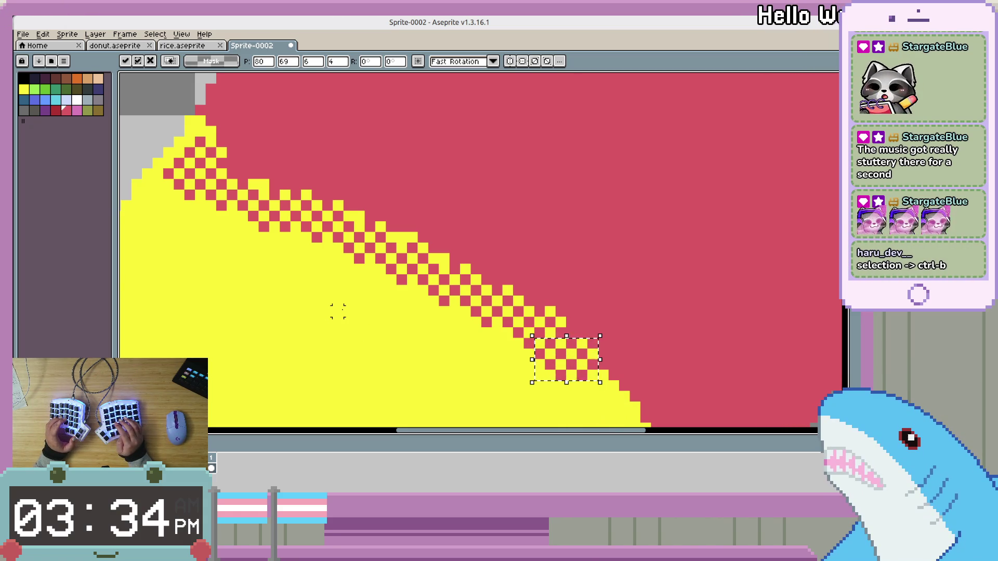
Turn the checker selection into a brush with Ctrl+B and stamp it on empty canvas right of the mango.
{"action": "key", "text": "ctrl+b"}
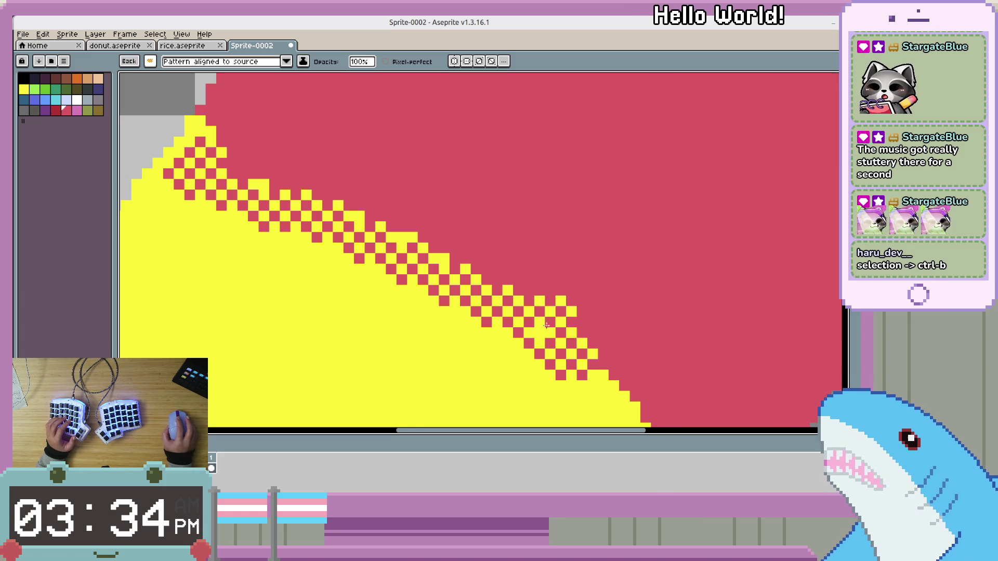
{"action": "scroll", "coordinate": [545, 325], "scroll_direction": "down", "scroll_amount": 5}
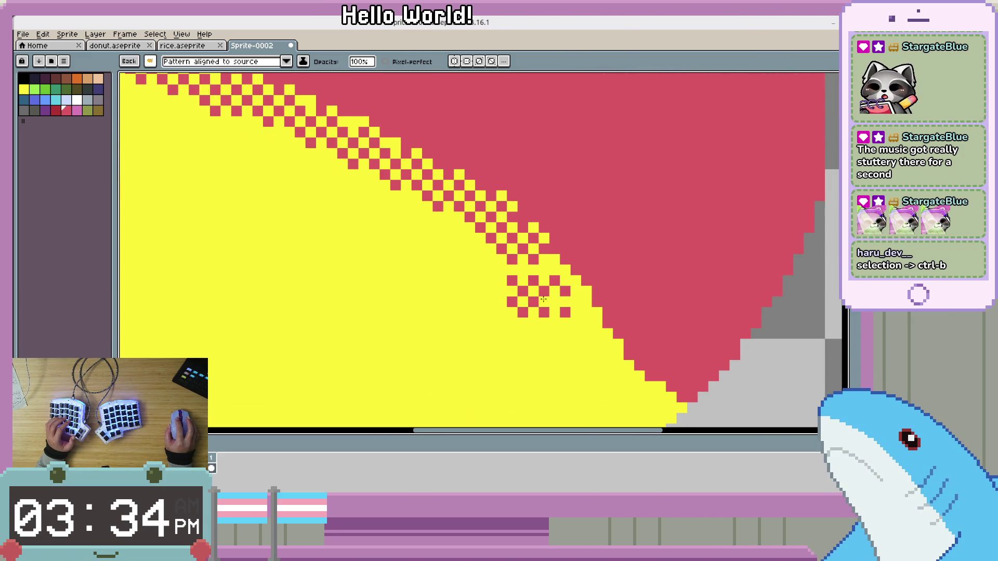
{"action": "mouse_move", "coordinate": [784, 387]}
{"action": "left_mouse_down"}
{"action": "mouse_move", "coordinate": [752, 360]}
{"action": "mouse_move", "coordinate": [631, 300]}
{"action": "left_mouse_up"}
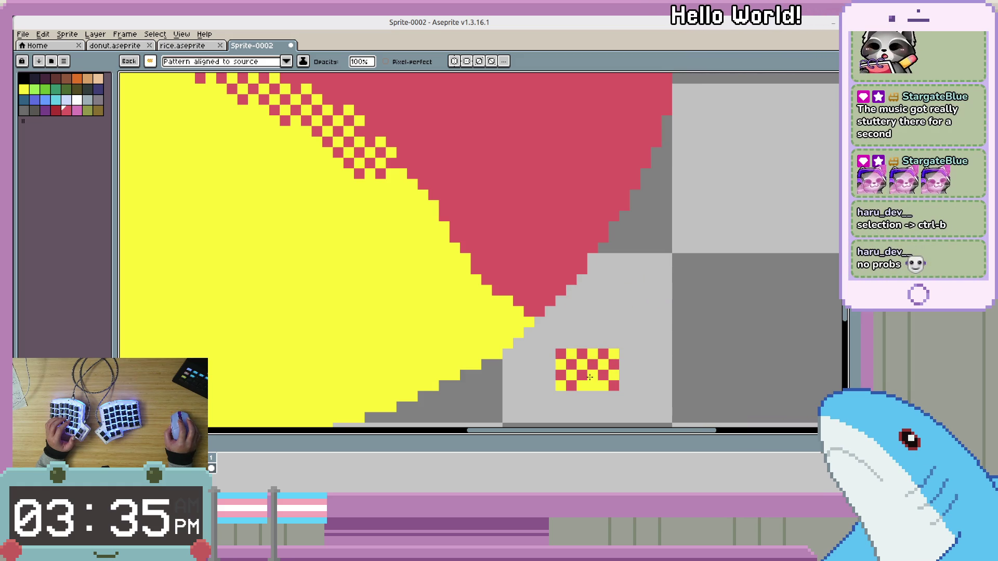
{"action": "left_click", "coordinate": [707, 312]}
Return to a single-pixel brush, remove a stray red pixel and recolour one patch cell yellow.
{"action": "key", "text": "Escape"}
{"action": "left_click_drag", "start_coordinate": [755, 363], "coordinate": [610, 342]}
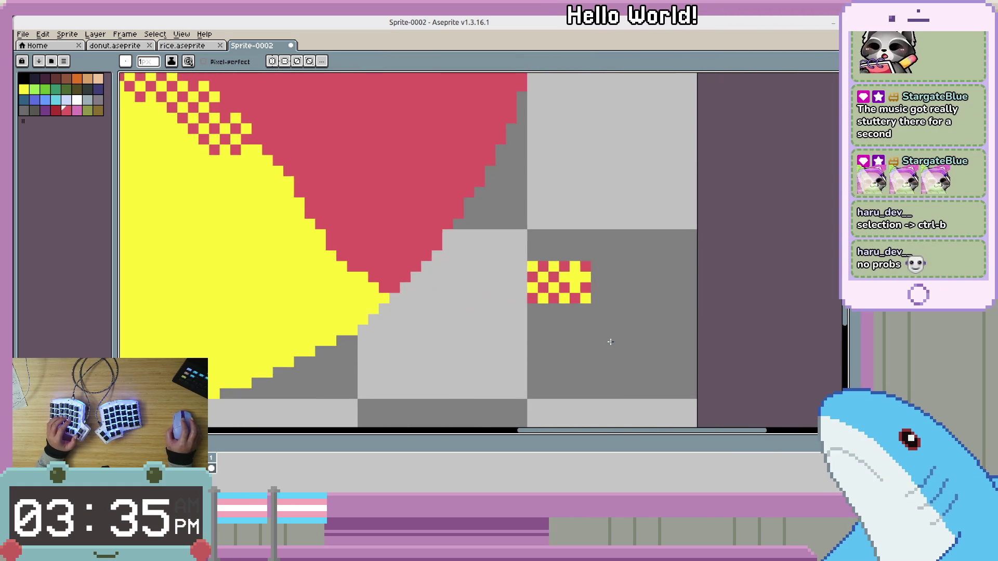
{"action": "scroll", "coordinate": [577, 329], "scroll_direction": "up", "scroll_amount": 2}
{"action": "left_click_drag", "start_coordinate": [609, 304], "coordinate": [607, 337]}
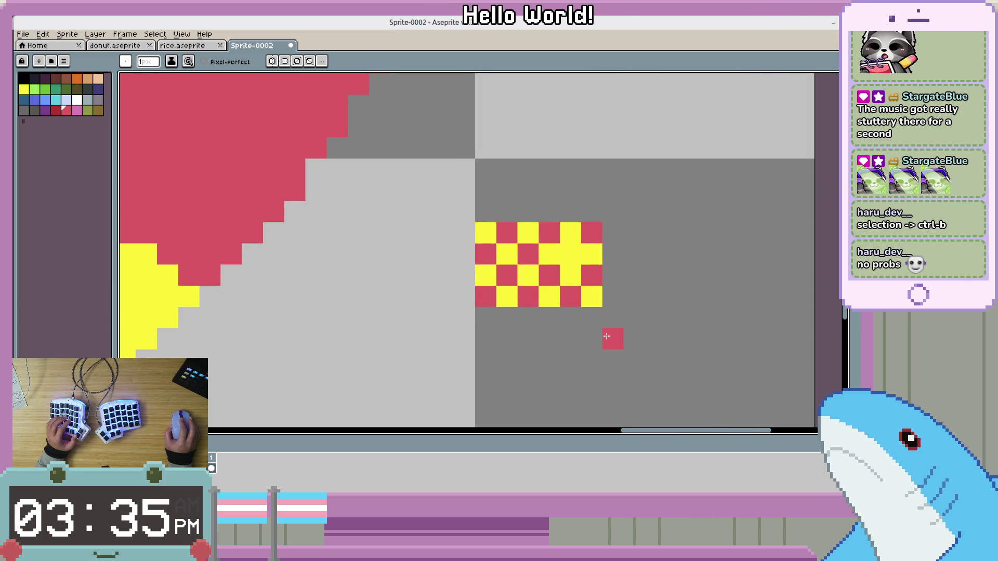
{"action": "key", "text": "ctrl+z"}
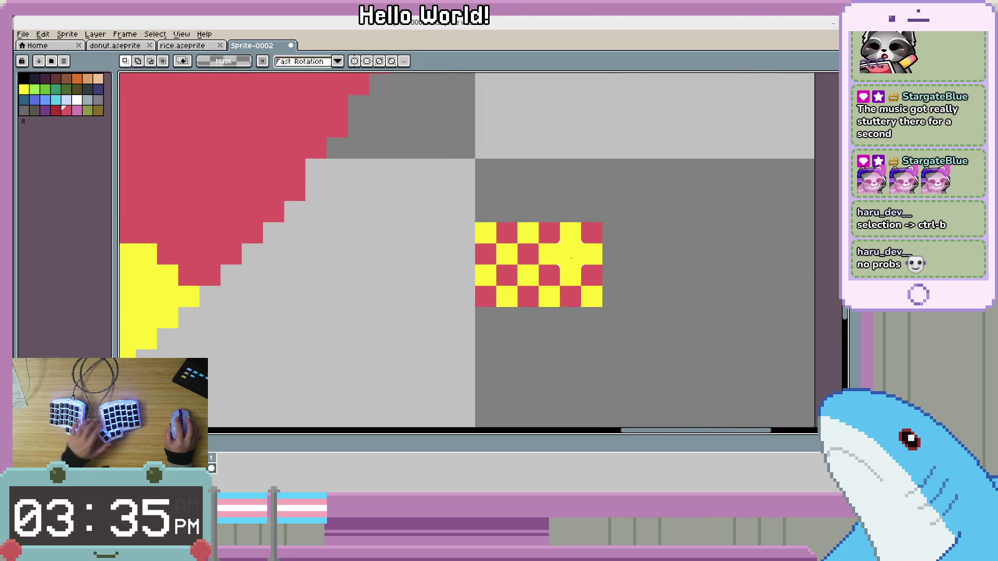
{"action": "left_click", "coordinate": [571, 259]}
Add red checker rows above the patch to grow it into a 6×6 checkerboard.
{"action": "left_click", "coordinate": [507, 211]}
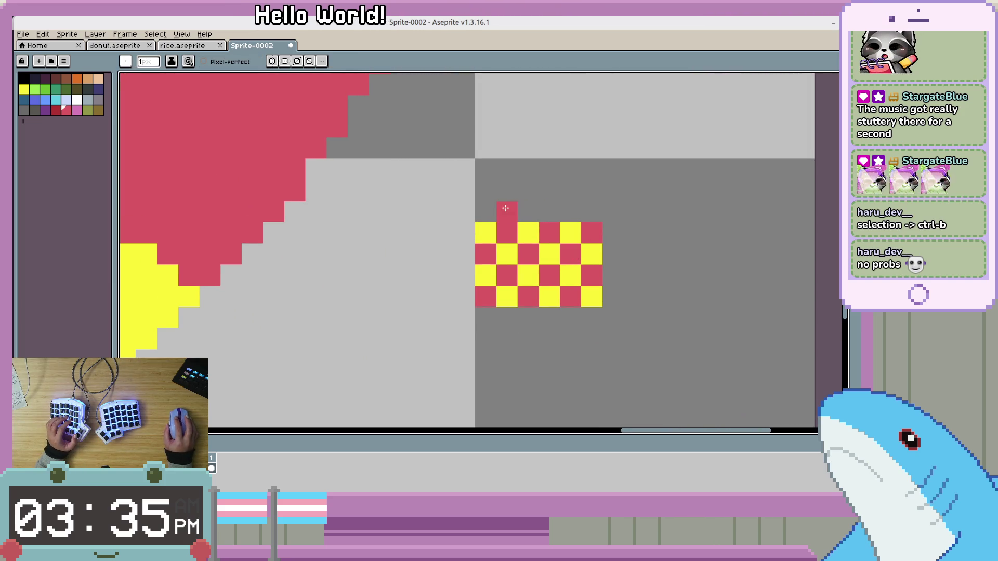
{"action": "left_click", "coordinate": [527, 212]}
{"action": "left_click", "coordinate": [570, 212]}
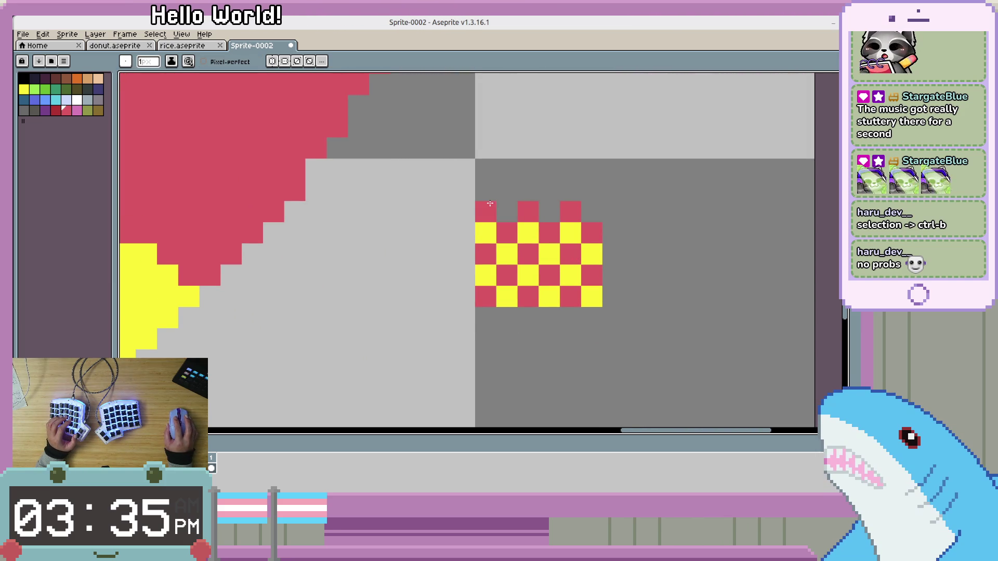
{"action": "left_click", "coordinate": [486, 212]}
{"action": "left_click", "coordinate": [506, 190]}
{"action": "right_click", "coordinate": [507, 212]}
{"action": "left_click", "coordinate": [561, 186]}
{"action": "right_click", "coordinate": [567, 188]}
{"action": "left_click", "coordinate": [549, 190]}
{"action": "left_click", "coordinate": [598, 187]}
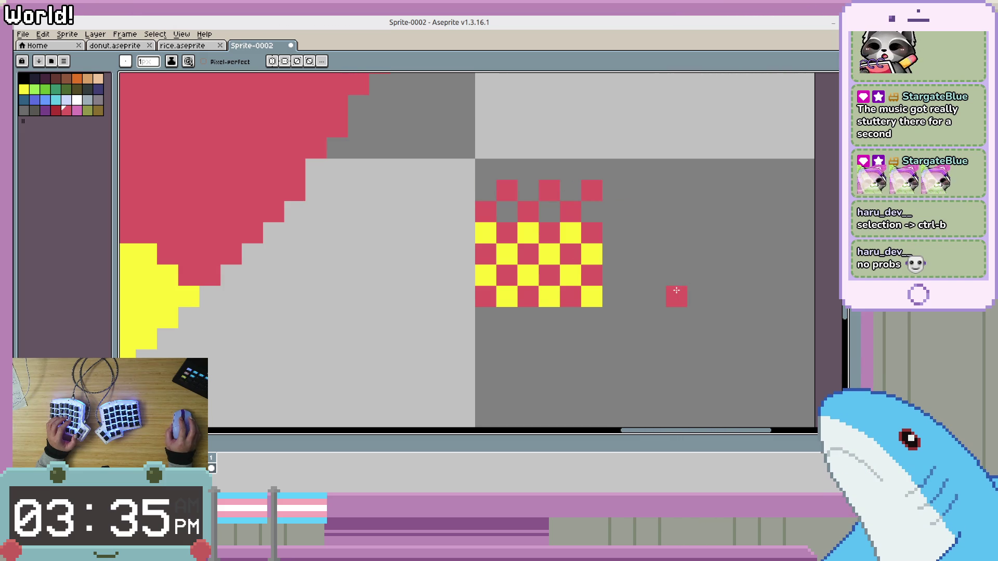
Select a 4×4 block of the checkerboard and make it the brush with Ctrl+B.
{"action": "key", "text": "i"}
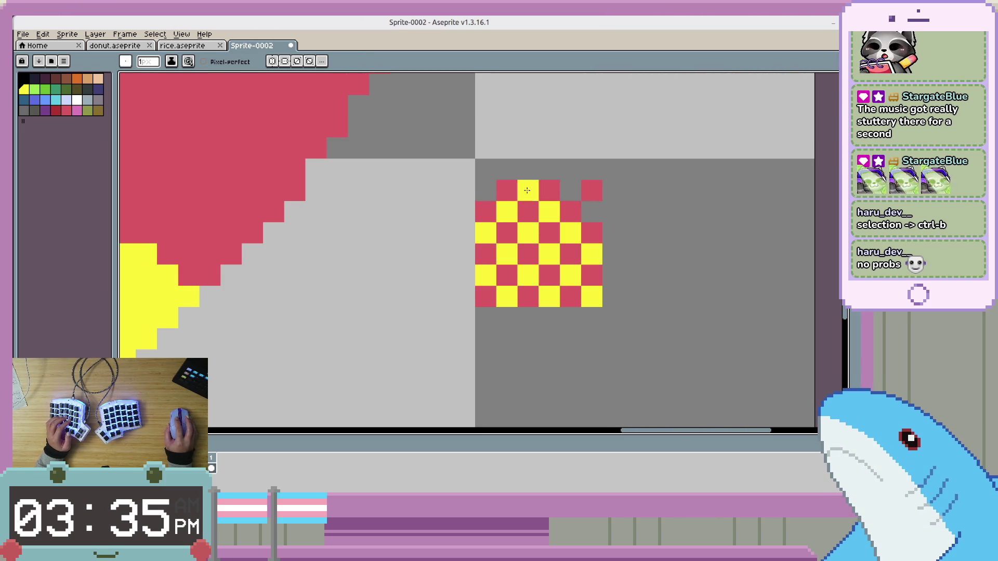
{"action": "key", "text": "m"}
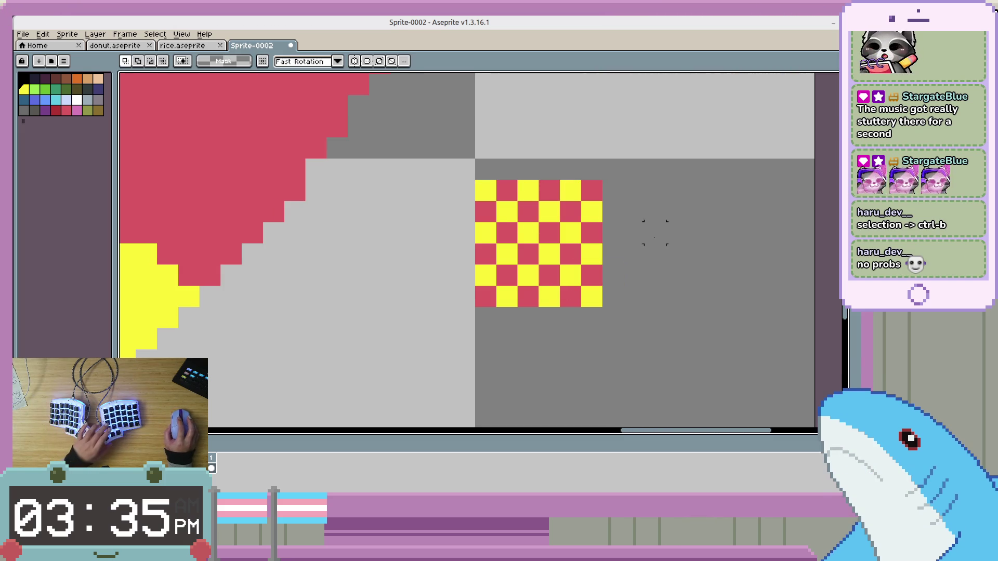
{"action": "left_click_drag", "start_coordinate": [550, 232], "coordinate": [486, 304]}
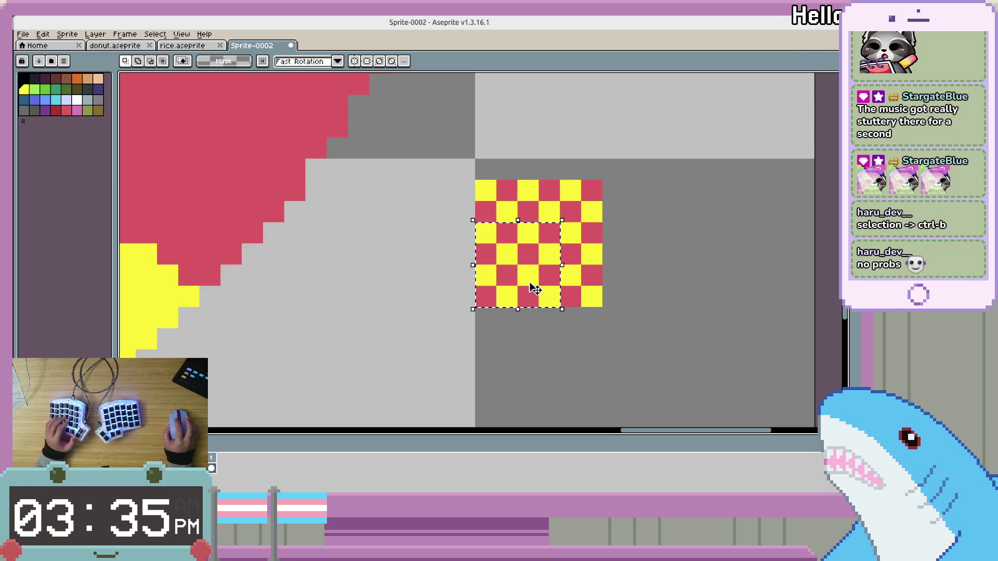
{"action": "key", "text": "ctrl+b"}
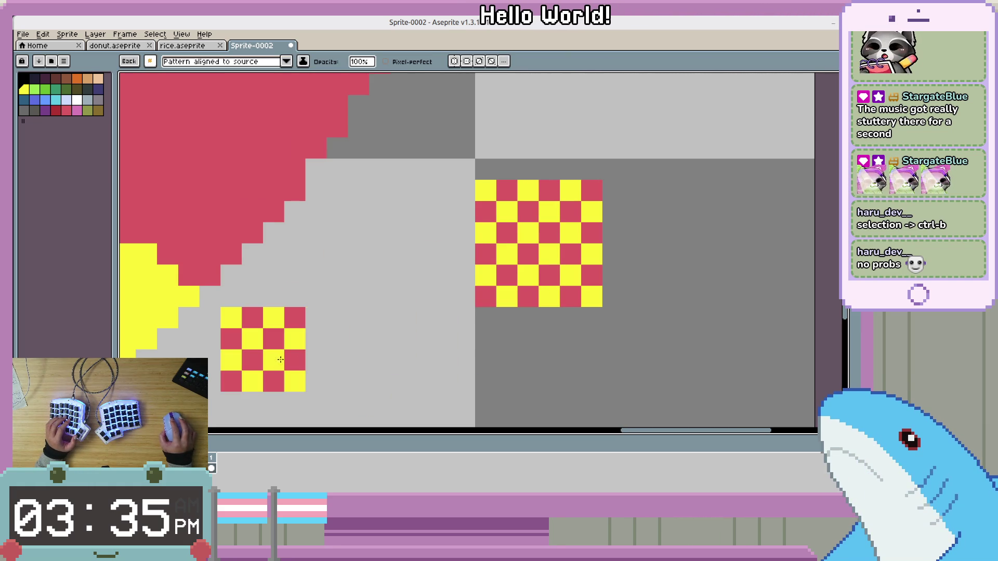
{"action": "left_click_drag", "start_coordinate": [280, 360], "coordinate": [466, 266]}
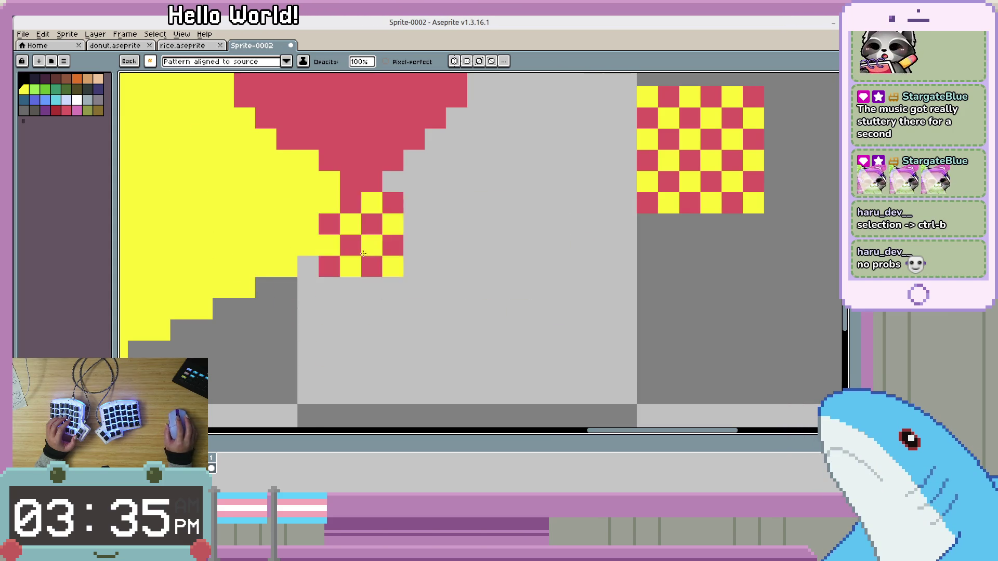
{"action": "scroll", "coordinate": [362, 253], "scroll_direction": "down", "scroll_amount": 4}
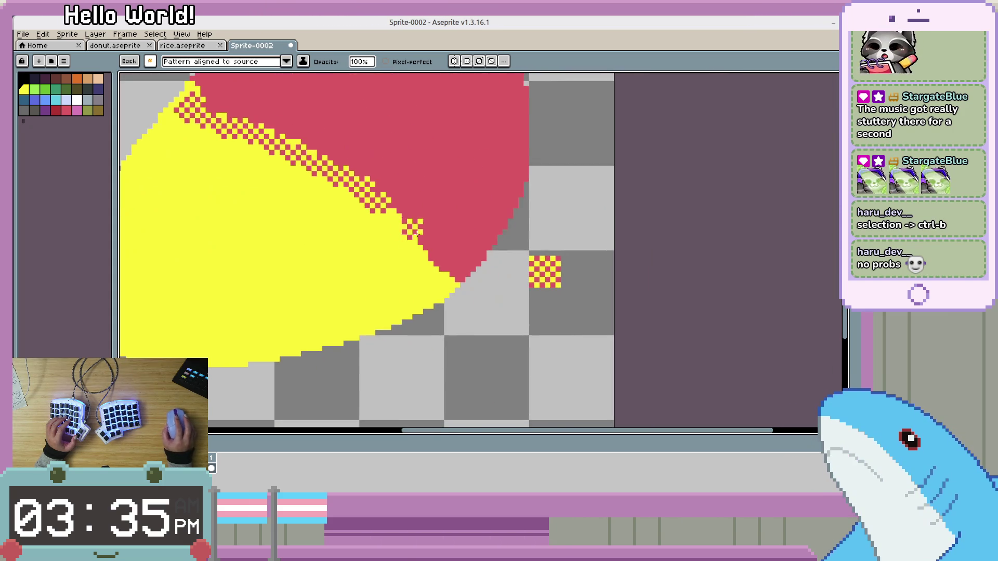
{"action": "scroll", "coordinate": [417, 234], "scroll_direction": "up", "scroll_amount": 3}
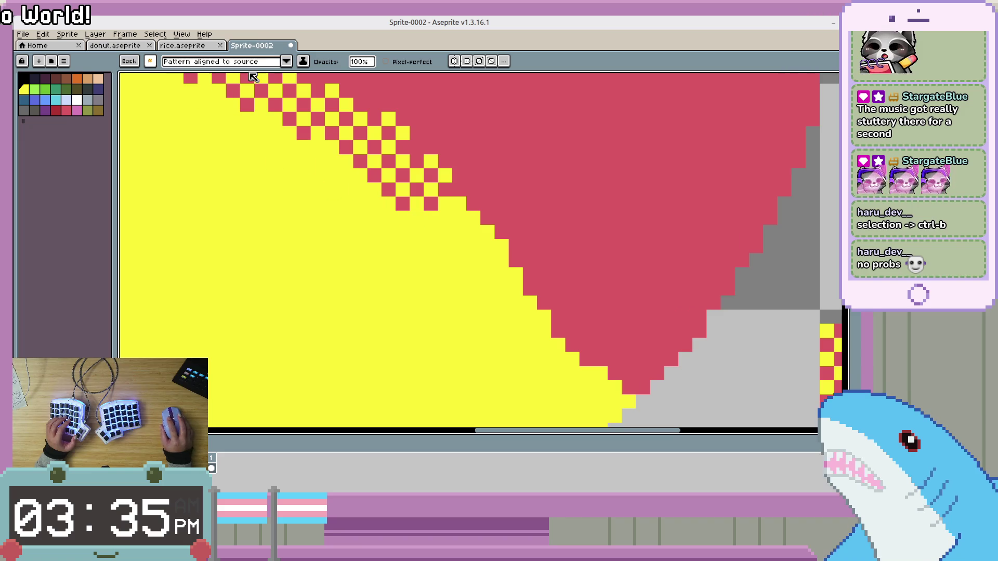
Switch the checker brush to Paint brush mode and paint dither along the diagonal edge.
{"action": "left_click", "coordinate": [251, 61]}
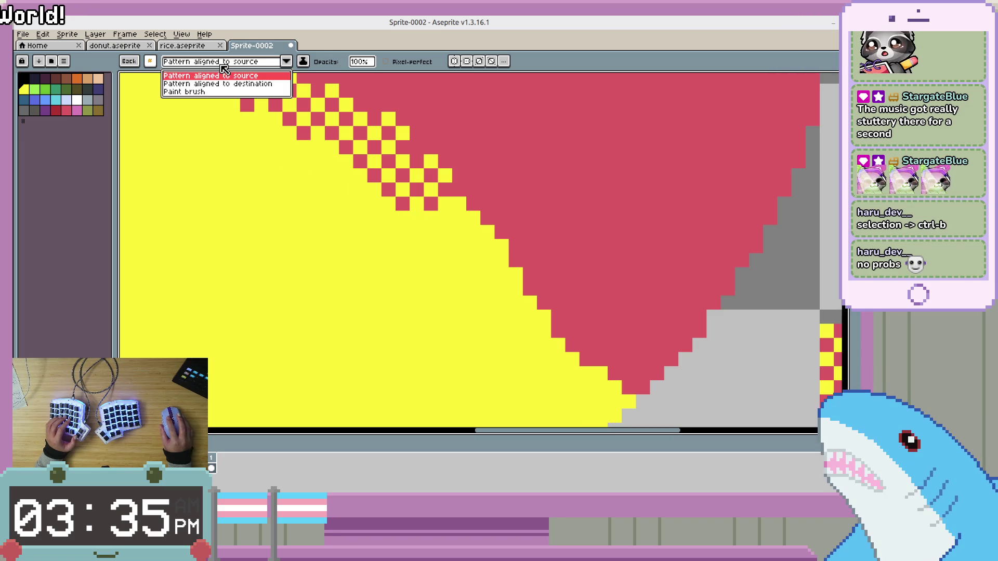
{"action": "left_click", "coordinate": [208, 92]}
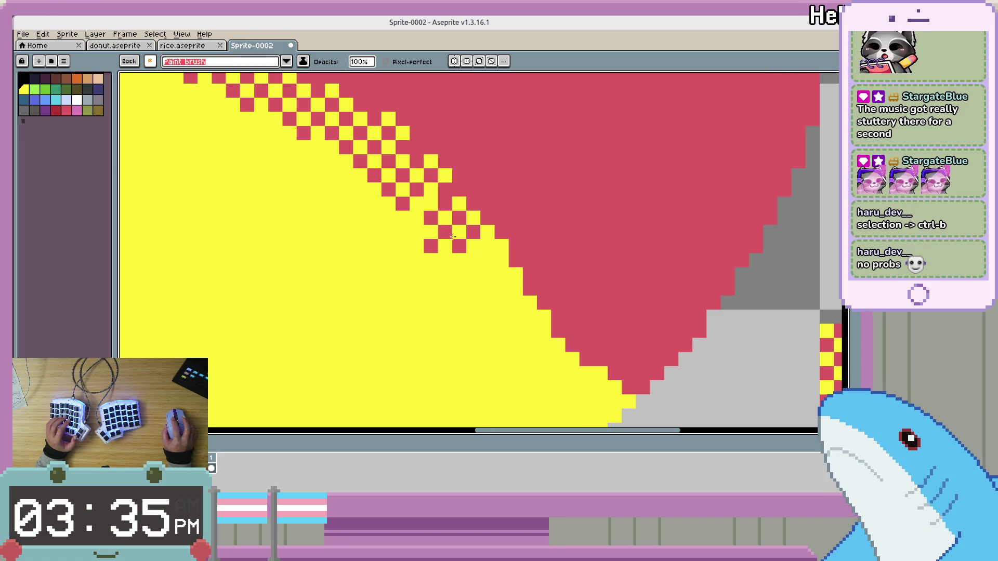
{"action": "mouse_move", "coordinate": [464, 228]}
{"action": "left_mouse_down"}
{"action": "mouse_move", "coordinate": [457, 234]}
{"action": "mouse_move", "coordinate": [502, 257]}
{"action": "mouse_move", "coordinate": [478, 241]}
{"action": "mouse_move", "coordinate": [490, 250]}
{"action": "mouse_move", "coordinate": [457, 257]}
{"action": "mouse_move", "coordinate": [509, 294]}
{"action": "mouse_move", "coordinate": [511, 278]}
{"action": "mouse_move", "coordinate": [551, 322]}
{"action": "mouse_move", "coordinate": [608, 352]}
{"action": "mouse_move", "coordinate": [519, 317]}
{"action": "left_mouse_up"}
{"action": "left_click_drag", "start_coordinate": [450, 286], "coordinate": [540, 389]}
{"action": "key", "text": "ctrl+z"}
{"action": "key", "text": "ctrl+z"}
{"action": "left_click_drag", "start_coordinate": [520, 319], "coordinate": [471, 354]}
{"action": "key", "text": "ctrl+z"}
{"action": "left_click_drag", "start_coordinate": [519, 320], "coordinate": [501, 344]}
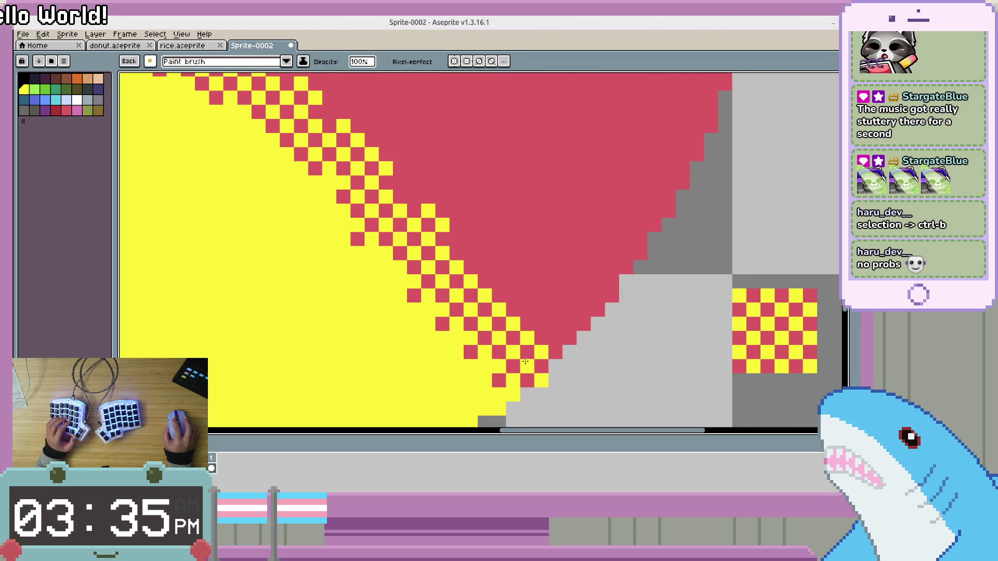
Stamp a clean checker block over the messy upper edge near the mango's peak.
{"action": "scroll", "coordinate": [524, 362], "scroll_direction": "down", "scroll_amount": 2}
{"action": "scroll", "coordinate": [481, 327], "scroll_direction": "up", "scroll_amount": 2}
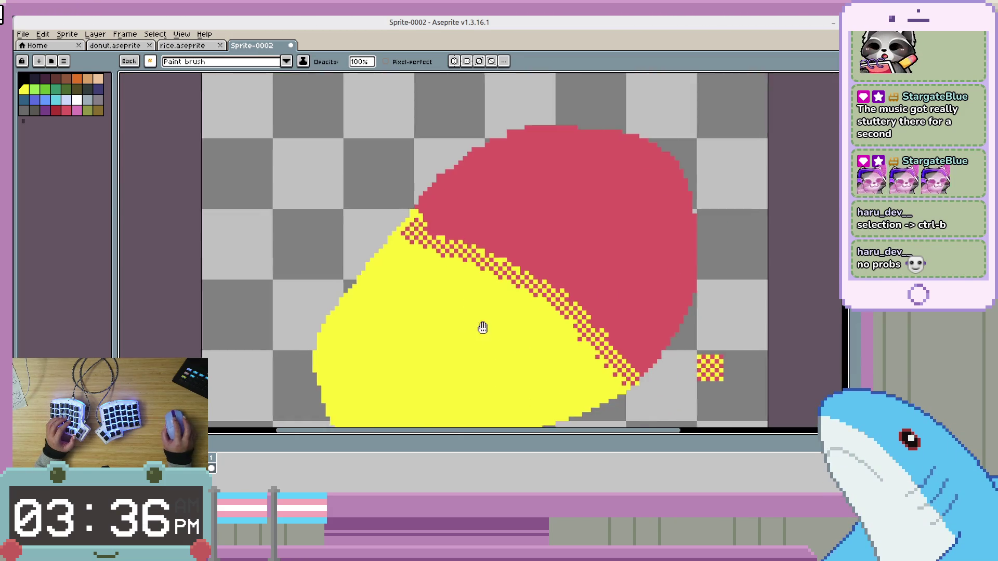
{"action": "left_click_drag", "start_coordinate": [539, 330], "coordinate": [536, 283]}
{"action": "scroll", "coordinate": [537, 282], "scroll_direction": "up", "scroll_amount": 3}
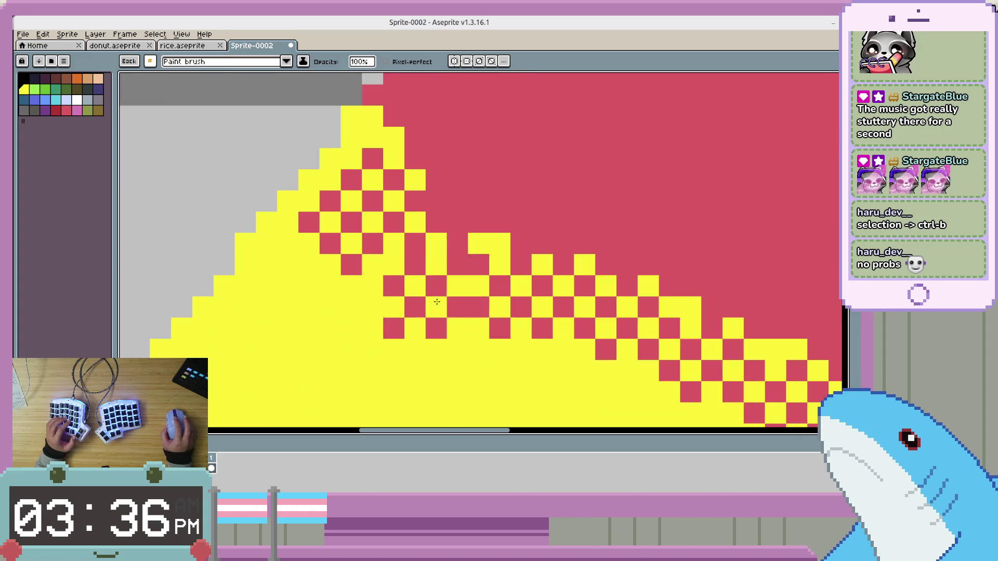
{"action": "left_click", "coordinate": [473, 268]}
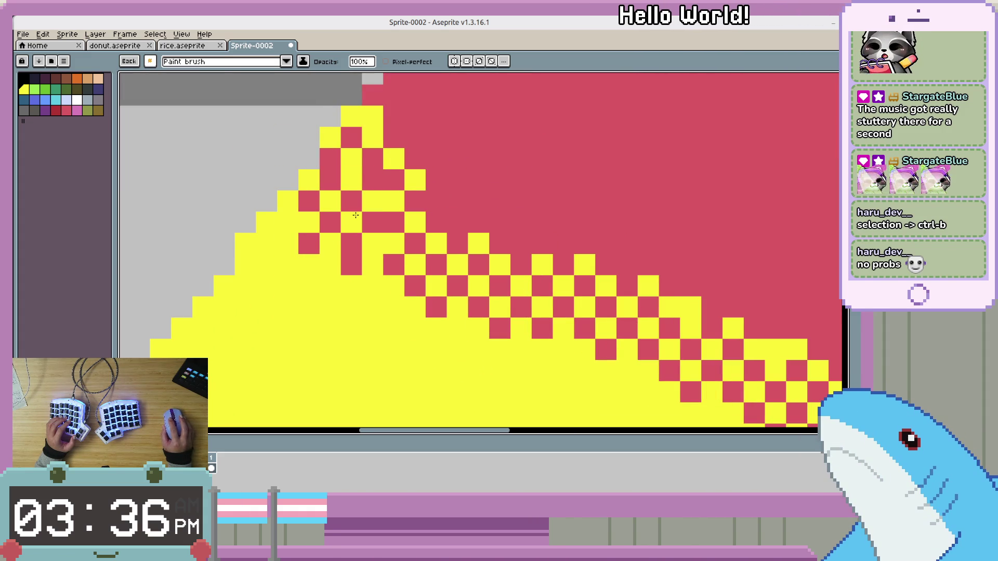
{"action": "scroll", "coordinate": [331, 235], "scroll_direction": "down", "scroll_amount": 3}
{"action": "scroll", "coordinate": [468, 281], "scroll_direction": "up", "scroll_amount": 2}
{"action": "key", "text": "v"}
{"action": "key", "text": "b"}
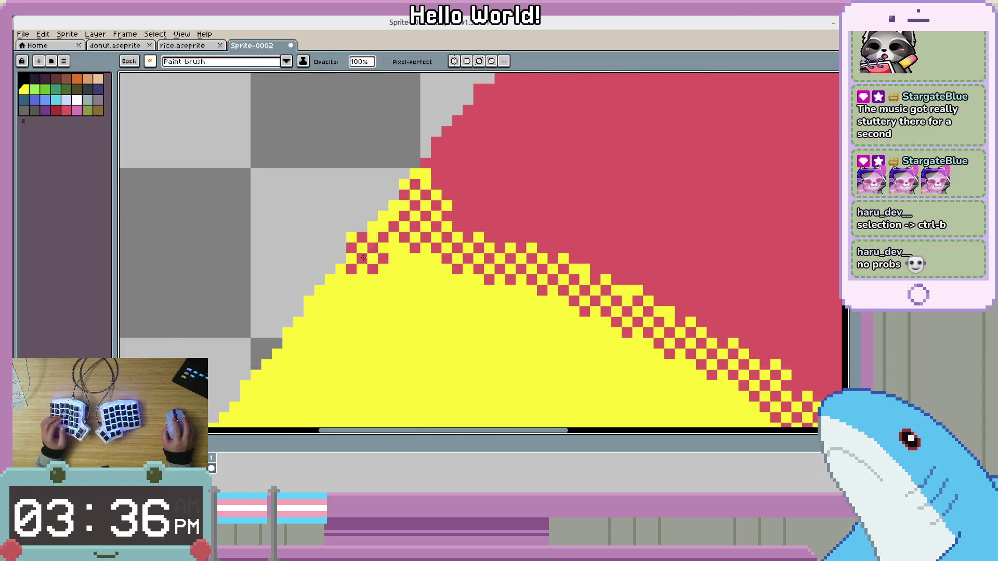
{"action": "scroll", "coordinate": [599, 293], "scroll_direction": "right", "scroll_amount": 5}
{"action": "scroll", "coordinate": [599, 292], "scroll_direction": "up", "scroll_amount": 3}
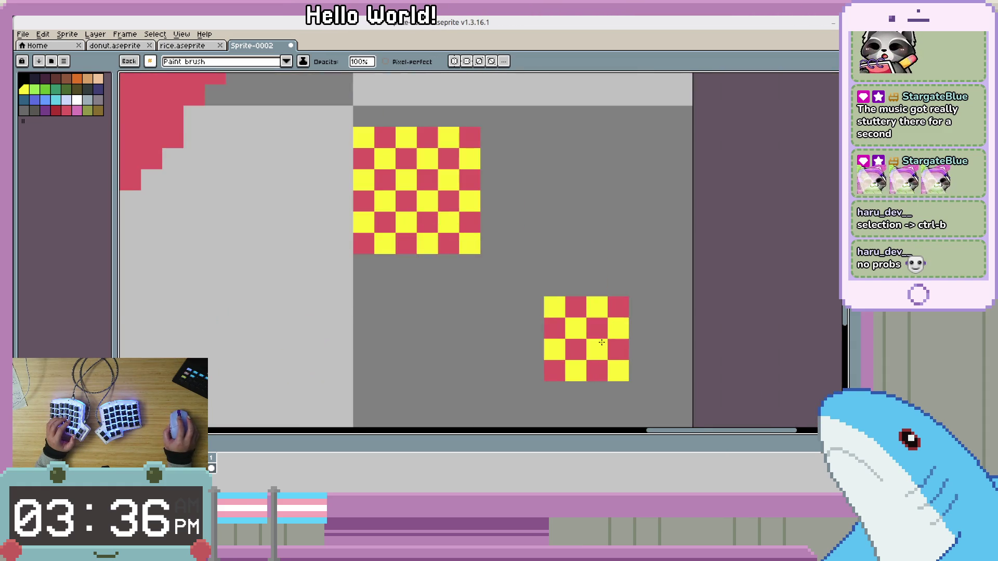
Stamp a checker block on empty canvas and pencil one of its cells red.
{"action": "scroll", "coordinate": [587, 323], "scroll_direction": "down", "scroll_amount": 2}
{"action": "scroll", "coordinate": [553, 307], "scroll_direction": "down", "scroll_amount": 1}
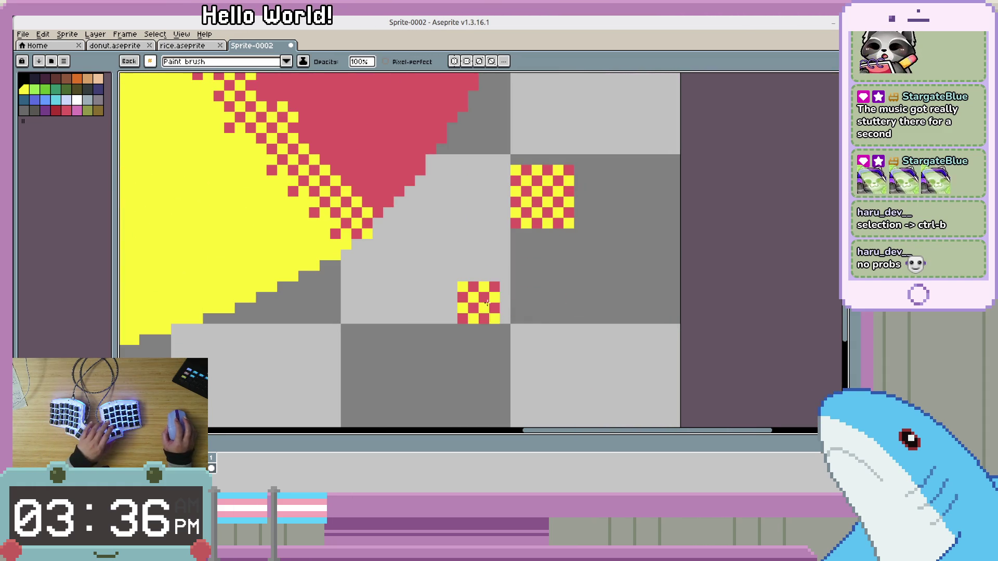
{"action": "left_click", "coordinate": [491, 282]}
{"action": "key", "text": "Escape"}
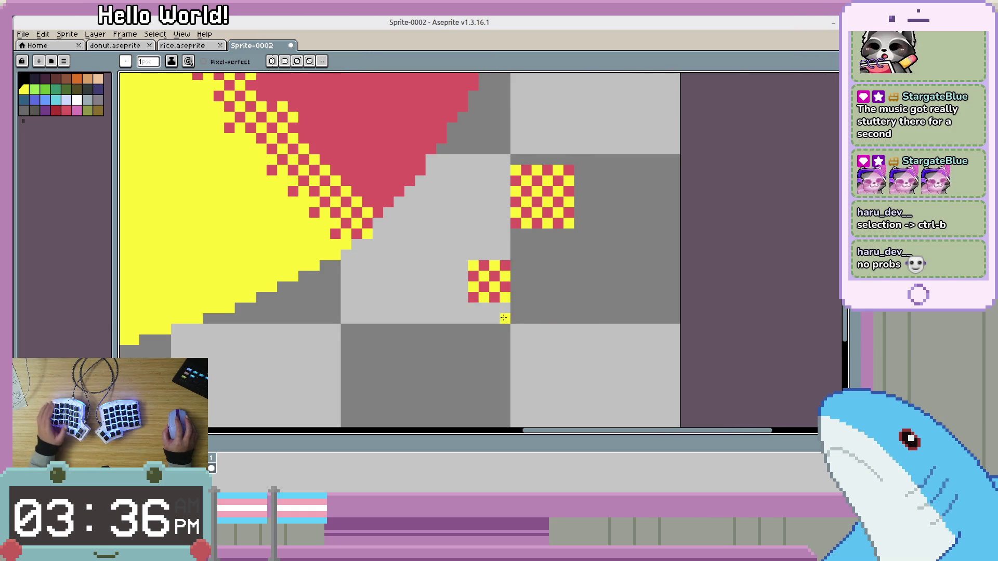
{"action": "scroll", "coordinate": [577, 286], "scroll_direction": "up", "scroll_amount": 3}
{"action": "scroll", "coordinate": [577, 285], "scroll_direction": "down", "scroll_amount": 1}
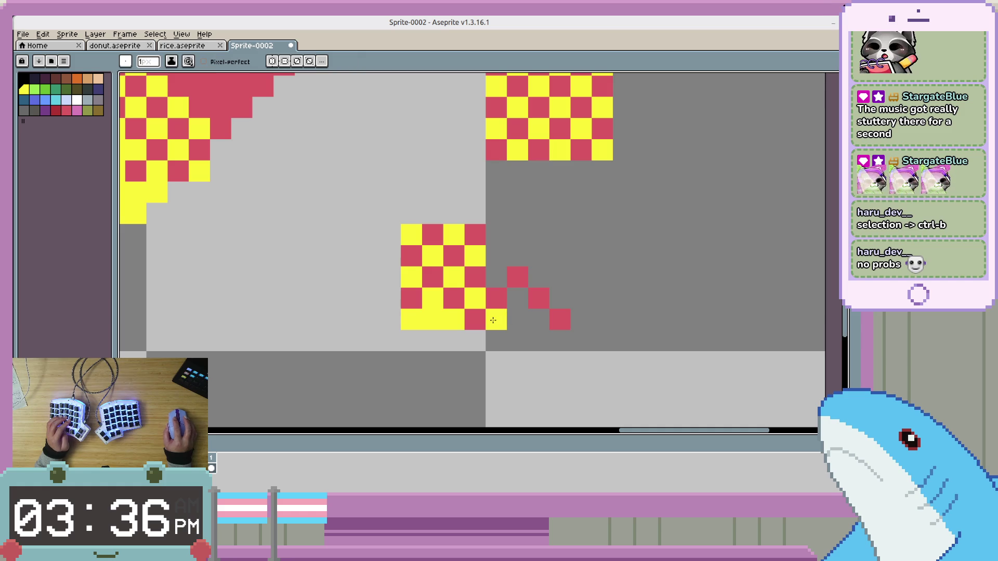
{"action": "key", "text": "x"}
{"action": "left_click", "coordinate": [479, 287]}
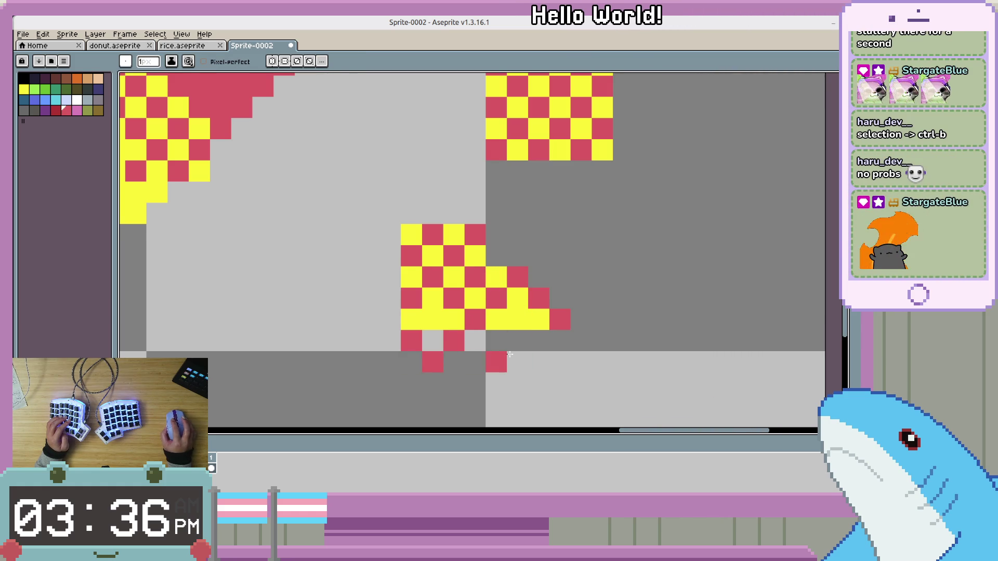
{"action": "key", "text": "x"}
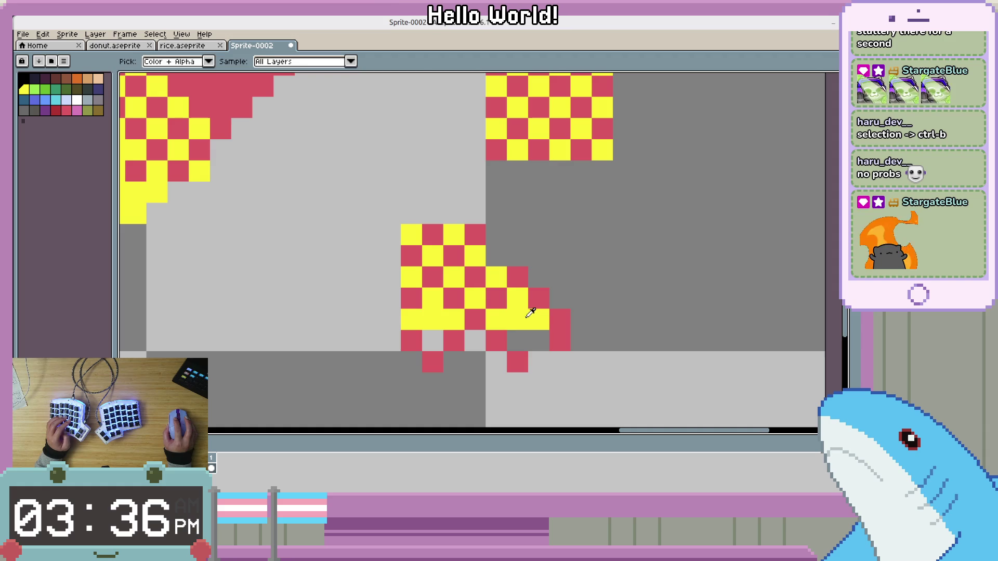
Pencil red along the diamond's lower and upper edges, a yellow inner pixel, and a red left tip.
{"action": "key", "text": "x"}
{"action": "left_click_drag", "start_coordinate": [520, 353], "coordinate": [577, 345]}
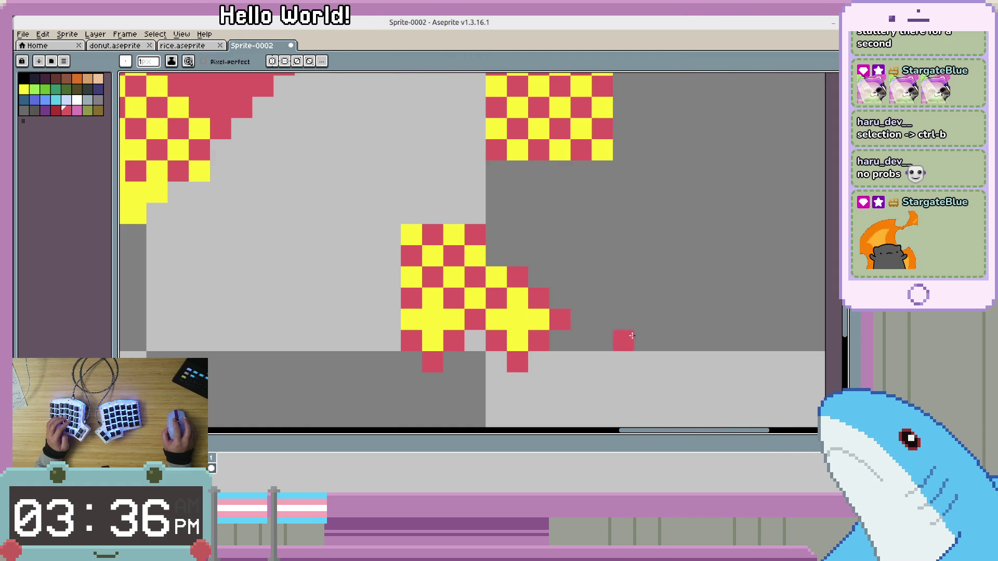
{"action": "left_click", "coordinate": [499, 270]}
{"action": "key", "text": "x"}
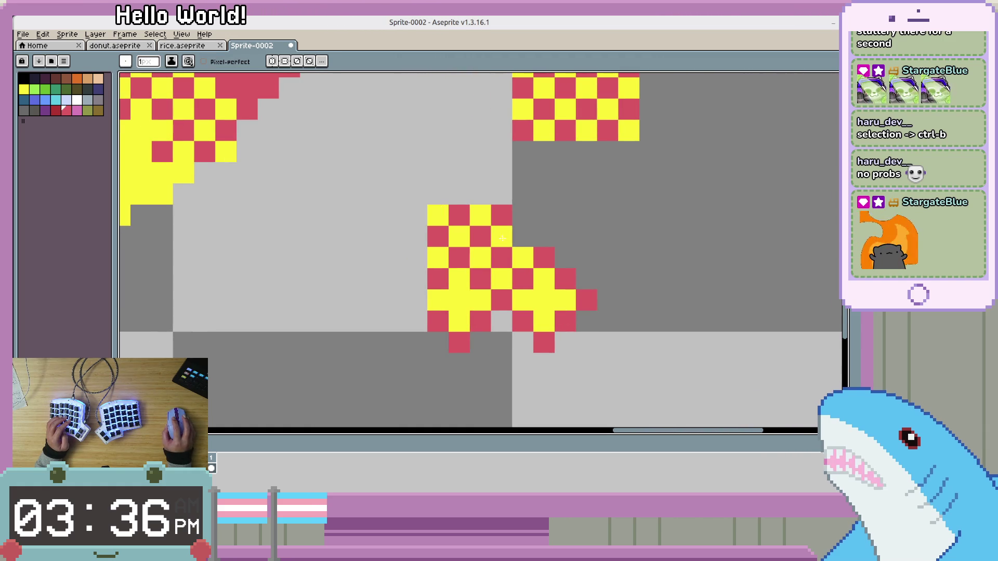
{"action": "key", "text": "x"}
{"action": "left_click", "coordinate": [499, 254]}
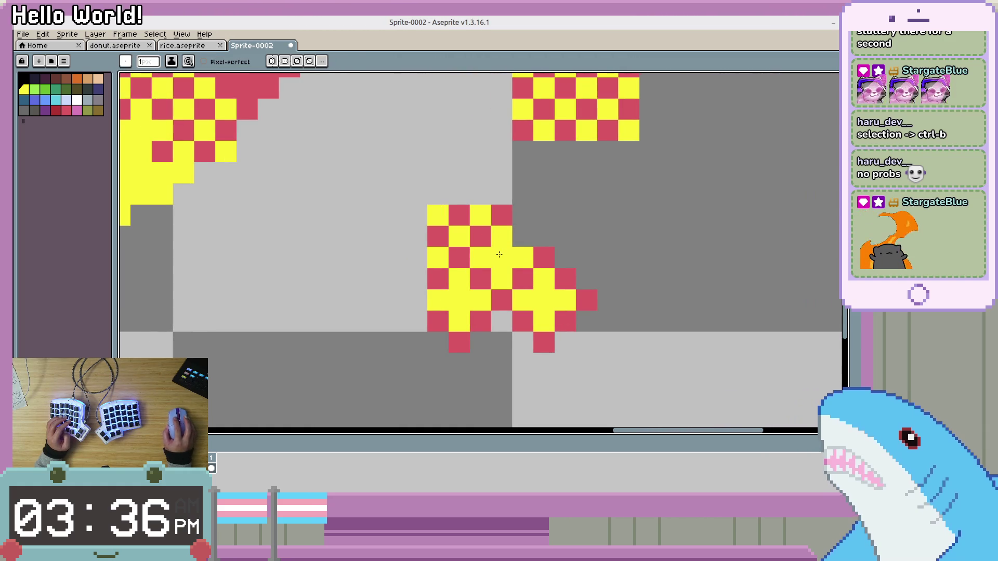
{"action": "key", "text": "x"}
{"action": "left_click_drag", "start_coordinate": [499, 222], "coordinate": [530, 235]}
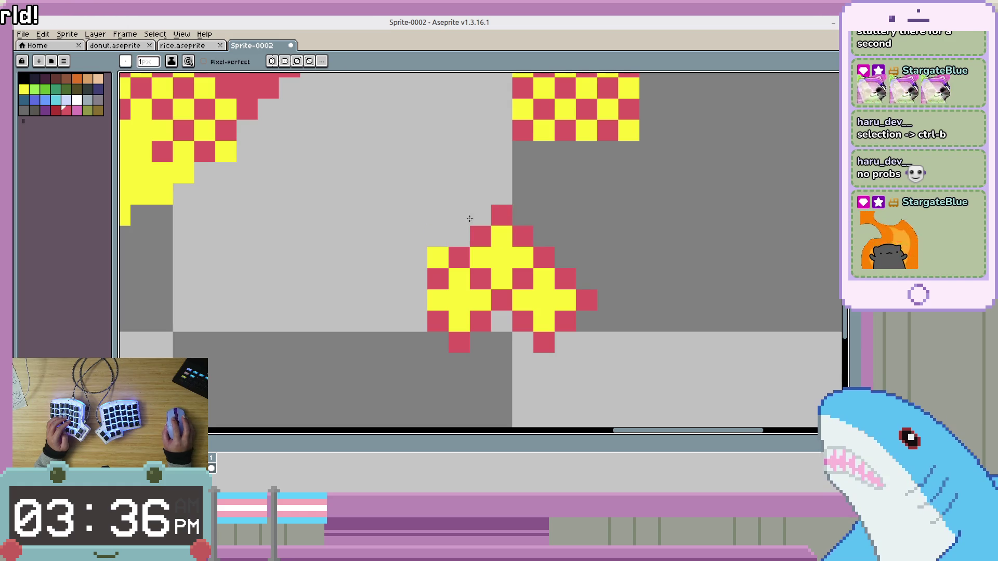
{"action": "left_click", "coordinate": [416, 300]}
Draw a rectangular marquee enclosing the diamond tile.
{"action": "scroll", "coordinate": [643, 318], "scroll_direction": "down", "scroll_amount": 2}
{"action": "left_click_drag", "start_coordinate": [644, 319], "coordinate": [506, 328]}
{"action": "scroll", "coordinate": [505, 326], "scroll_direction": "up", "scroll_amount": 1}
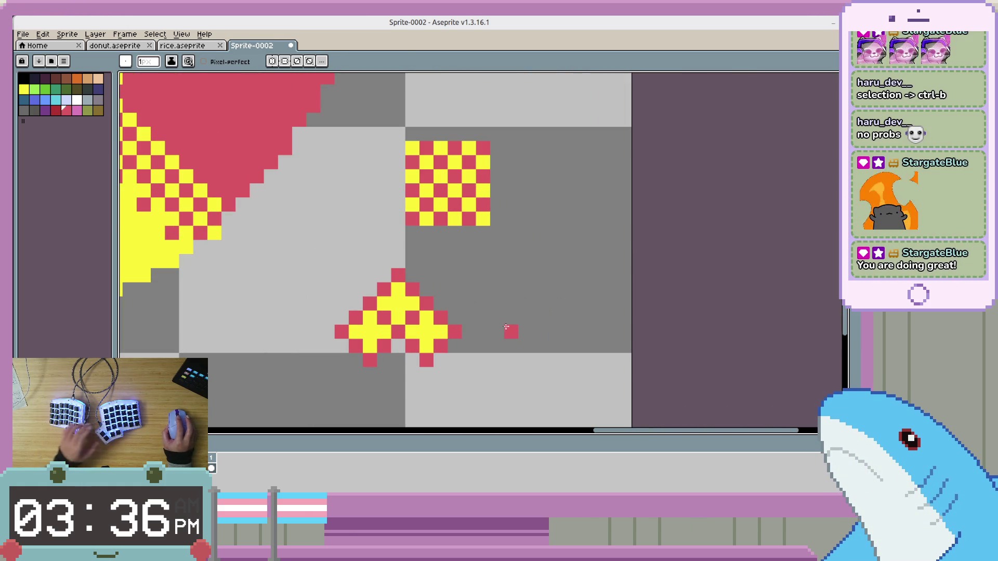
{"action": "left_click_drag", "start_coordinate": [482, 275], "coordinate": [278, 396]}
{"action": "key", "text": "ctrl+d"}
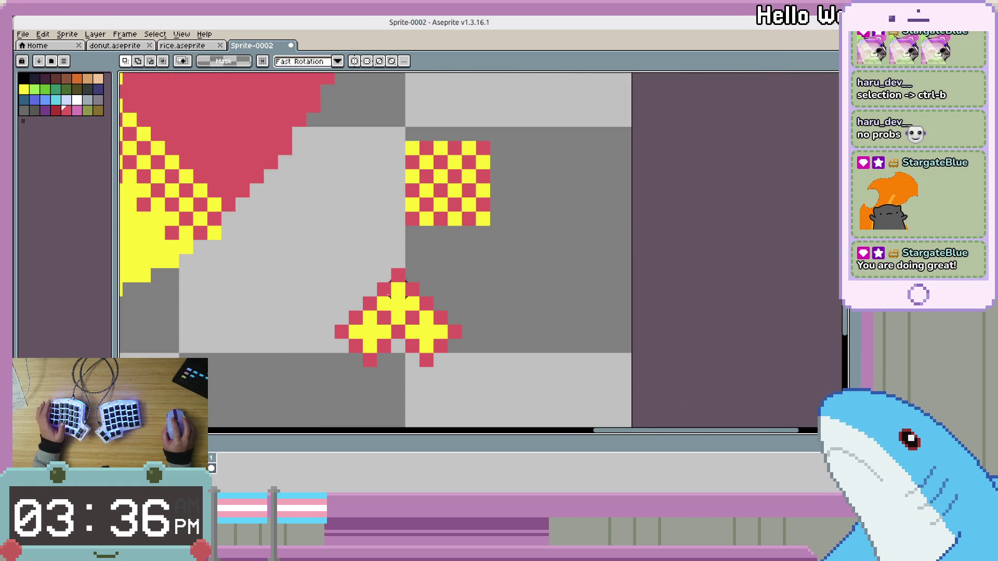
{"action": "left_click_drag", "start_coordinate": [334, 268], "coordinate": [459, 365]}
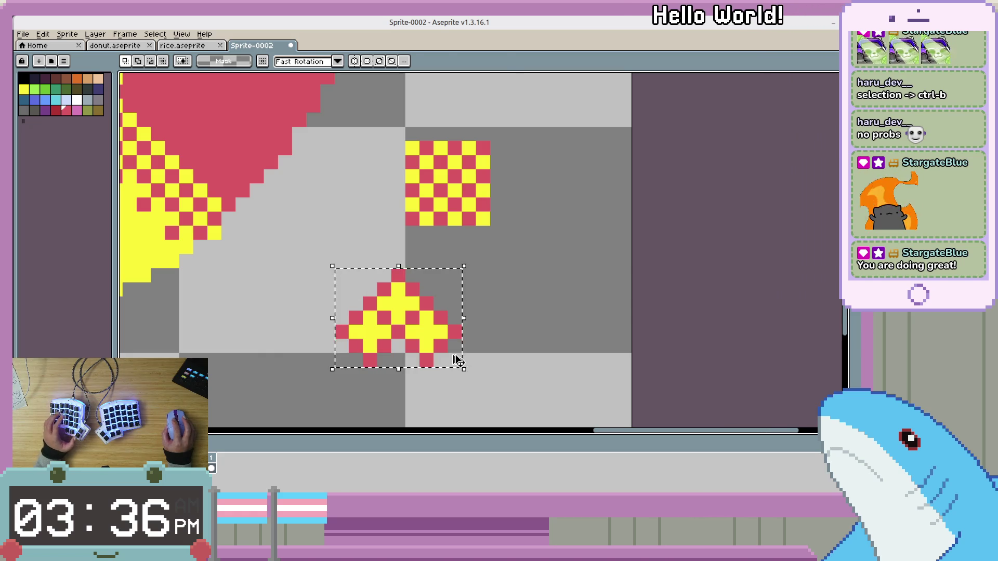
Turn the selected diamond into a custom brush with Ctrl+B and bring the yellow-red border into view.
{"action": "key", "text": "ctrl+b"}
{"action": "scroll", "coordinate": [334, 294], "scroll_direction": "down", "scroll_amount": 3}
{"action": "scroll", "coordinate": [363, 234], "scroll_direction": "up", "scroll_amount": 5}
{"action": "left_click_drag", "start_coordinate": [572, 270], "coordinate": [439, 284]}
{"action": "scroll", "coordinate": [345, 323], "scroll_direction": "down", "scroll_amount": 1}
{"action": "scroll", "coordinate": [416, 311], "scroll_direction": "up", "scroll_amount": 2}
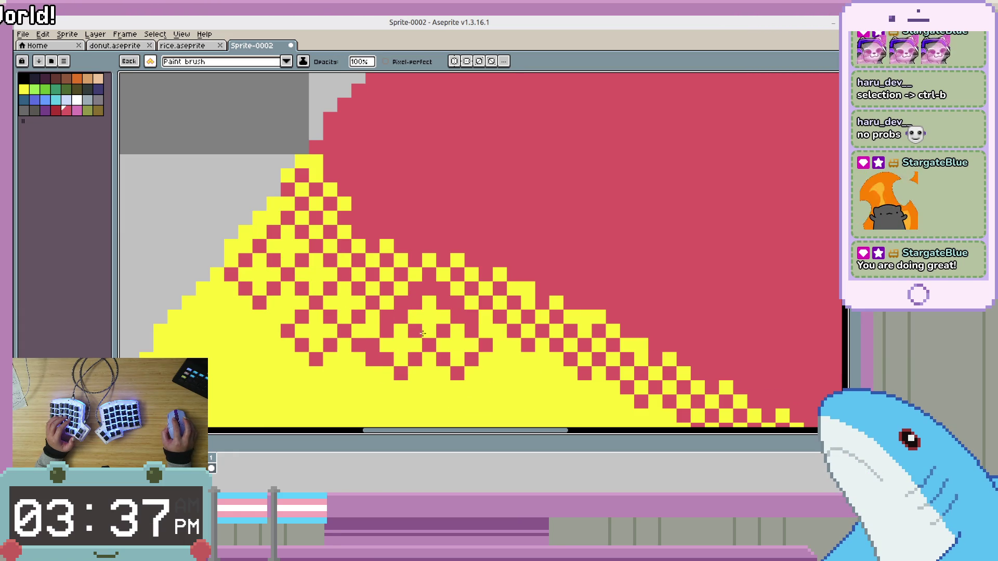
{"action": "scroll", "coordinate": [582, 408], "scroll_direction": "down", "scroll_amount": 2}
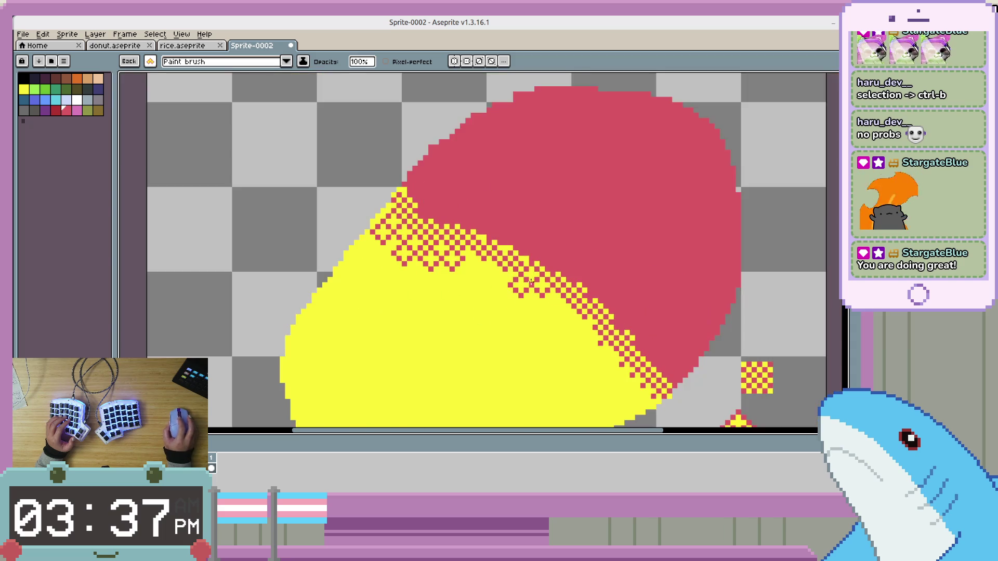
{"action": "scroll", "coordinate": [469, 237], "scroll_direction": "up", "scroll_amount": 1}
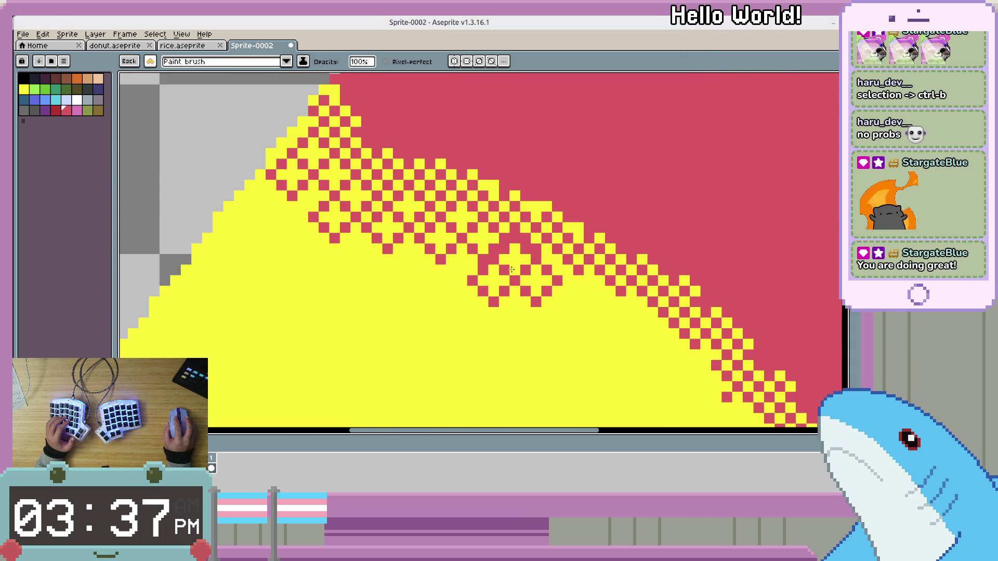
{"action": "scroll", "coordinate": [662, 332], "scroll_direction": "right", "scroll_amount": 3}
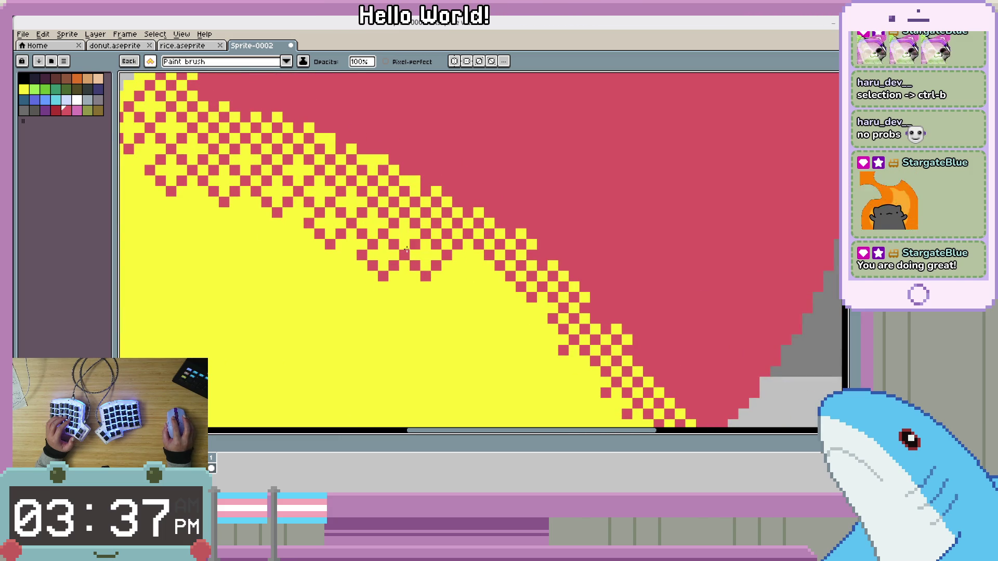
{"action": "scroll", "coordinate": [407, 250], "scroll_direction": "right", "scroll_amount": 2}
{"action": "scroll", "coordinate": [429, 227], "scroll_direction": "up", "scroll_amount": 2}
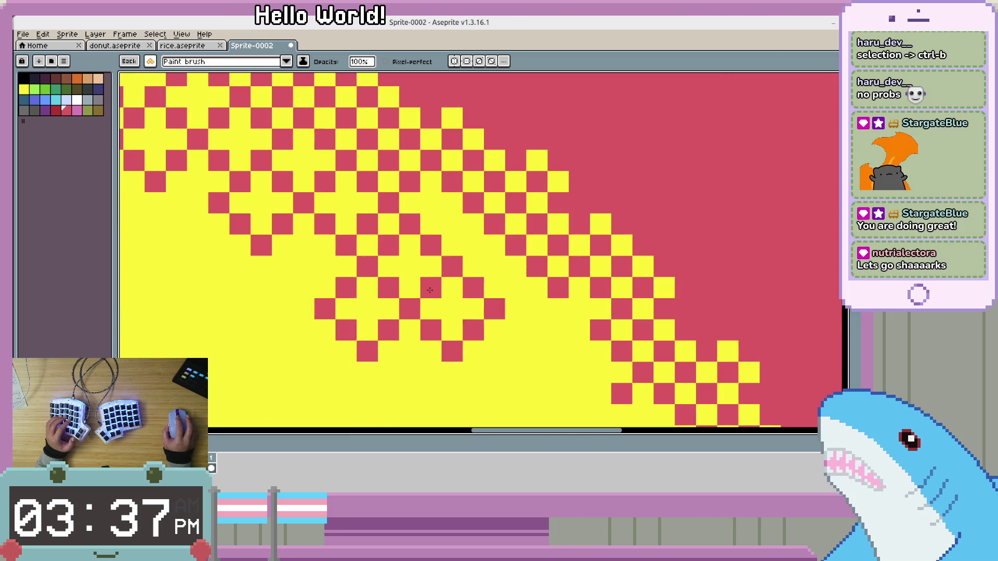
{"action": "scroll", "coordinate": [545, 323], "scroll_direction": "right", "scroll_amount": 2}
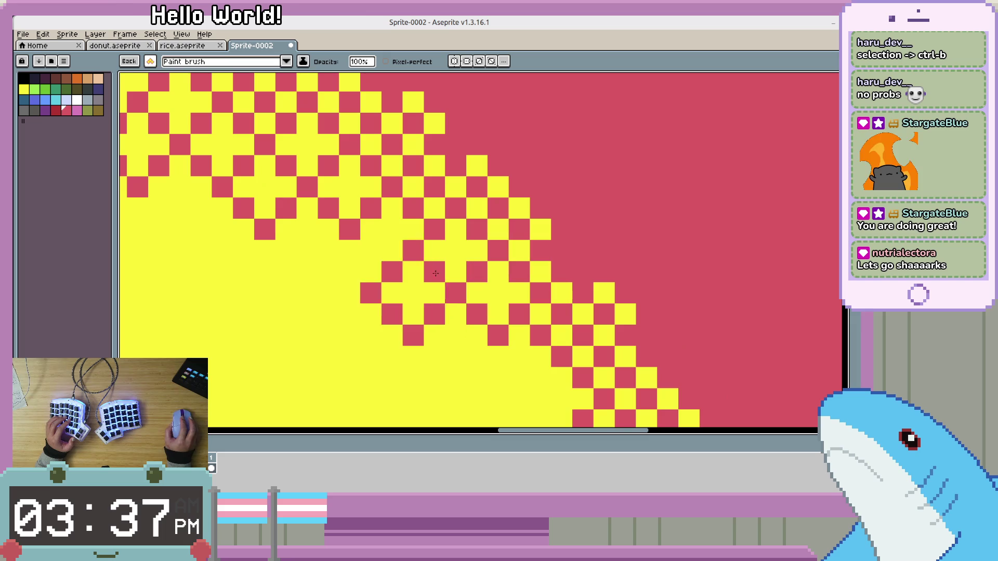
{"action": "scroll", "coordinate": [411, 270], "scroll_direction": "right", "scroll_amount": 1}
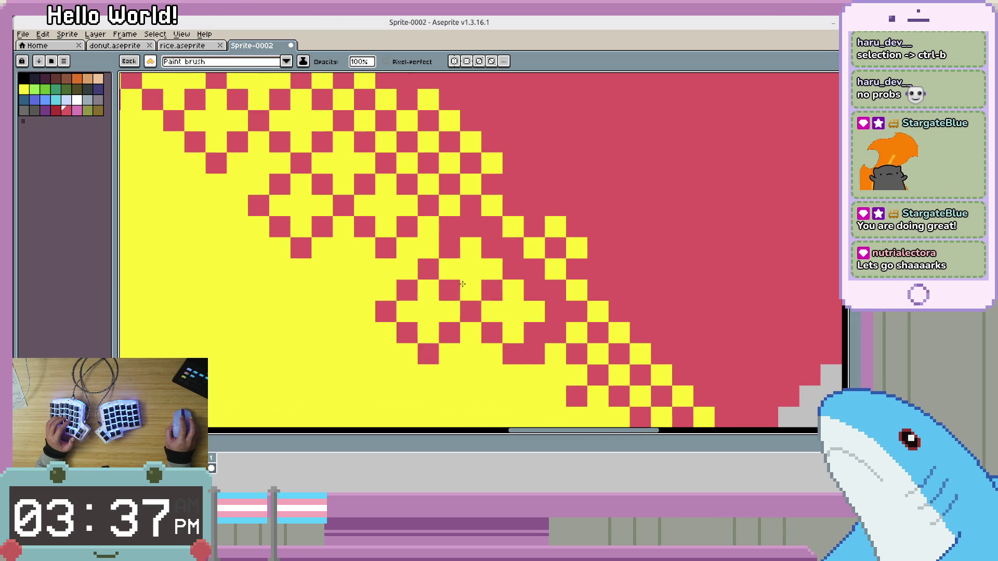
{"action": "scroll", "coordinate": [421, 274], "scroll_direction": "right", "scroll_amount": 2}
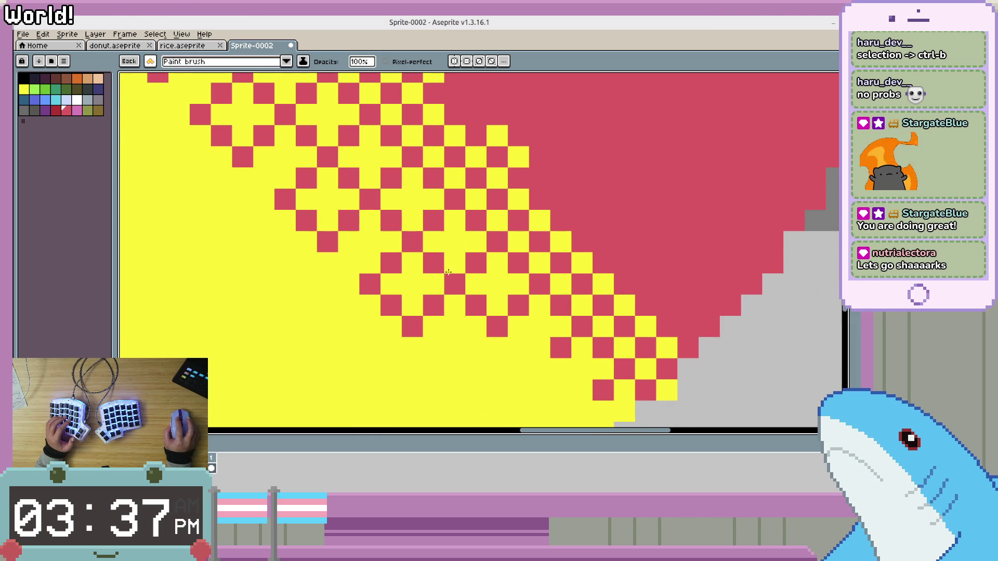
{"action": "scroll", "coordinate": [454, 268], "scroll_direction": "down", "scroll_amount": 3}
{"action": "scroll", "coordinate": [441, 257], "scroll_direction": "right", "scroll_amount": 3}
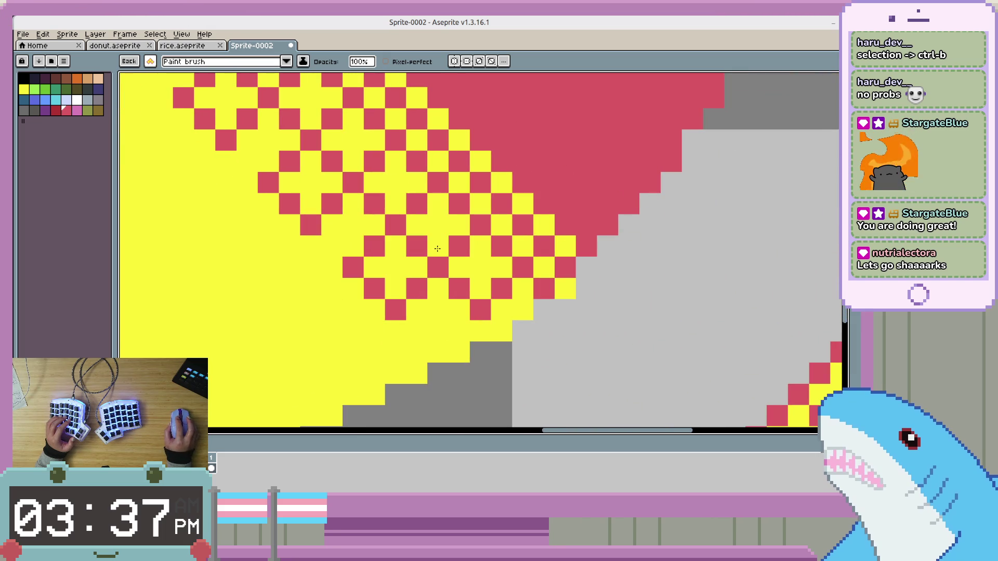
{"action": "scroll", "coordinate": [437, 249], "scroll_direction": "down", "scroll_amount": 8}
{"action": "scroll", "coordinate": [718, 284], "scroll_direction": "up", "scroll_amount": 4}
{"action": "scroll", "coordinate": [718, 284], "scroll_direction": "up", "scroll_amount": 3}
{"action": "scroll", "coordinate": [604, 294], "scroll_direction": "down", "scroll_amount": 2}
{"action": "scroll", "coordinate": [561, 317], "scroll_direction": "up", "scroll_amount": 4}
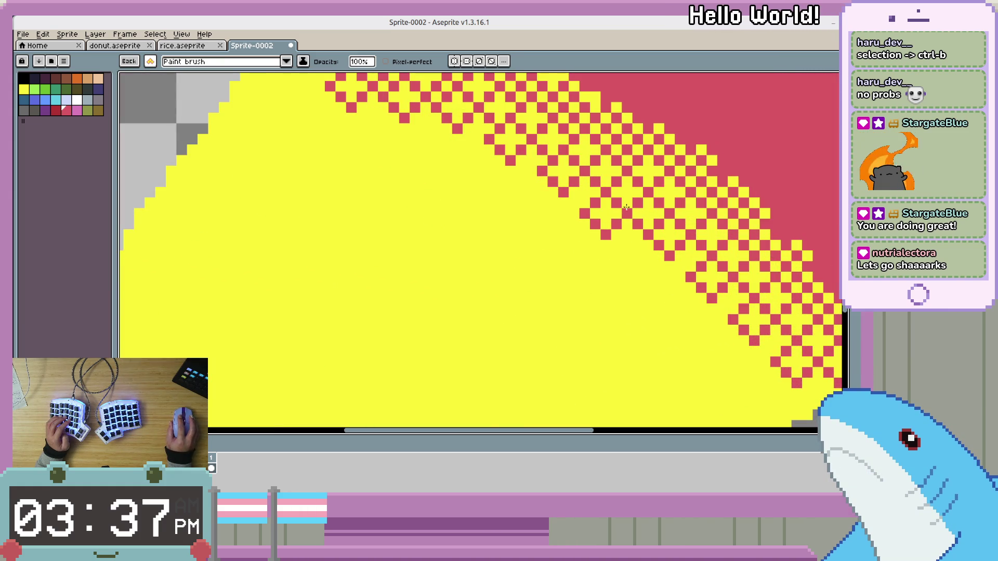
{"action": "scroll", "coordinate": [626, 206], "scroll_direction": "down", "scroll_amount": 3}
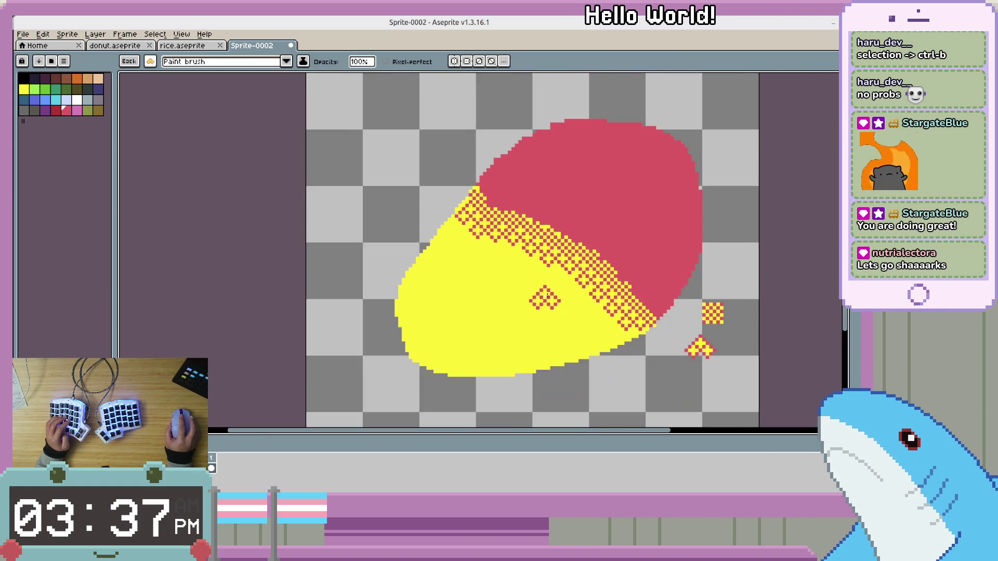
Stamp a copy of the diamond tile beside the original, then return to the one-pixel brush.
{"action": "mouse_move", "coordinate": [696, 248]}
{"action": "left_mouse_down"}
{"action": "mouse_move", "coordinate": [598, 348]}
{"action": "mouse_move", "coordinate": [541, 261]}
{"action": "left_mouse_up"}
{"action": "scroll", "coordinate": [557, 317], "scroll_direction": "up", "scroll_amount": 3}
{"action": "left_click", "coordinate": [529, 304]}
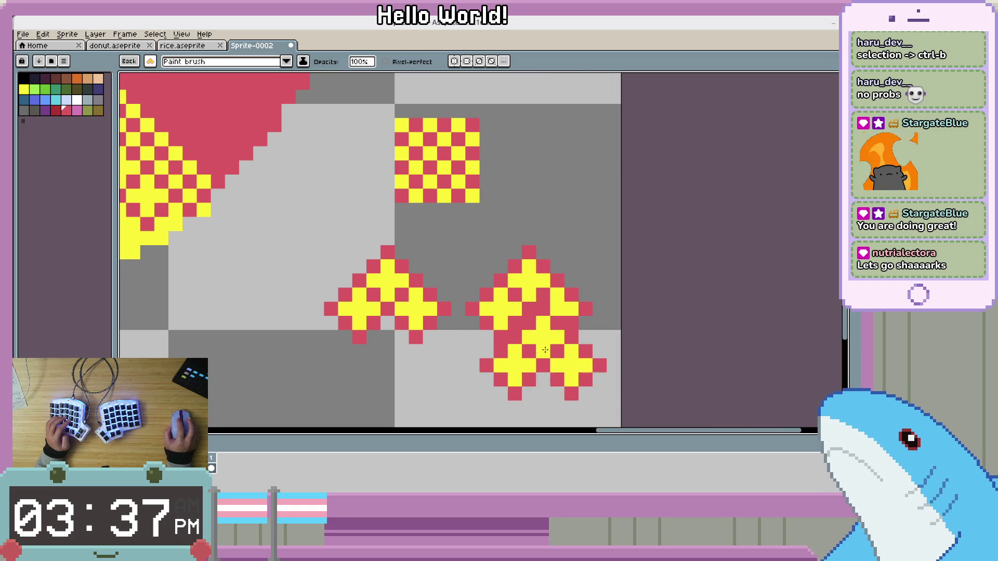
{"action": "key", "text": "Escape"}
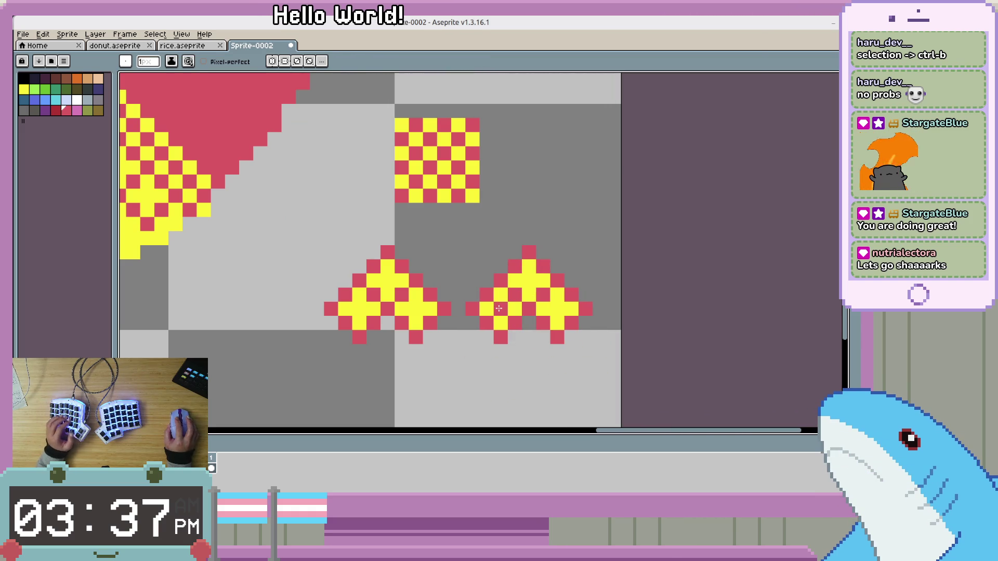
Fill the copied tile's yellow areas with red and add yellow pixels to swap its colours.
{"action": "key", "text": "g"}
{"action": "left_click", "coordinate": [498, 308]}
{"action": "key", "text": "x"}
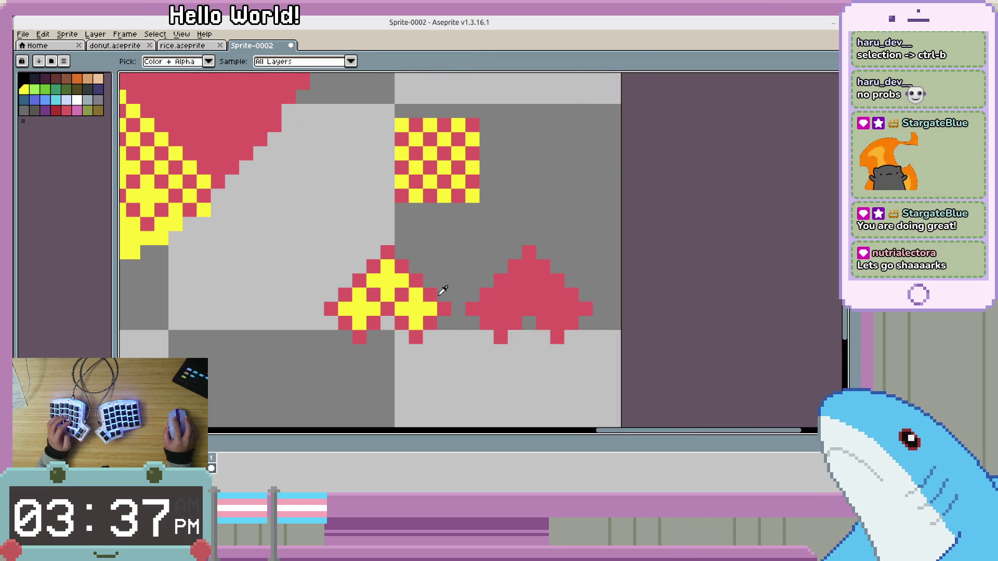
{"action": "left_click", "coordinate": [469, 307]}
{"action": "key", "text": "v"}
{"action": "key", "text": "ctrl+z"}
{"action": "key", "text": "b"}
{"action": "left_click", "coordinate": [513, 280]}
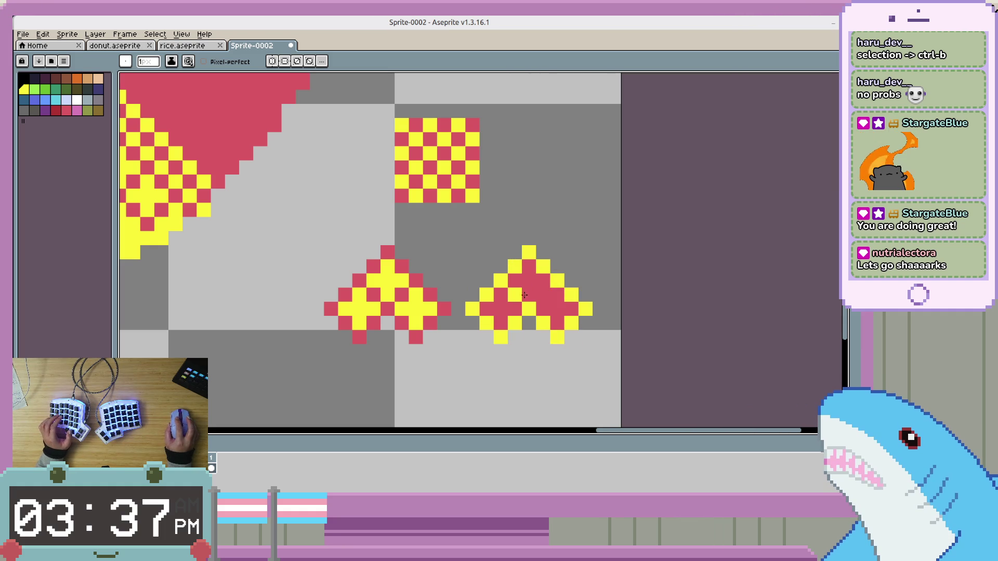
Select the right-hand copied tile, paint its centre pixel yellow, and clear the selection.
{"action": "key", "text": "m"}
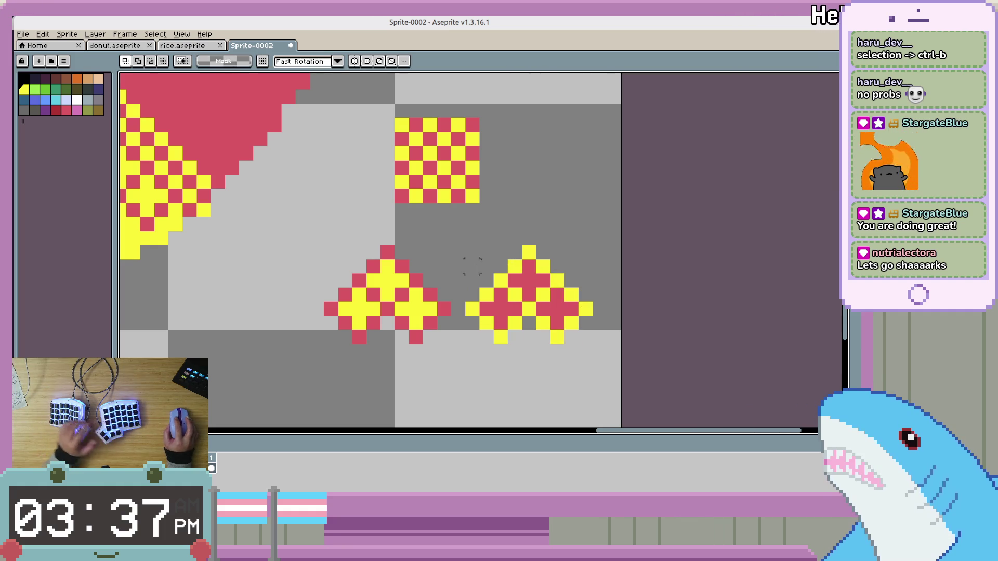
{"action": "mouse_move", "coordinate": [593, 243]}
{"action": "left_mouse_down"}
{"action": "mouse_move", "coordinate": [480, 317]}
{"action": "mouse_move", "coordinate": [463, 346]}
{"action": "left_mouse_up"}
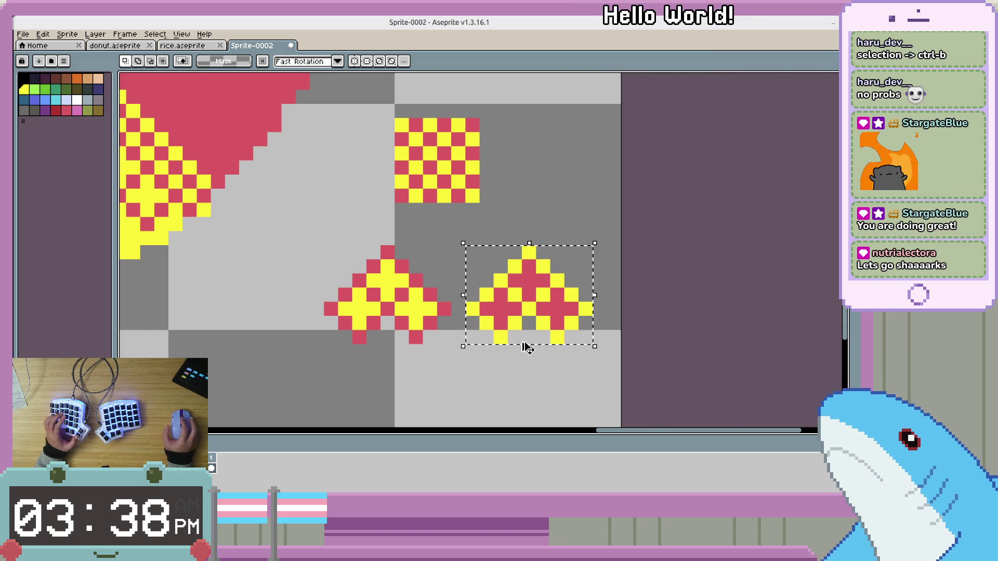
{"action": "scroll", "coordinate": [527, 347], "scroll_direction": "down", "scroll_amount": 3}
{"action": "scroll", "coordinate": [395, 245], "scroll_direction": "up", "scroll_amount": 5}
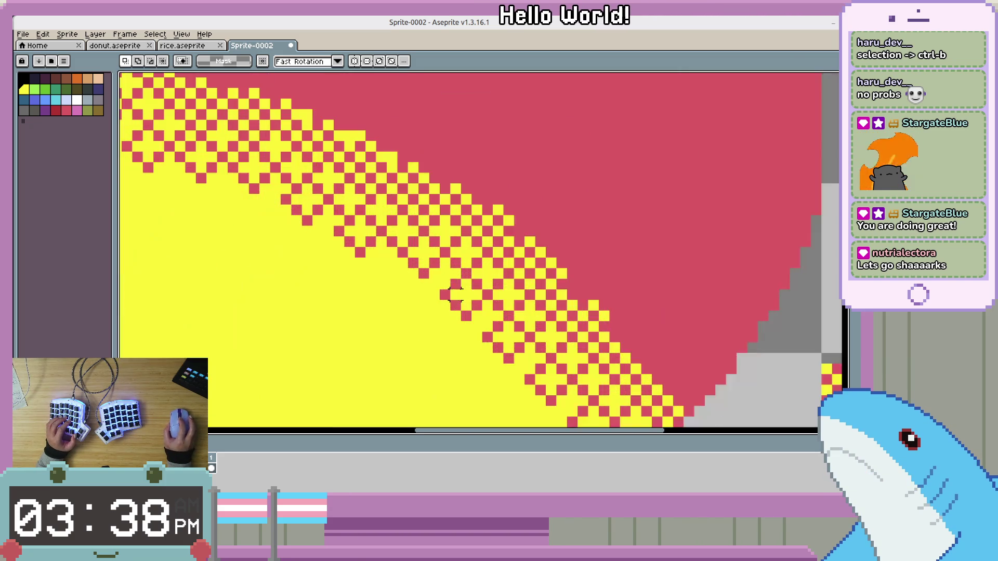
{"action": "key", "text": "b"}
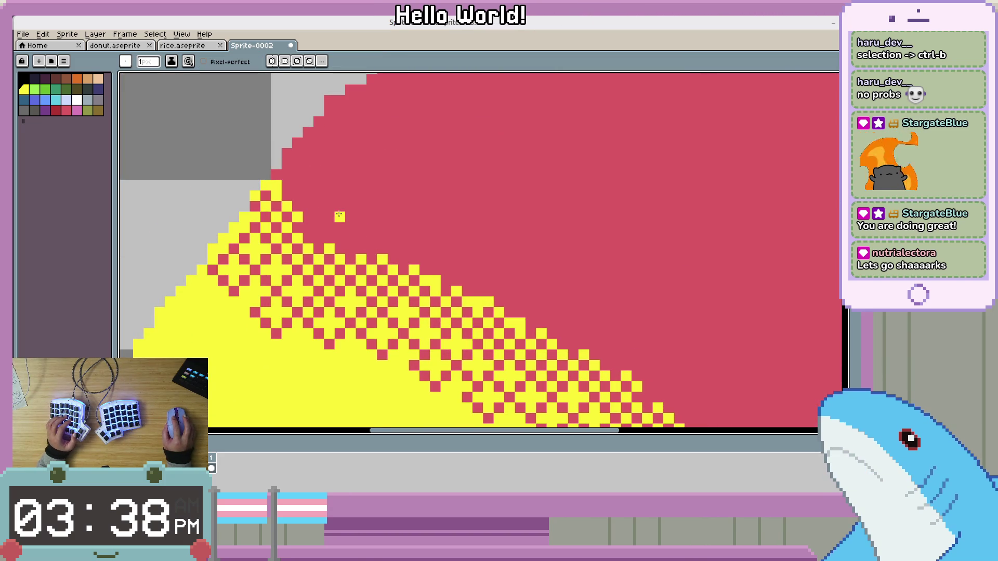
{"action": "scroll", "coordinate": [339, 215], "scroll_direction": "down", "scroll_amount": 4}
{"action": "scroll", "coordinate": [568, 293], "scroll_direction": "up", "scroll_amount": 3}
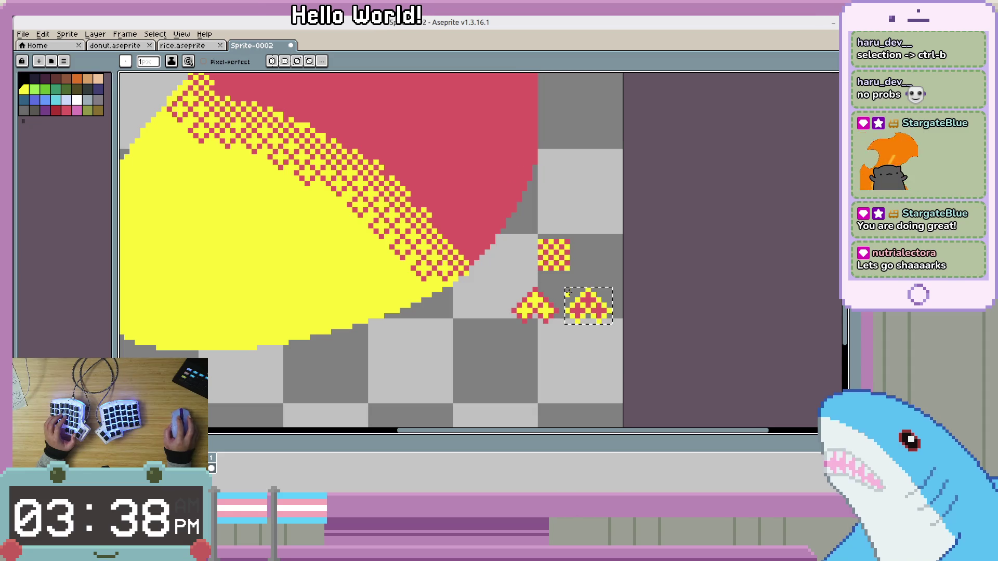
{"action": "scroll", "coordinate": [568, 292], "scroll_direction": "up", "scroll_amount": 4}
{"action": "key", "text": "v"}
{"action": "key", "text": "b"}
{"action": "left_click", "coordinate": [527, 299]}
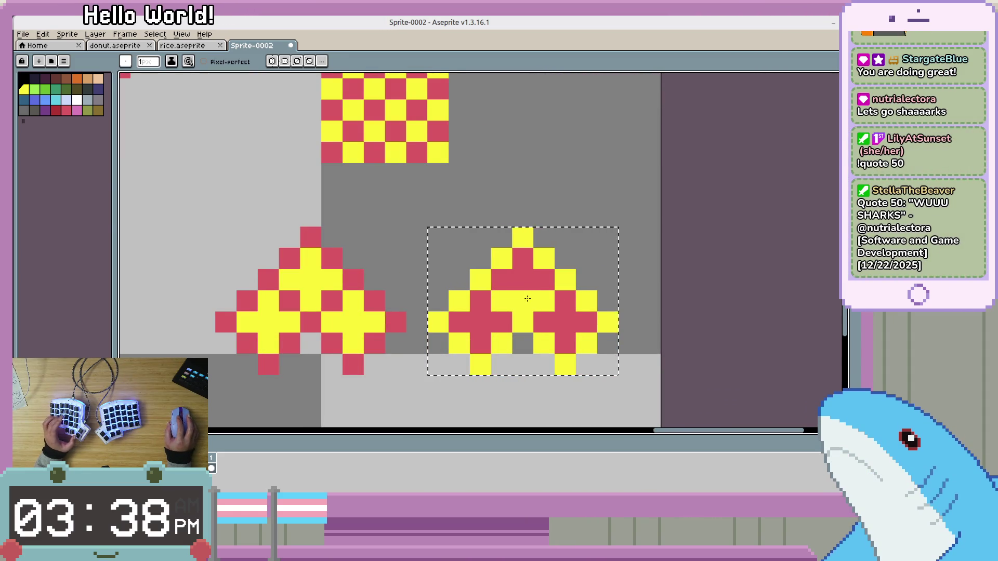
{"action": "key", "text": "ctrl+d"}
Zoom and pan around the mango to review the red-to-yellow checker dither band.
{"action": "scroll", "coordinate": [378, 292], "scroll_direction": "down", "scroll_amount": 4}
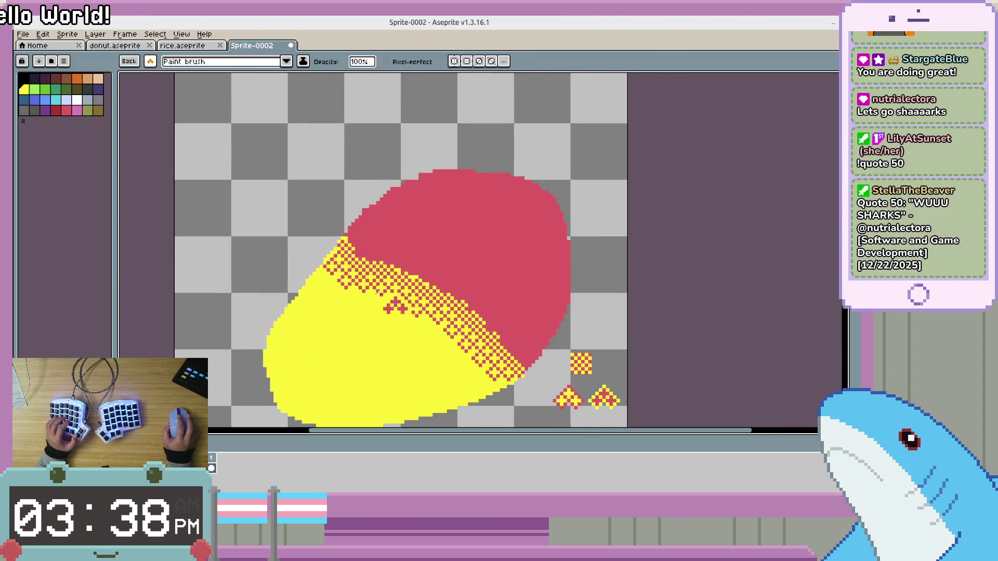
{"action": "scroll", "coordinate": [377, 293], "scroll_direction": "up", "scroll_amount": 4}
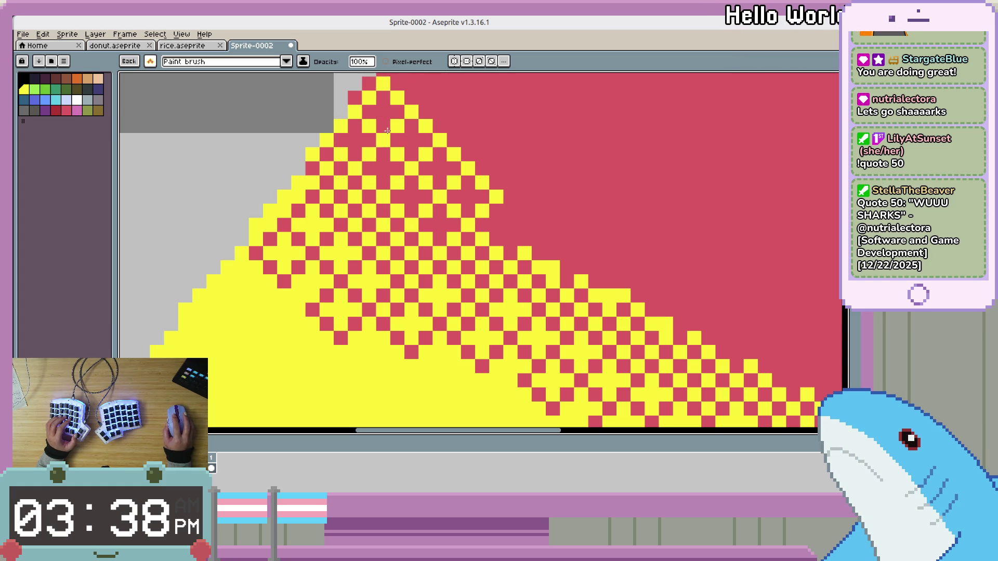
{"action": "scroll", "coordinate": [667, 260], "scroll_direction": "down", "scroll_amount": 3}
{"action": "scroll", "coordinate": [667, 260], "scroll_direction": "up", "scroll_amount": 3}
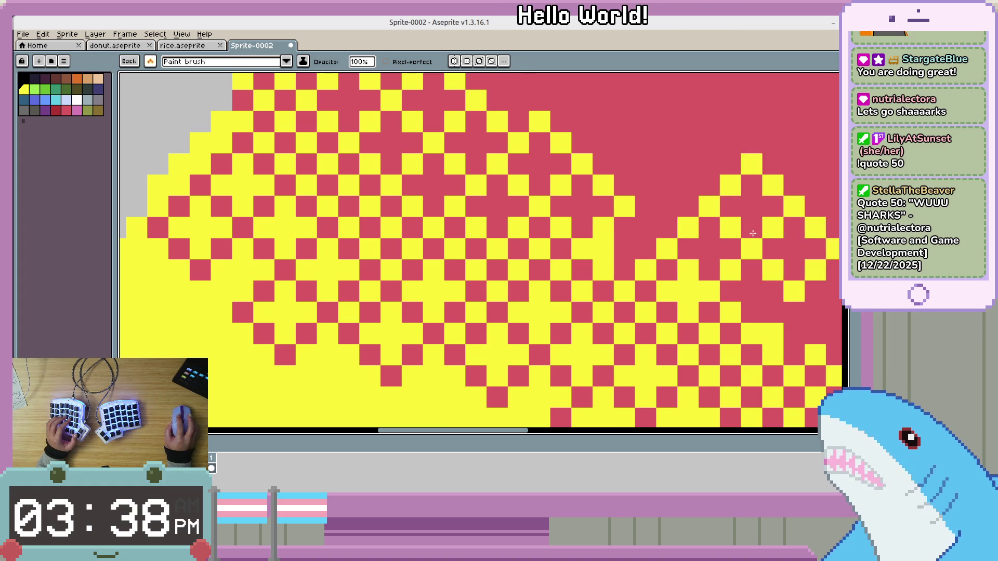
{"action": "mouse_move", "coordinate": [693, 251]}
{"action": "left_mouse_down"}
{"action": "mouse_move", "coordinate": [467, 257]}
{"action": "mouse_move", "coordinate": [593, 301]}
{"action": "left_mouse_up"}
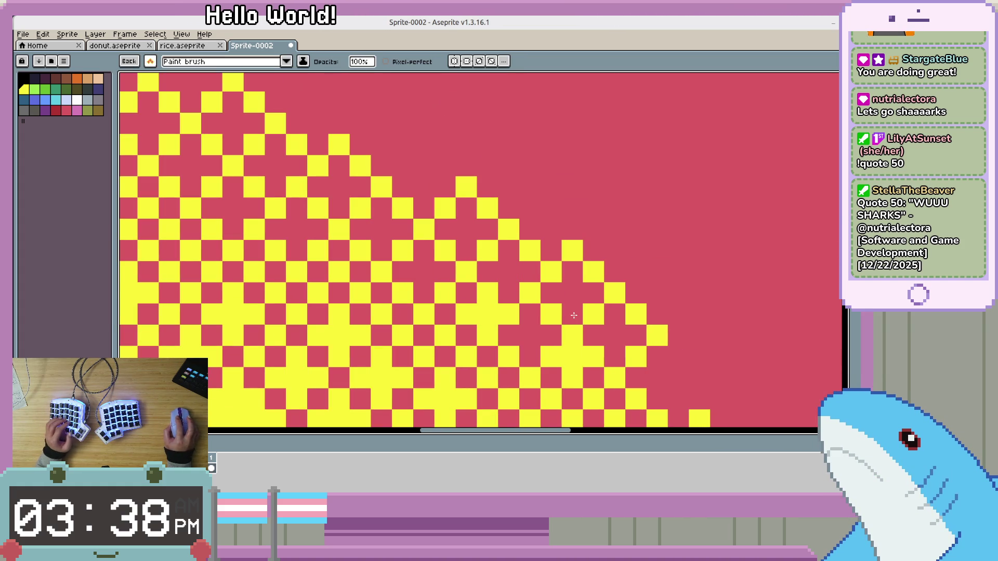
{"action": "scroll", "coordinate": [674, 335], "scroll_direction": "left", "scroll_amount": 3}
{"action": "scroll", "coordinate": [613, 296], "scroll_direction": "right", "scroll_amount": 5}
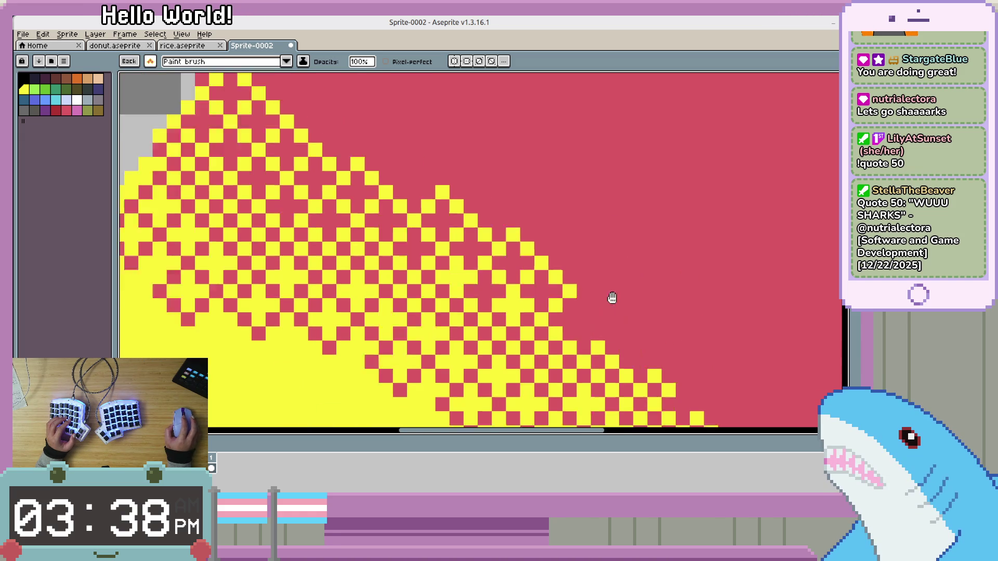
{"action": "scroll", "coordinate": [593, 316], "scroll_direction": "up", "scroll_amount": 1}
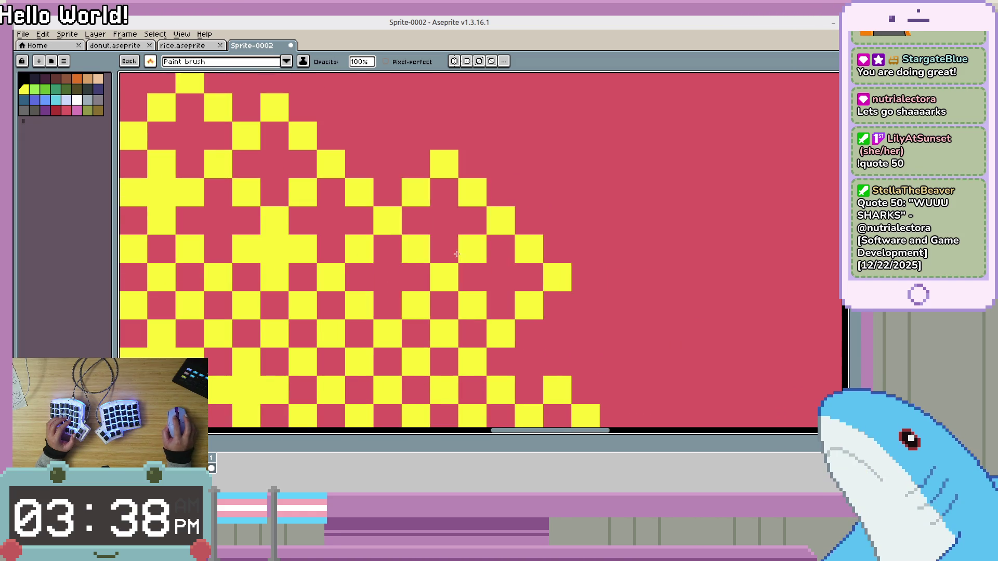
{"action": "scroll", "coordinate": [445, 256], "scroll_direction": "down", "scroll_amount": 2}
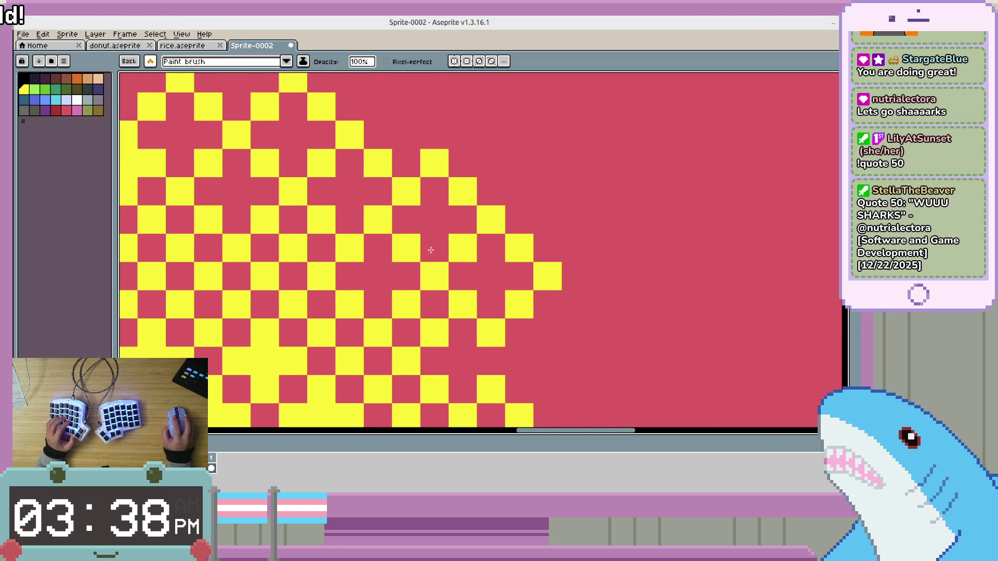
{"action": "scroll", "coordinate": [621, 300], "scroll_direction": "right", "scroll_amount": 3}
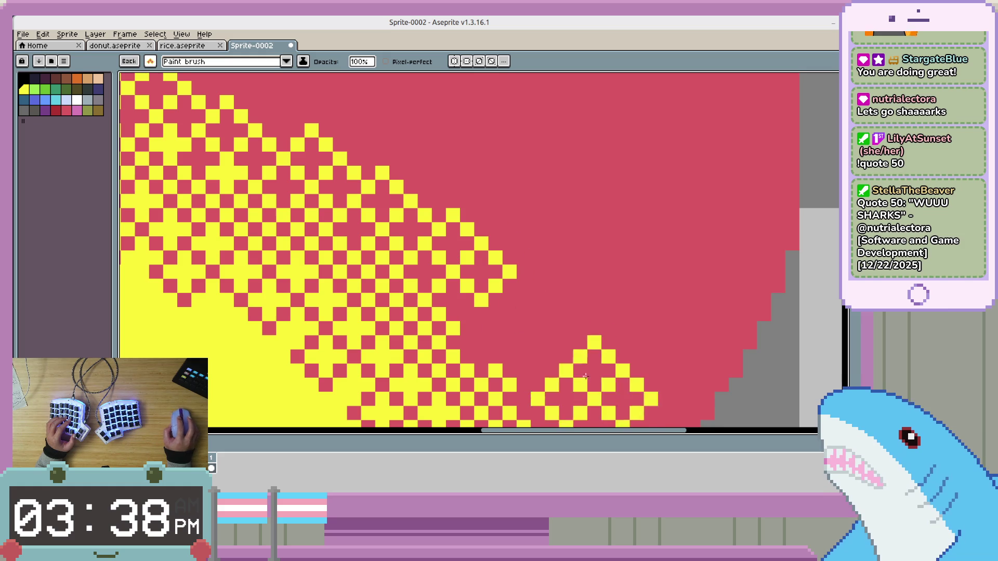
{"action": "scroll", "coordinate": [446, 255], "scroll_direction": "down", "scroll_amount": 3}
{"action": "scroll", "coordinate": [431, 250], "scroll_direction": "right", "scroll_amount": 3}
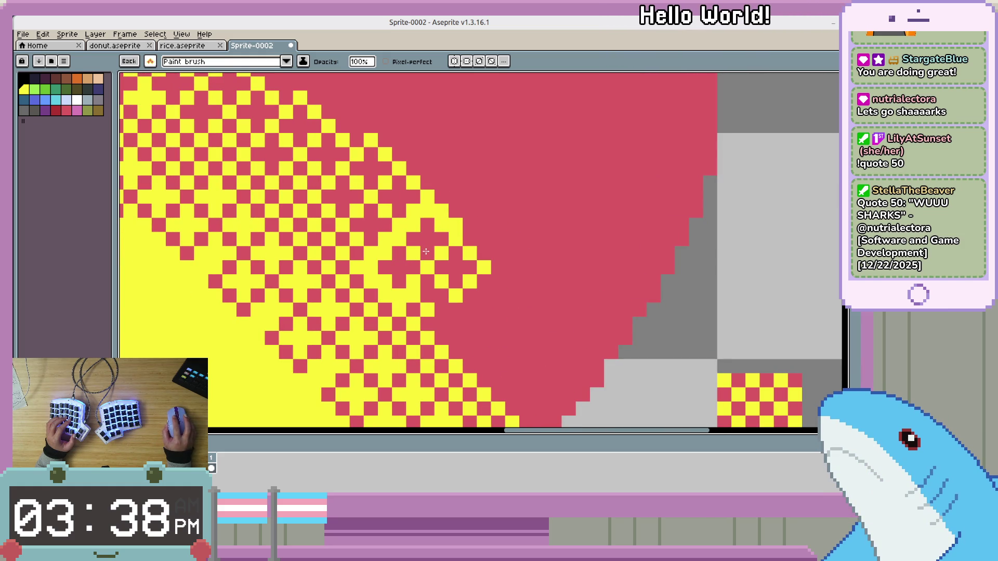
{"action": "scroll", "coordinate": [425, 244], "scroll_direction": "down", "scroll_amount": 1}
{"action": "scroll", "coordinate": [418, 255], "scroll_direction": "up", "scroll_amount": 2}
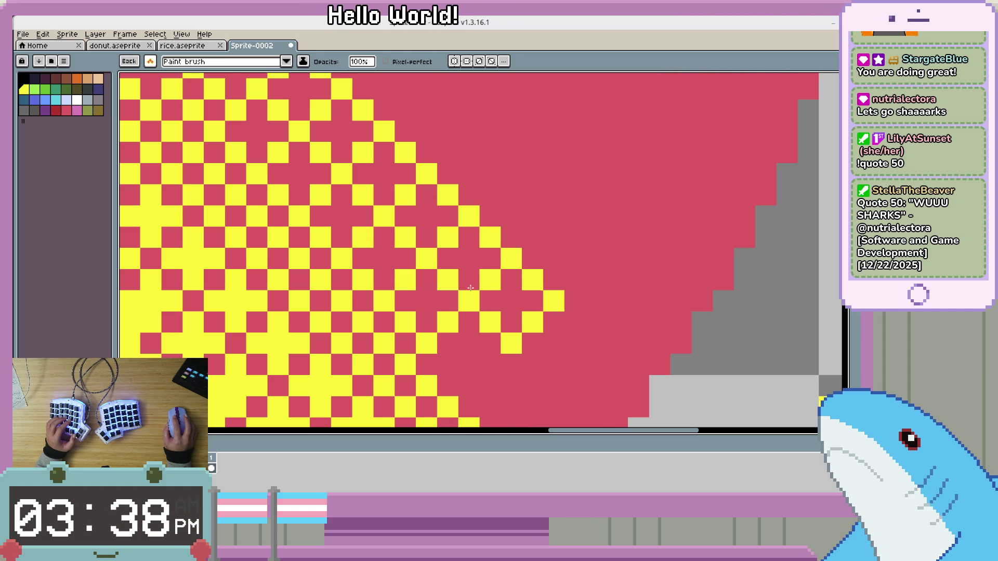
{"action": "scroll", "coordinate": [470, 288], "scroll_direction": "down", "scroll_amount": 1}
{"action": "scroll", "coordinate": [562, 310], "scroll_direction": "up", "scroll_amount": 1}
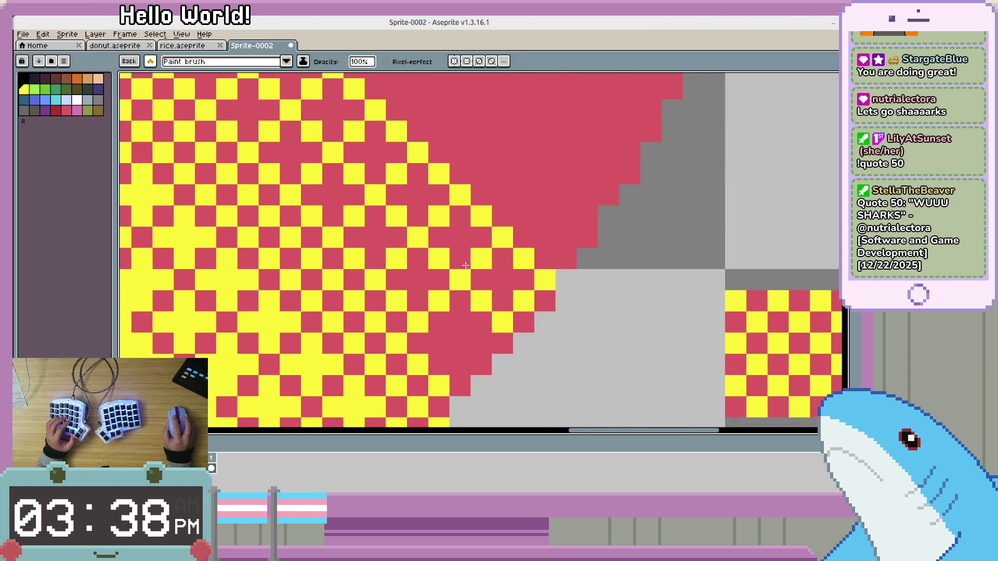
Reset to the default one-pixel pencil brush and bring the top of the mango into view.
{"action": "key", "text": "Escape"}
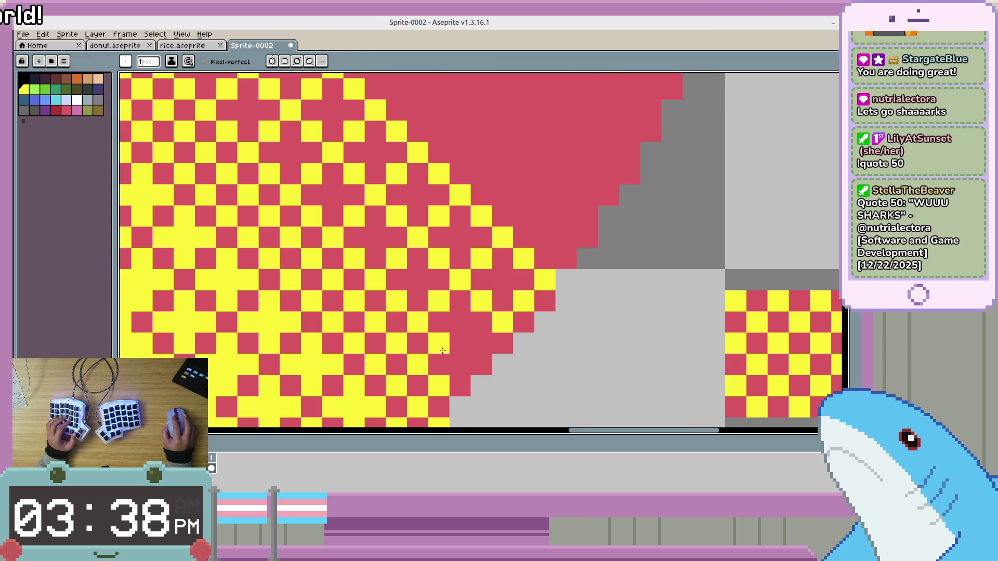
{"action": "scroll", "coordinate": [486, 346], "scroll_direction": "down", "scroll_amount": 4}
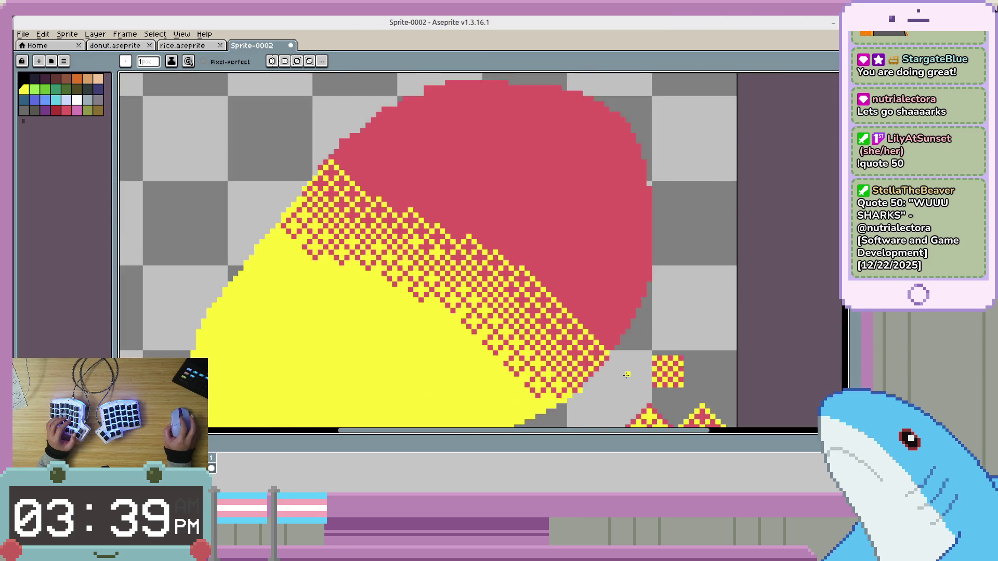
{"action": "scroll", "coordinate": [478, 357], "scroll_direction": "up", "scroll_amount": 2}
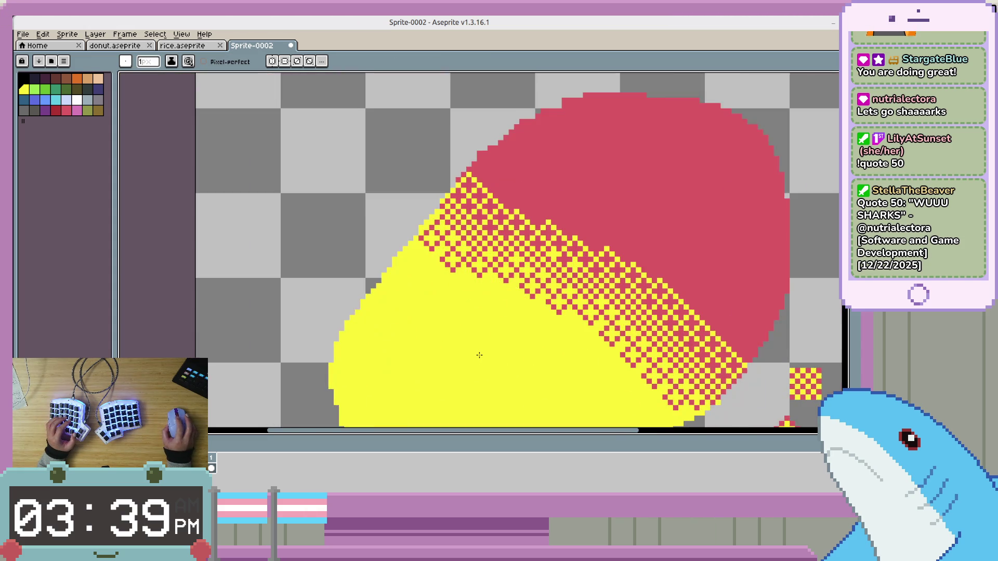
{"action": "scroll", "coordinate": [644, 382], "scroll_direction": "down", "scroll_amount": 1}
{"action": "scroll", "coordinate": [509, 307], "scroll_direction": "up", "scroll_amount": 2}
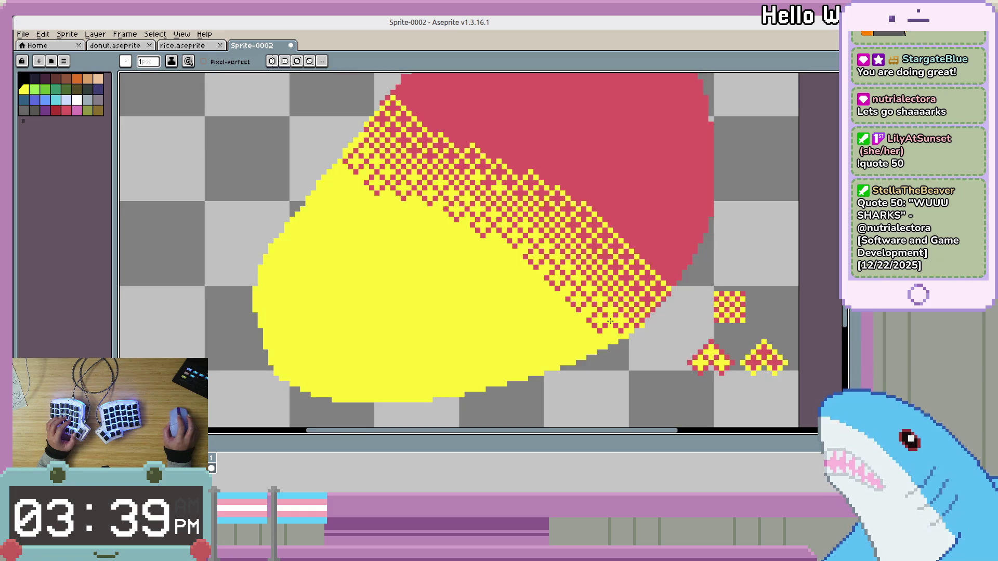
{"action": "scroll", "coordinate": [502, 319], "scroll_direction": "down", "scroll_amount": 2}
{"action": "scroll", "coordinate": [501, 319], "scroll_direction": "up", "scroll_amount": 1}
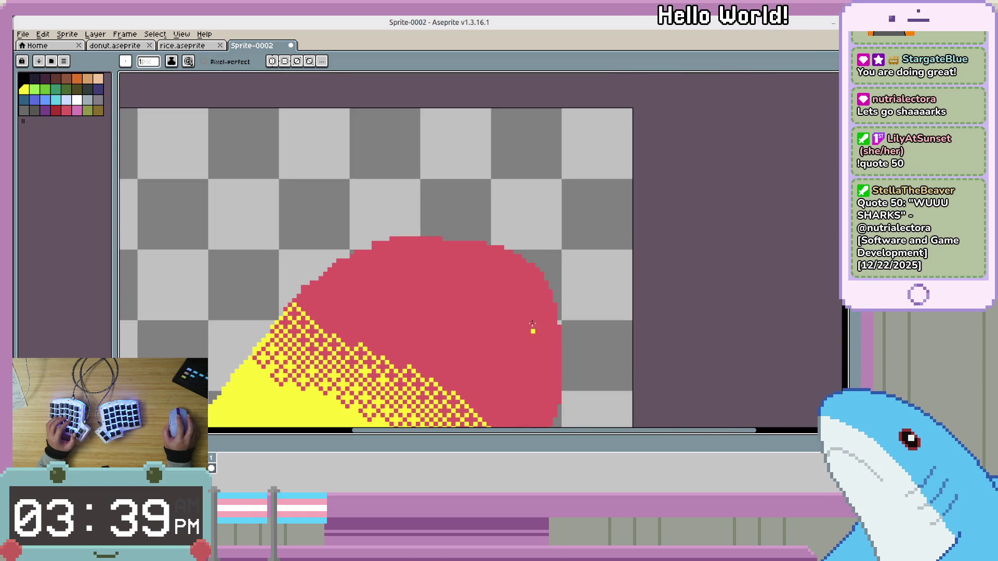
{"action": "left_click_drag", "start_coordinate": [502, 318], "coordinate": [502, 320]}
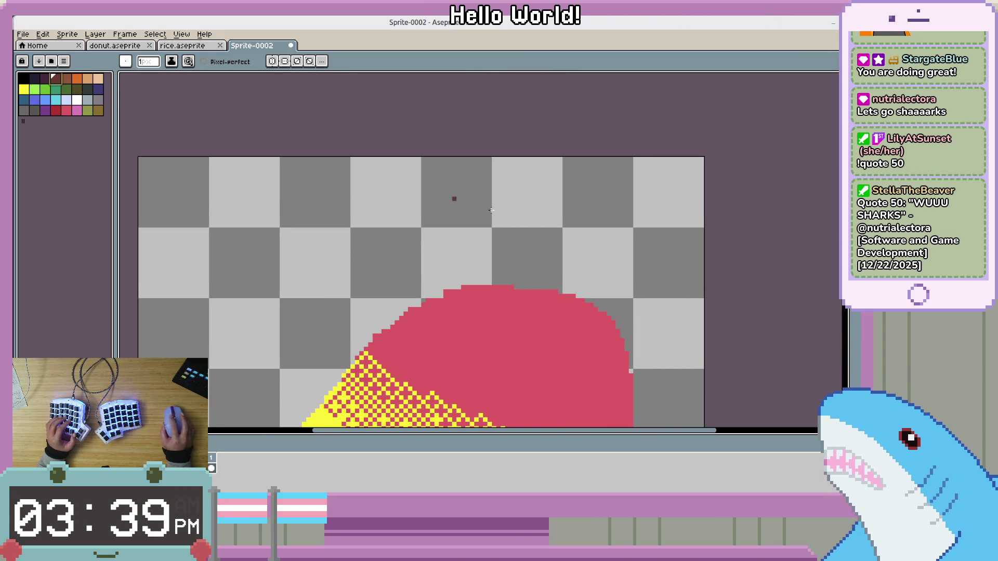
{"action": "scroll", "coordinate": [491, 210], "scroll_direction": "down", "scroll_amount": 1}
{"action": "scroll", "coordinate": [219, 173], "scroll_direction": "up", "scroll_amount": 2}
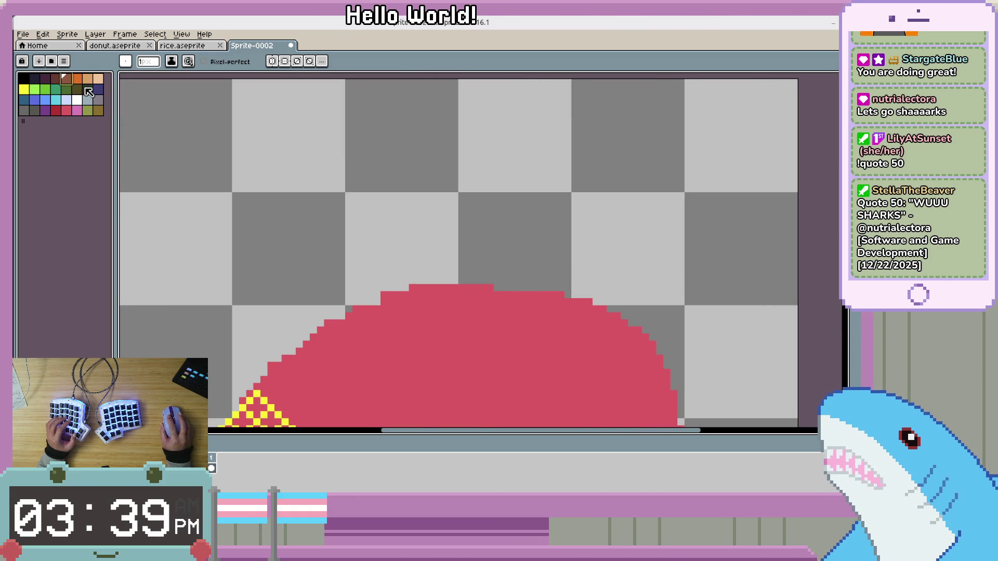
Pick the light green swatch and draw a stem rising up-right from the mango's top.
{"action": "scroll", "coordinate": [215, 152], "scroll_direction": "down", "scroll_amount": 1}
{"action": "scroll", "coordinate": [424, 216], "scroll_direction": "up", "scroll_amount": 1}
{"action": "left_click_drag", "start_coordinate": [426, 209], "coordinate": [428, 267]}
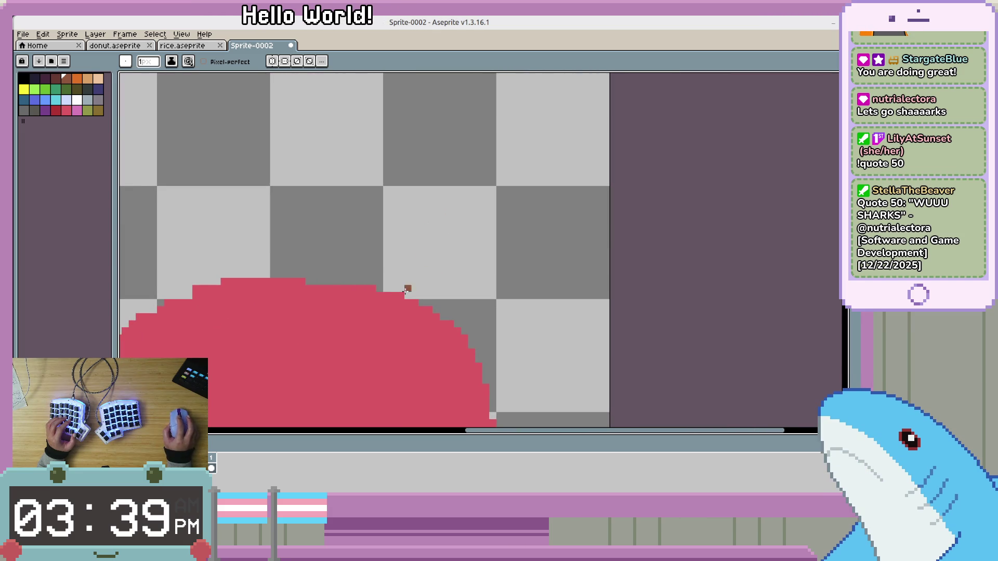
{"action": "left_click", "coordinate": [44, 89]}
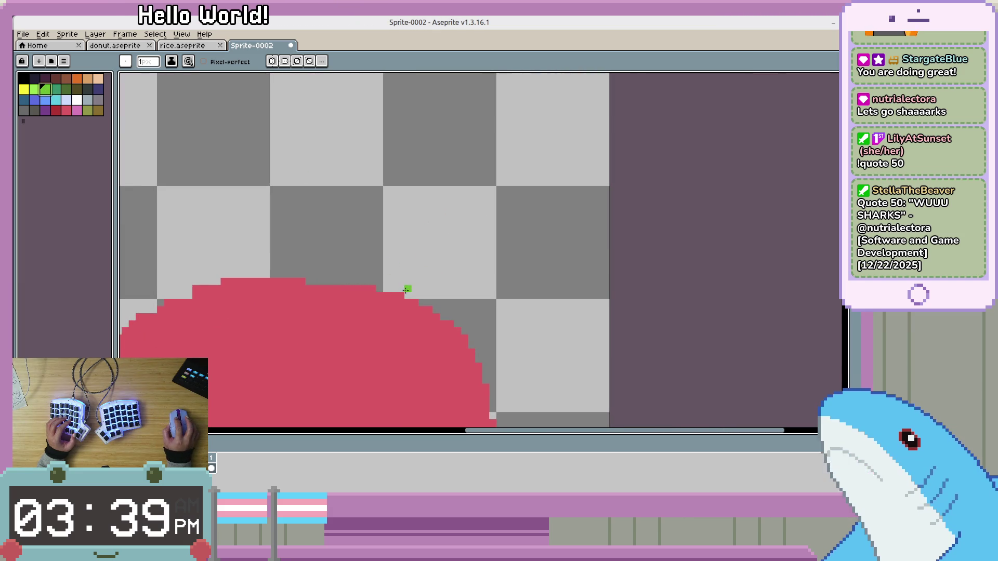
{"action": "mouse_move", "coordinate": [407, 288]}
{"action": "left_mouse_down"}
{"action": "mouse_move", "coordinate": [398, 187]}
{"action": "mouse_move", "coordinate": [472, 126]}
{"action": "left_mouse_up"}
{"action": "left_click", "coordinate": [416, 205]}
{"action": "key", "text": "ctrl+z"}
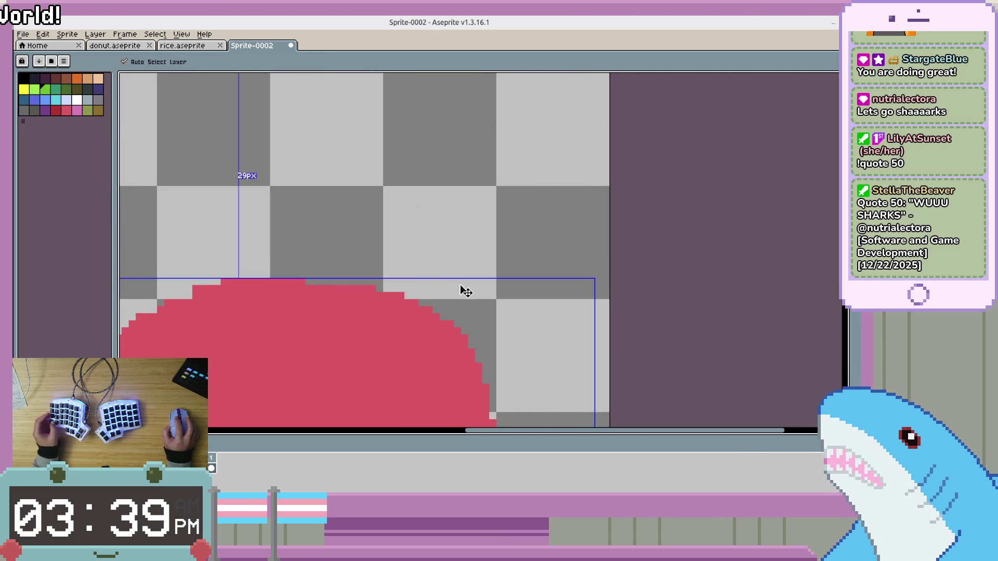
{"action": "left_click_drag", "start_coordinate": [408, 293], "coordinate": [575, 217]}
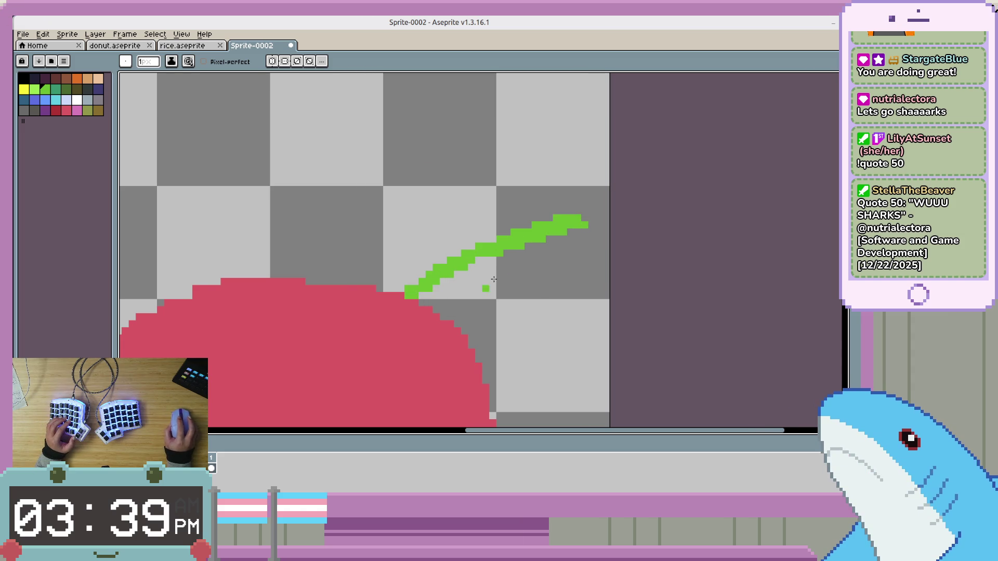
{"action": "scroll", "coordinate": [524, 174], "scroll_direction": "up", "scroll_amount": 1}
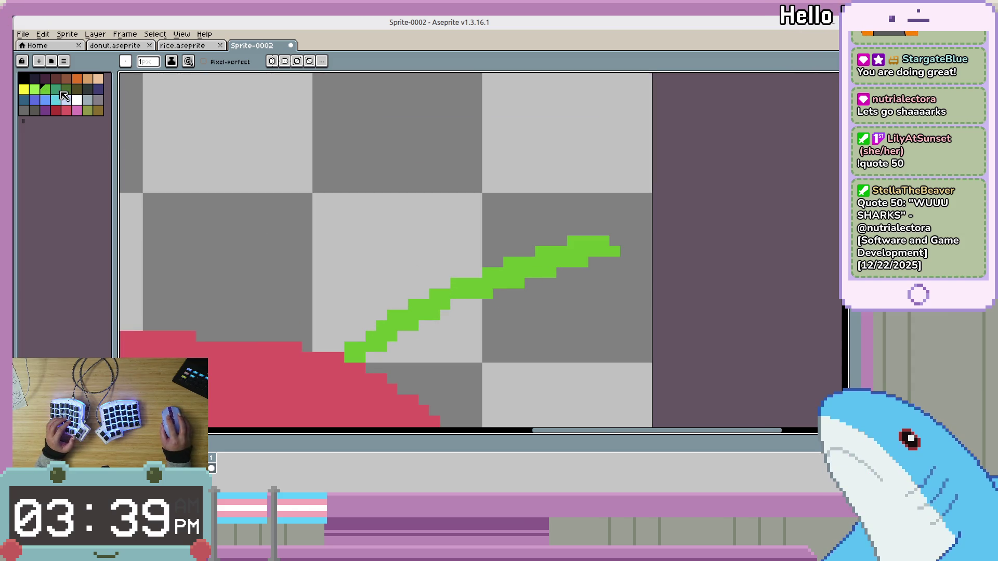
Try dark green test pixels and a left-branching stroke, undoing them afterwards.
{"action": "left_click", "coordinate": [66, 89]}
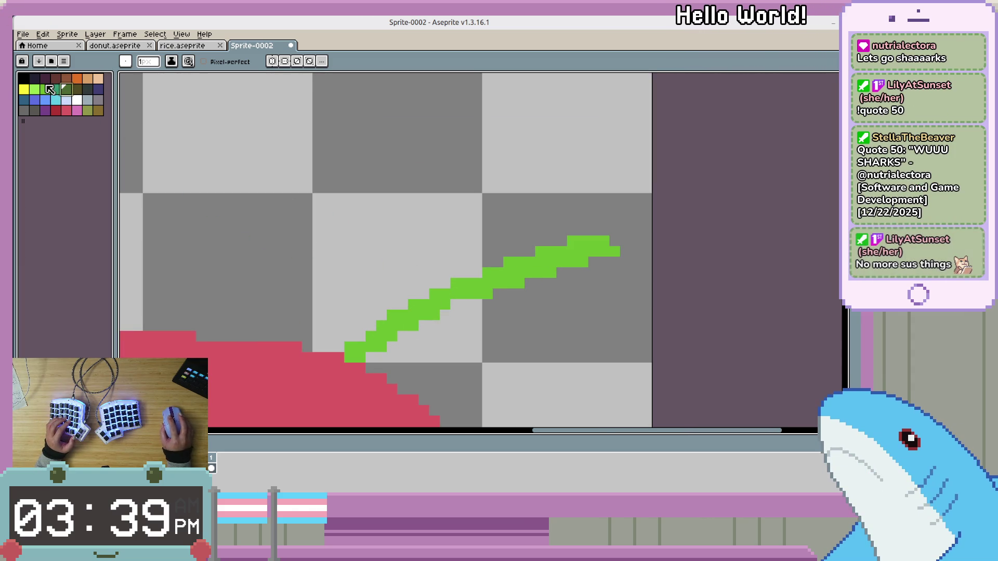
{"action": "left_click", "coordinate": [45, 90]}
{"action": "left_click", "coordinate": [423, 262]}
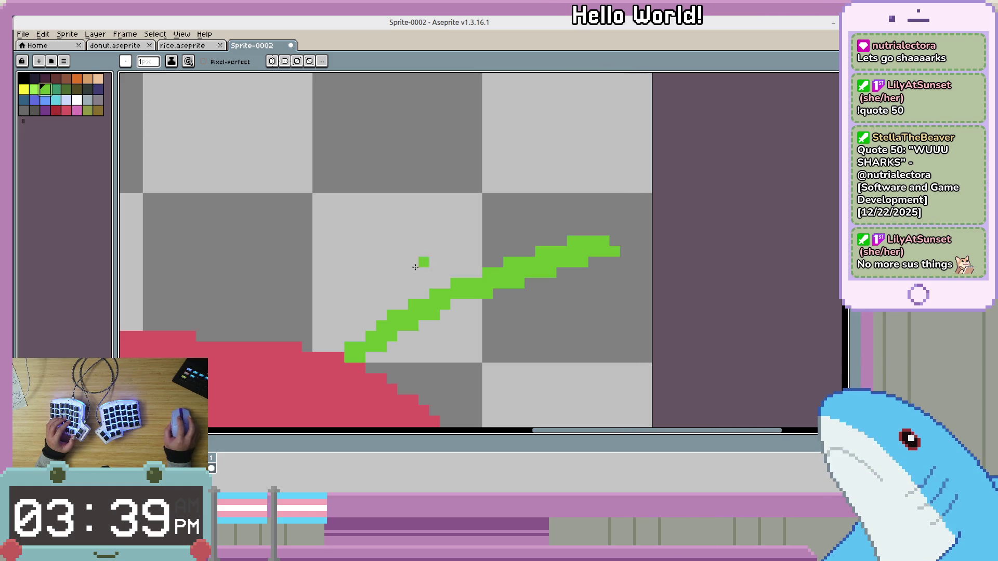
{"action": "key", "text": "ctrl+z"}
{"action": "left_click", "coordinate": [62, 89]}
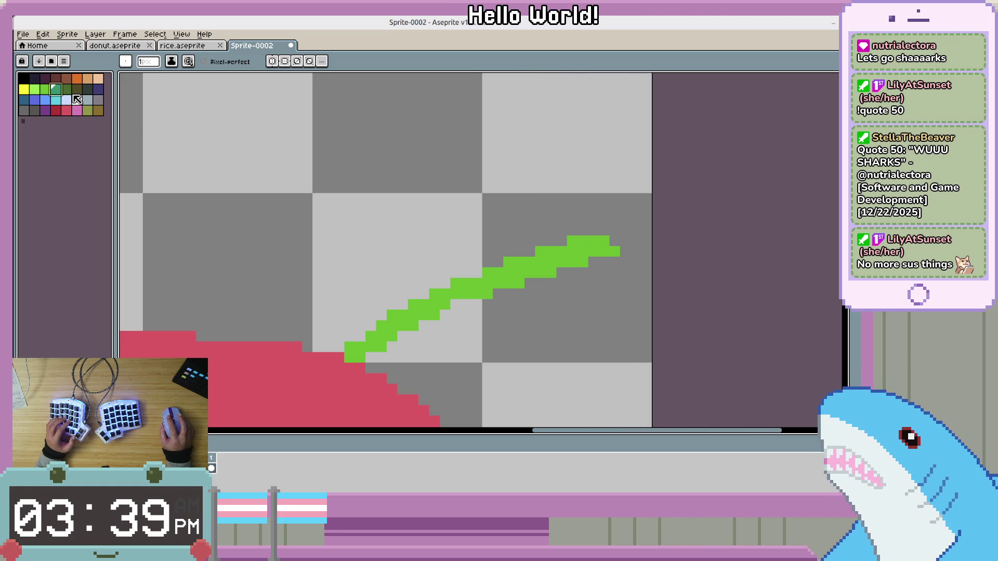
{"action": "left_click", "coordinate": [66, 90]}
{"action": "left_click", "coordinate": [392, 294]}
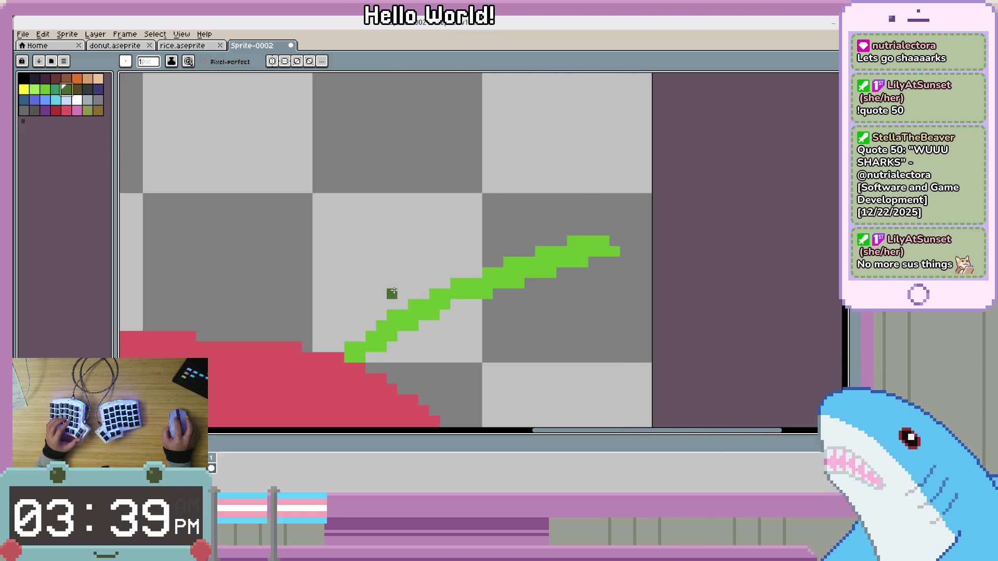
{"action": "left_click_drag", "start_coordinate": [410, 294], "coordinate": [271, 270]}
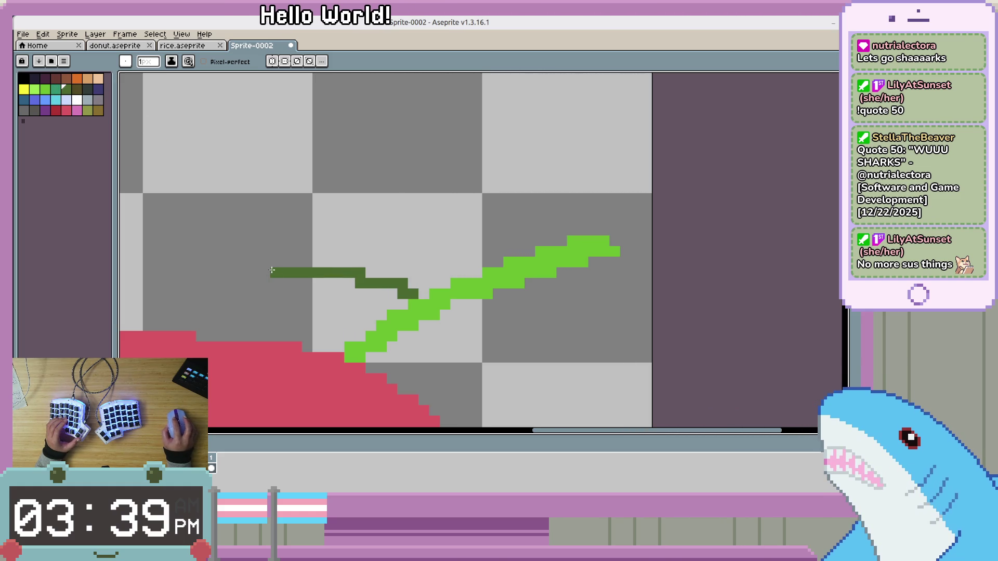
{"action": "key", "text": "ctrl+z"}
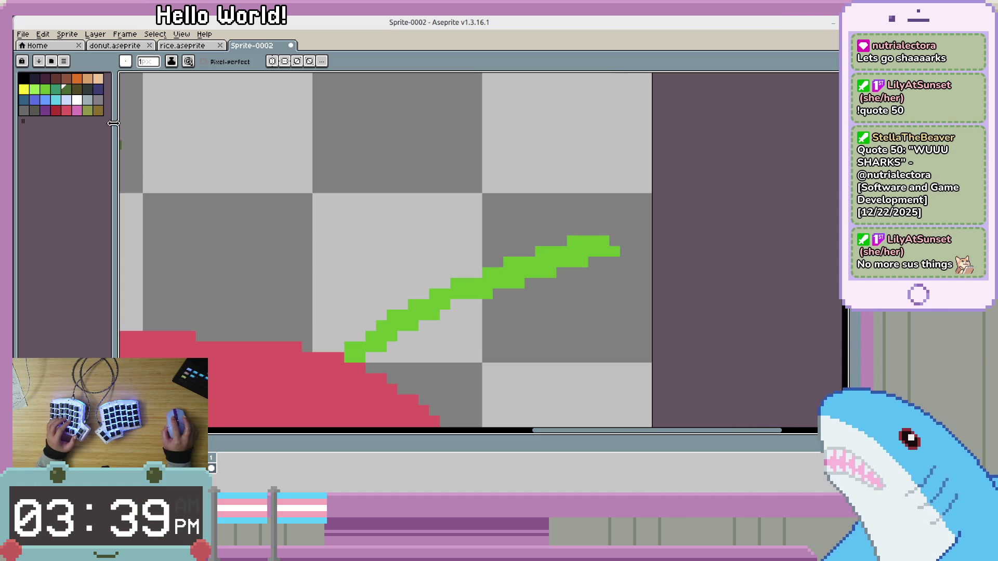
Test an olive green stroke and pixel on the stem, undo both, and return to lighter green.
{"action": "left_click", "coordinate": [87, 110]}
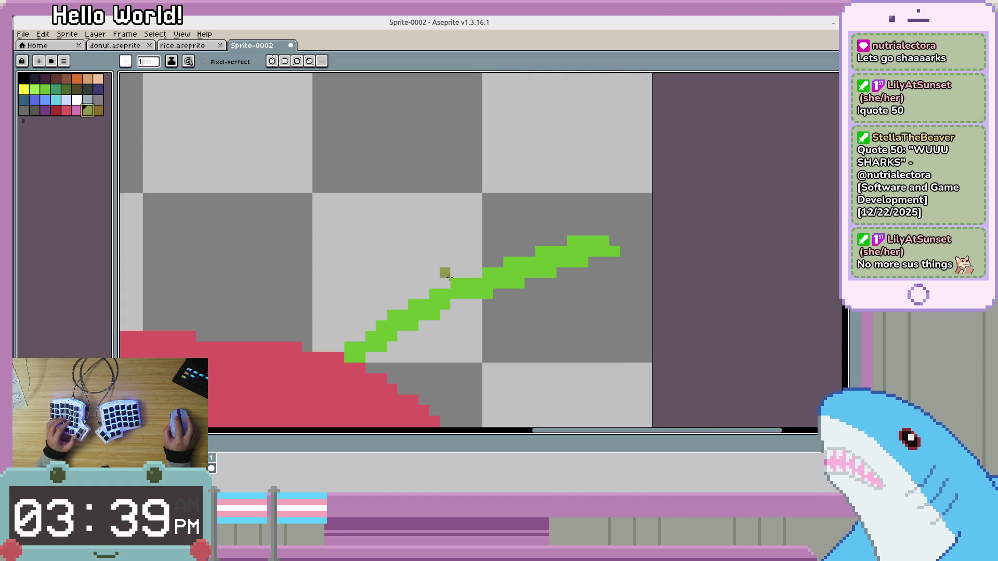
{"action": "left_click_drag", "start_coordinate": [445, 282], "coordinate": [300, 240]}
{"action": "key", "text": "ctrl+z"}
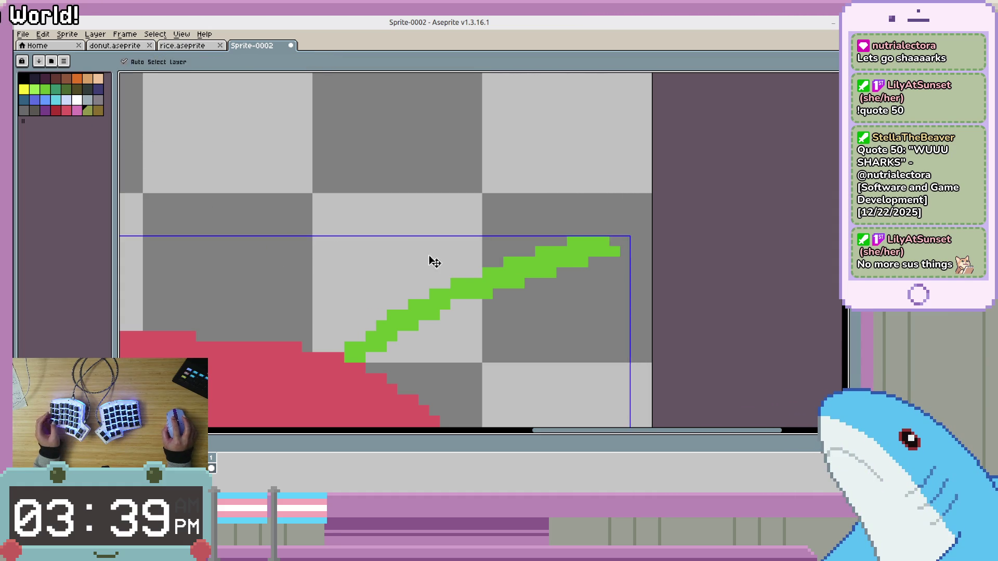
{"action": "left_click", "coordinate": [448, 274]}
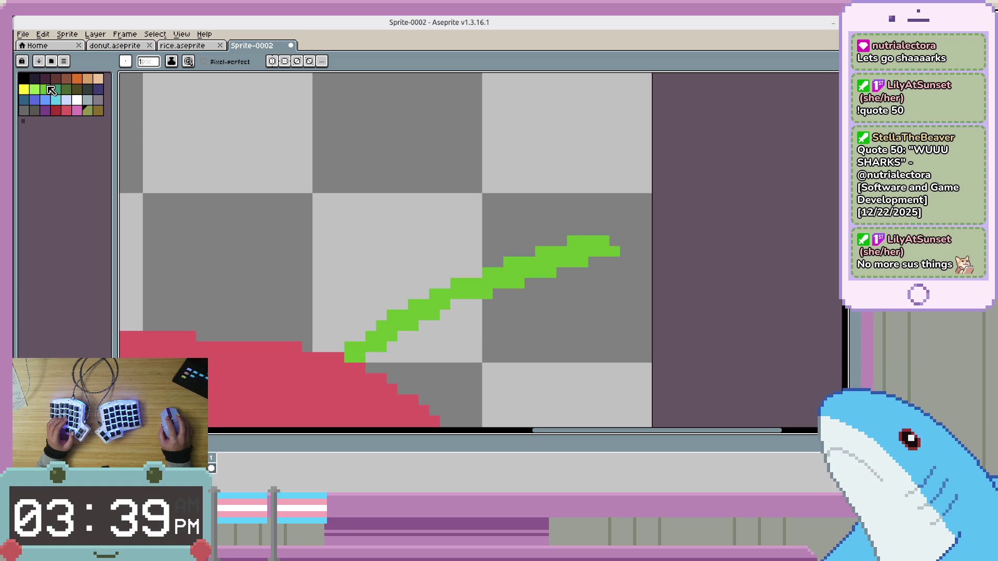
{"action": "key", "text": "ctrl+z"}
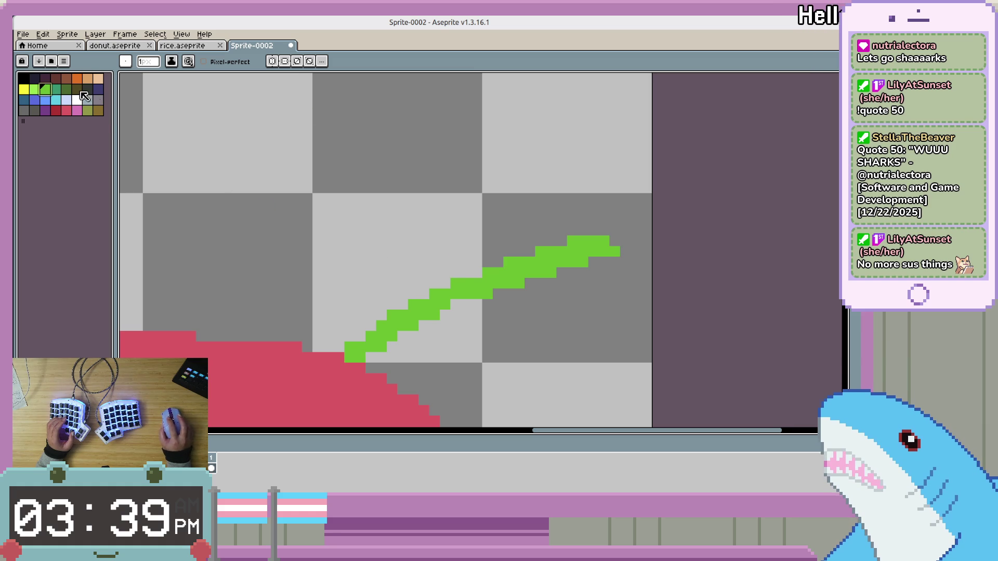
{"action": "key", "text": "["}
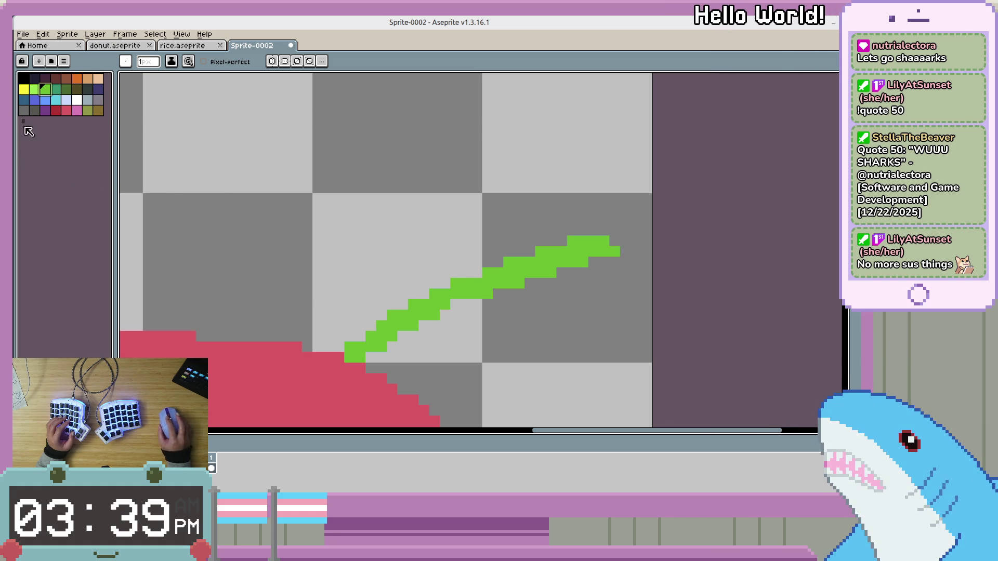